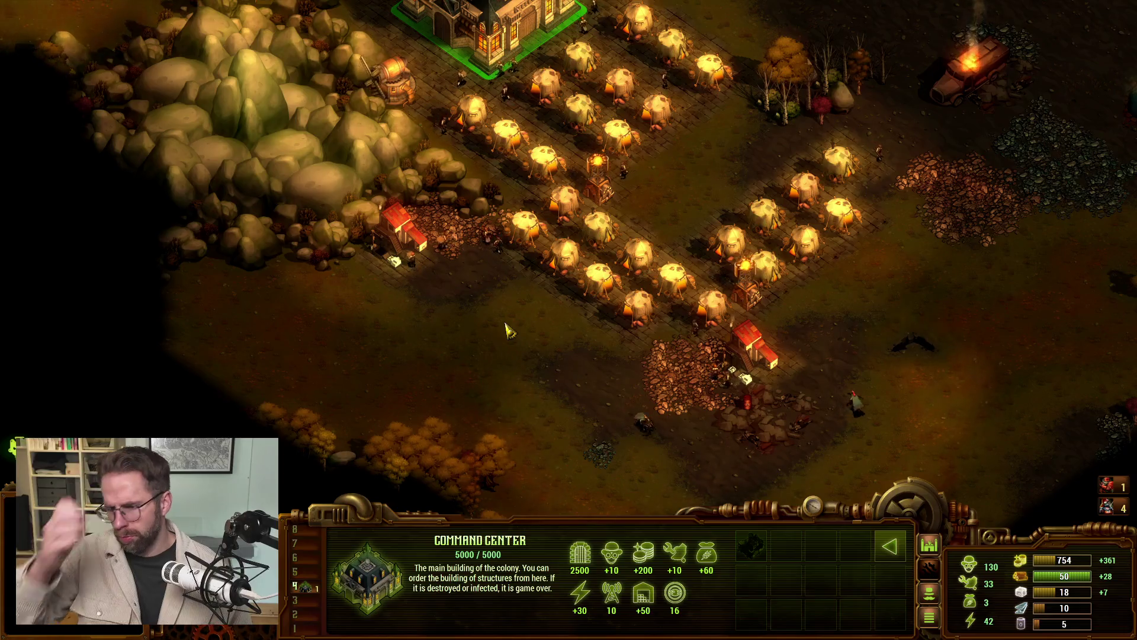
Step: Build a Soldiers Center beside the Command Center
key(w)
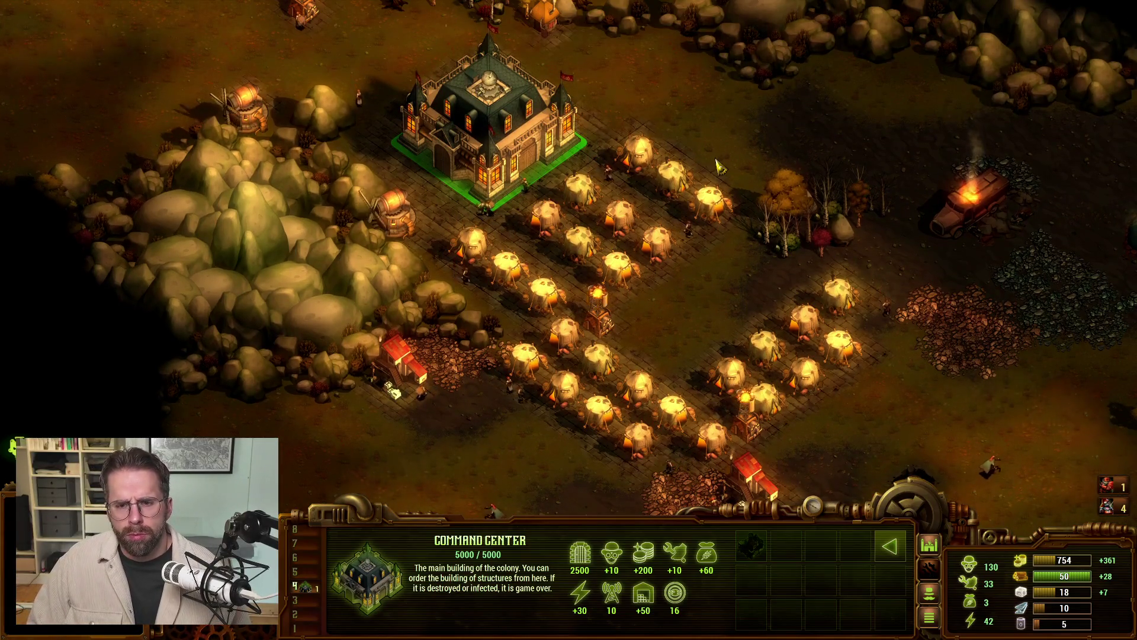
key(s)
click(891, 561)
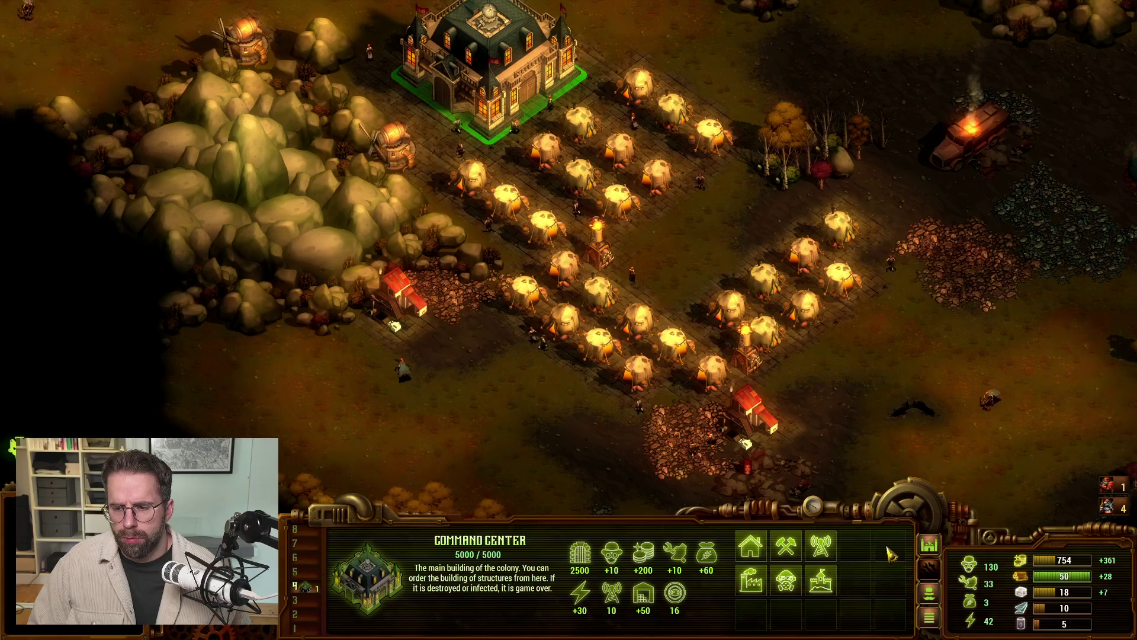
click(823, 579)
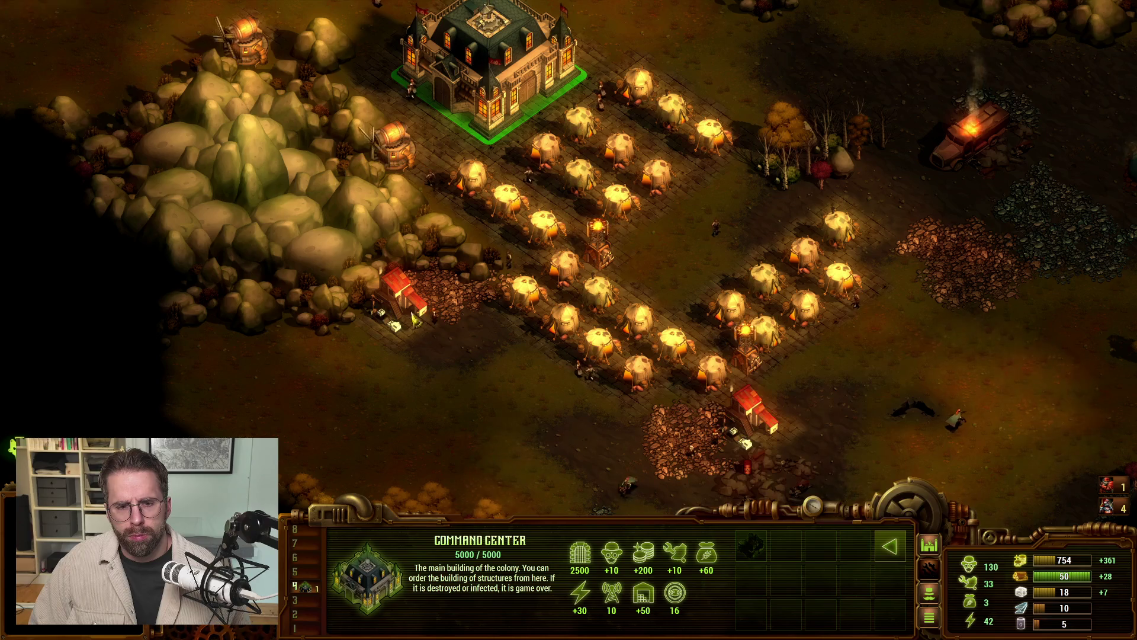
mouse_move(7, 8)
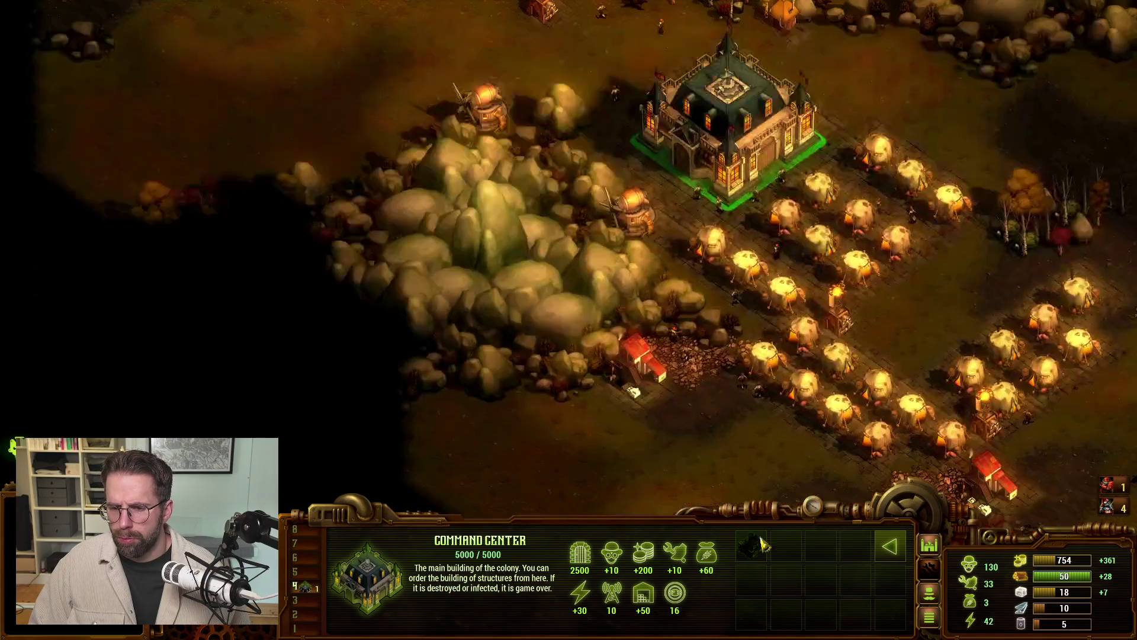
key(Down)
key(Up)
click(751, 545)
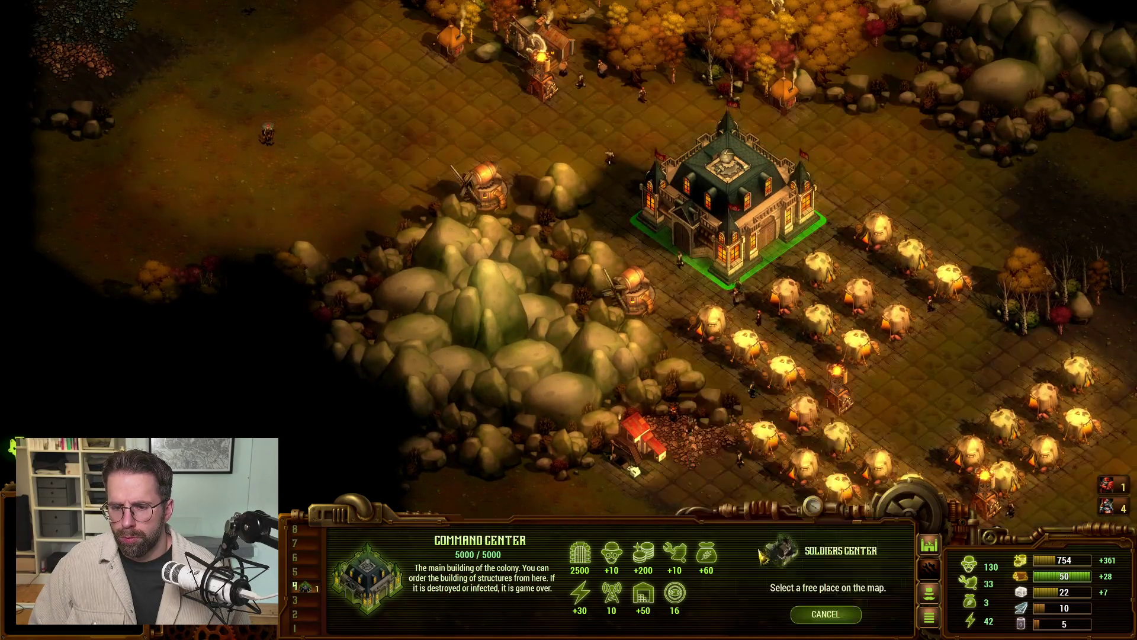
click(622, 166)
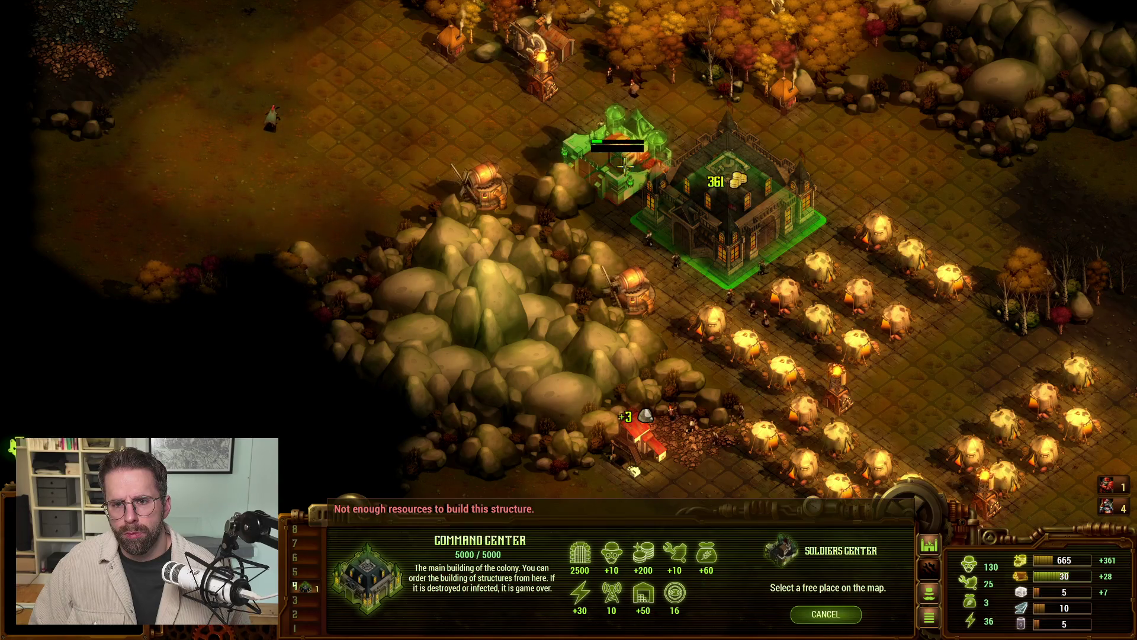
Step: Scout the forest to the north-west and pick a Wood Workshop from the Industry buildings
key(Right)
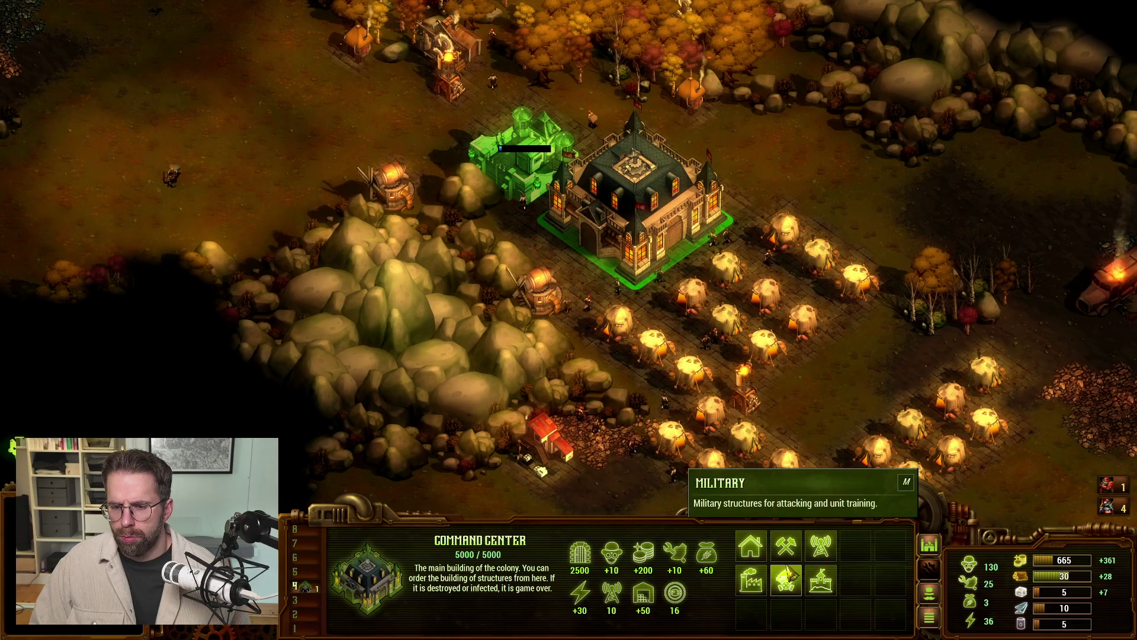
click(786, 545)
right_click(832, 560)
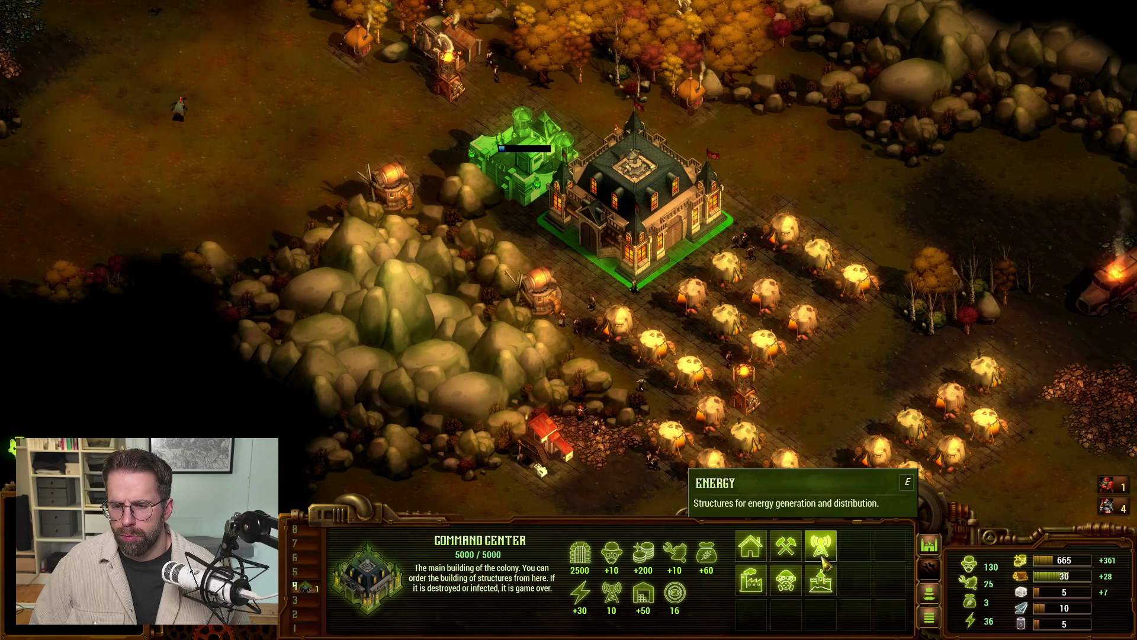
click(761, 586)
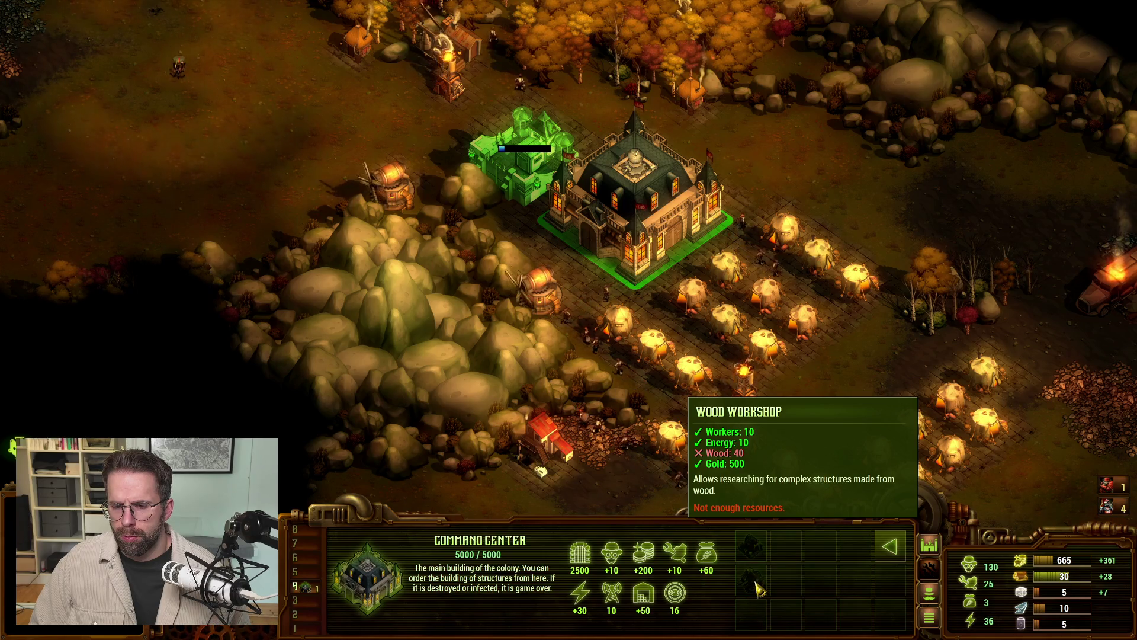
key(Up)
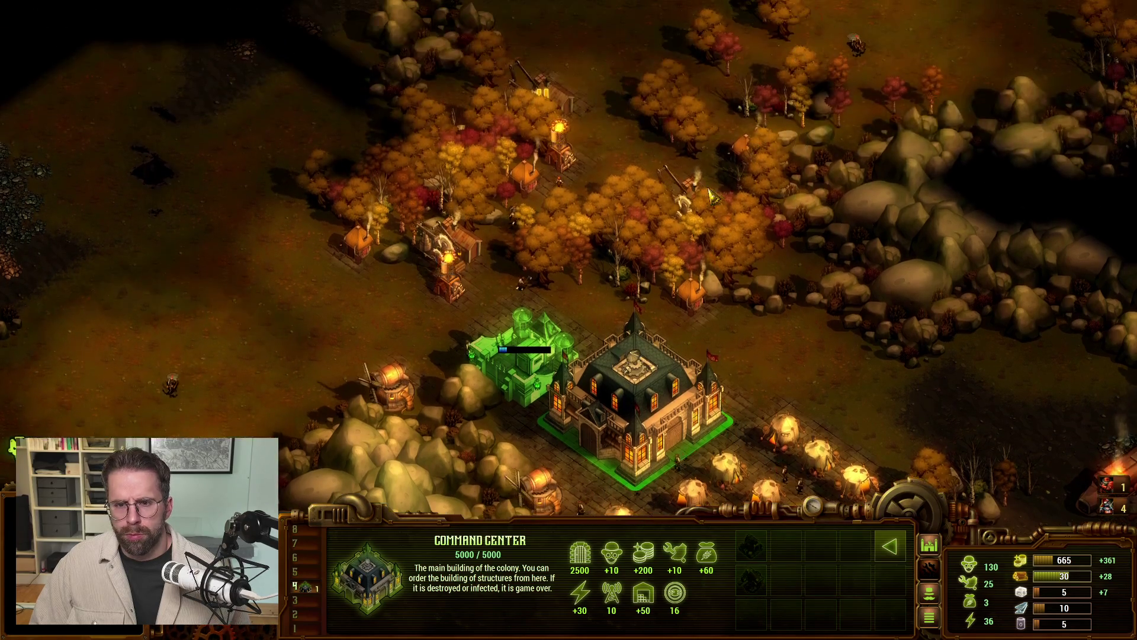
key(Down)
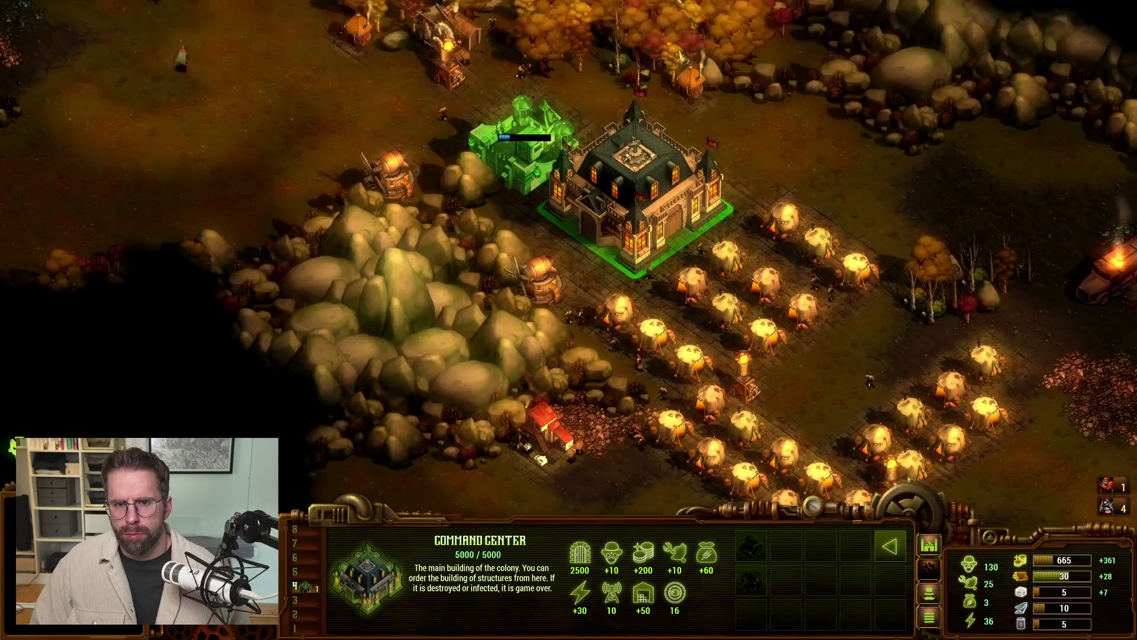
key(Up)
key(Left)
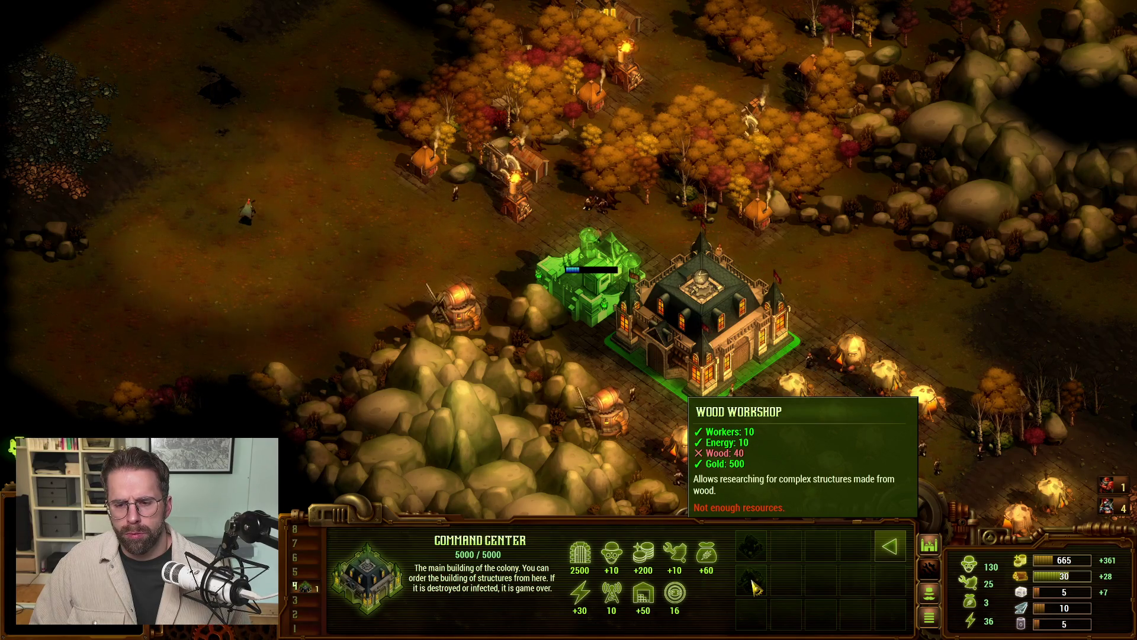
click(753, 586)
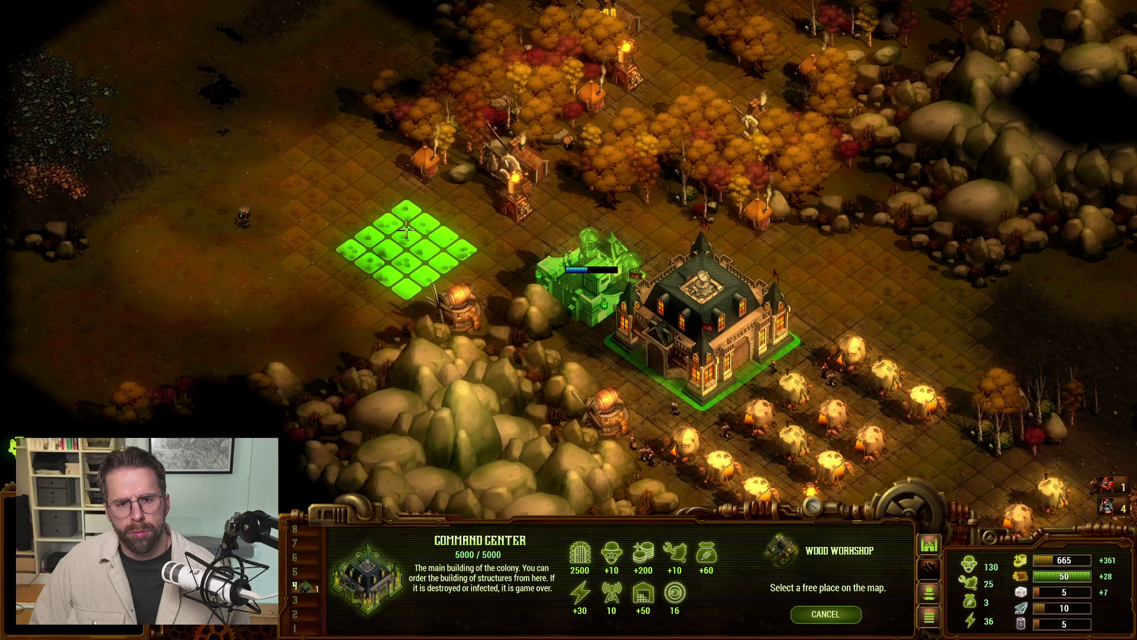
Step: Browse the build categories, cancelling the Mill and Wood Workshop placements
click(929, 569)
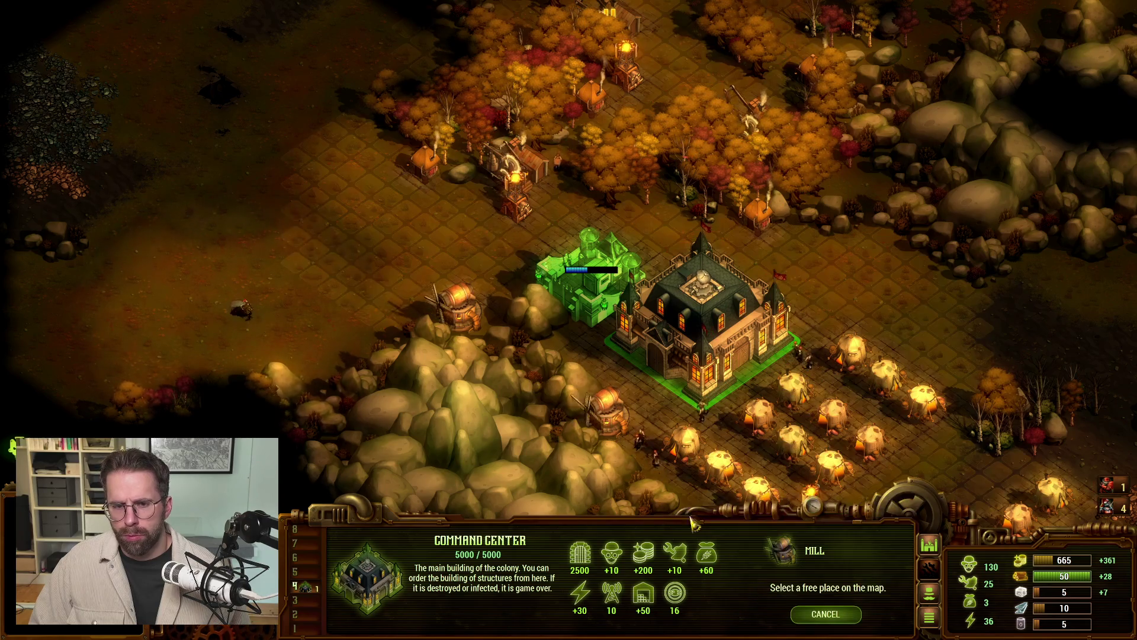
right_click(441, 187)
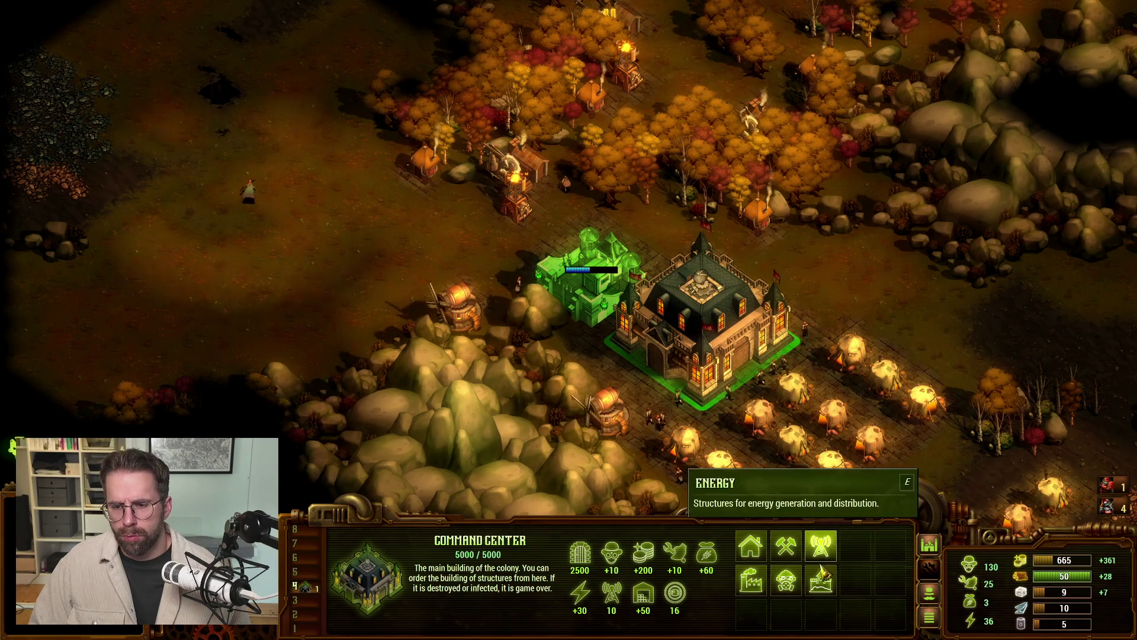
click(895, 548)
click(895, 548)
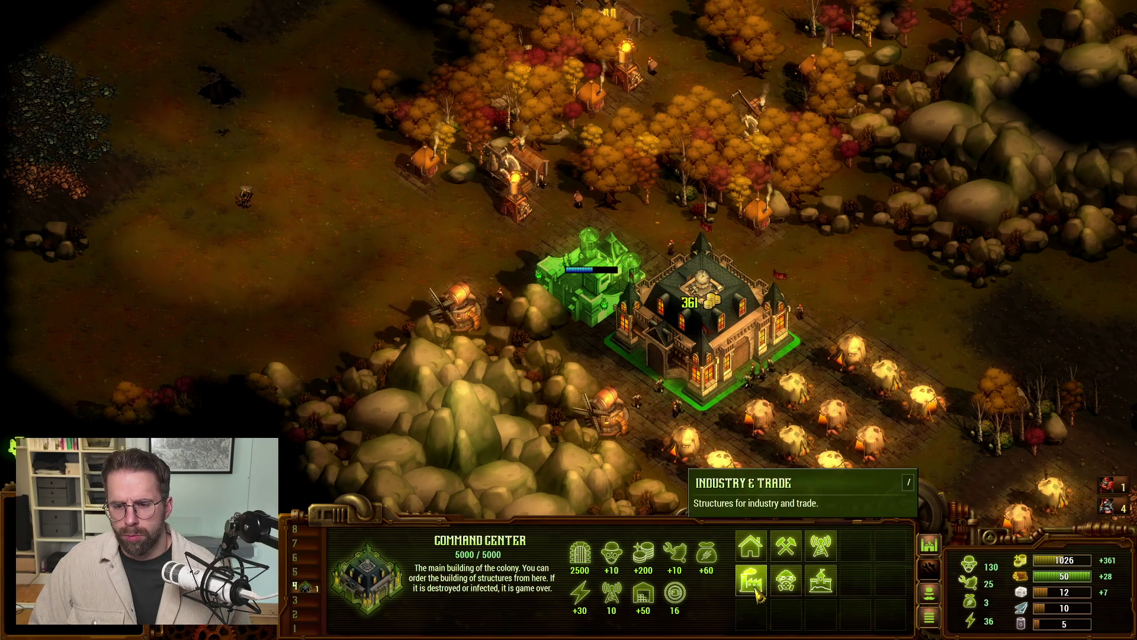
click(790, 588)
click(901, 555)
click(787, 548)
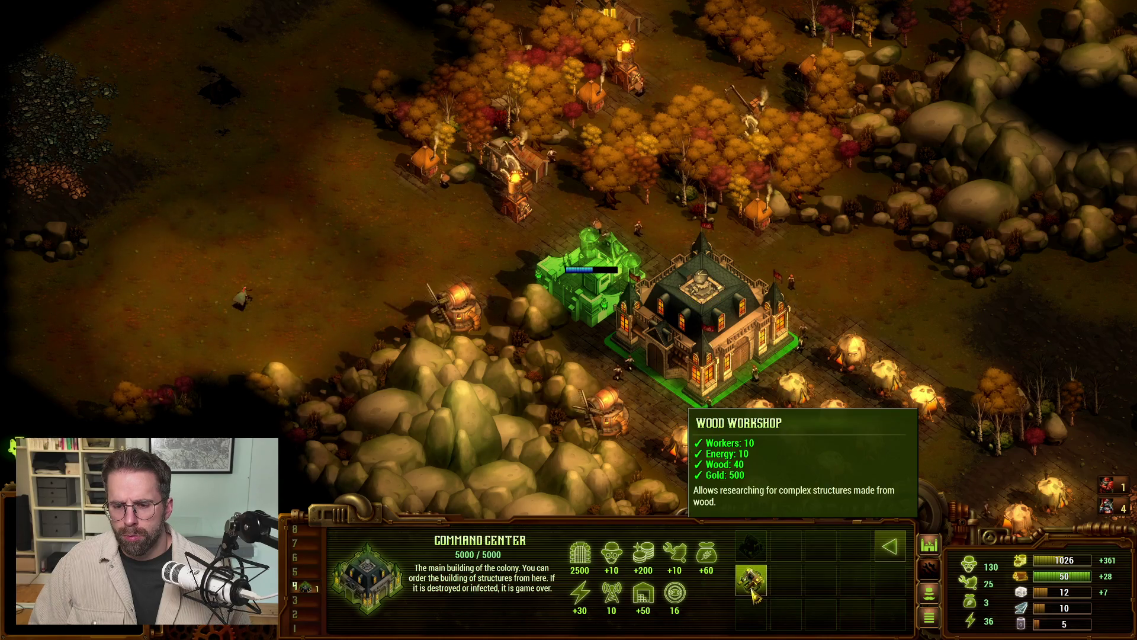
click(753, 548)
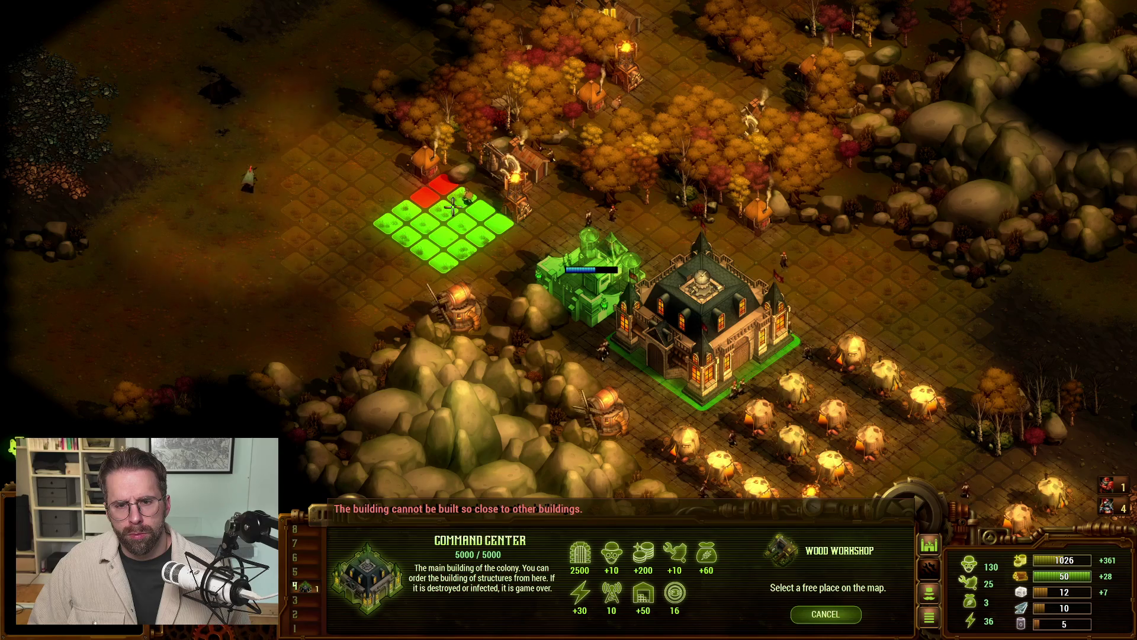
right_click(433, 212)
Step: Demolish a Hunter Cottage and build the Wood Workshop northwest of the Command Center
click(425, 157)
key(Delete)
click(705, 332)
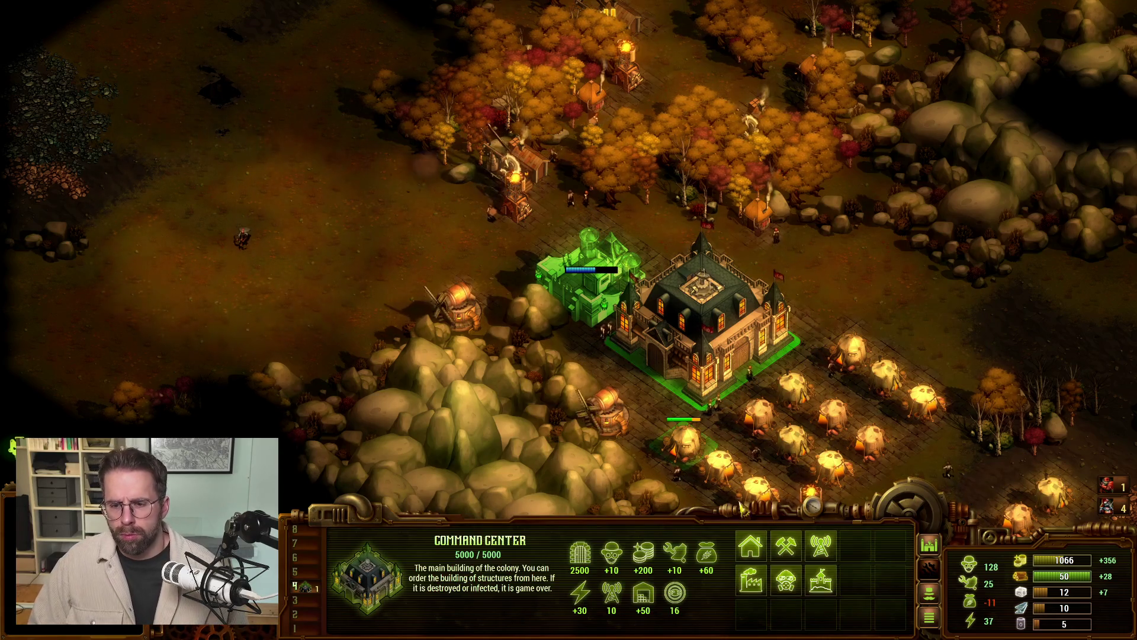
click(786, 546)
click(752, 546)
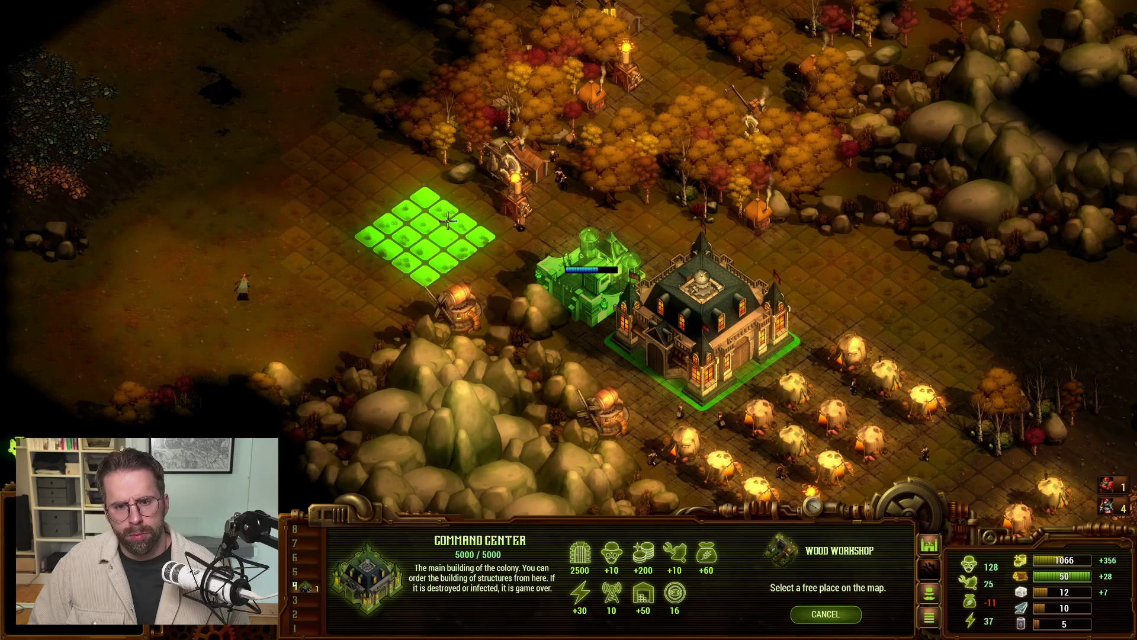
click(439, 204)
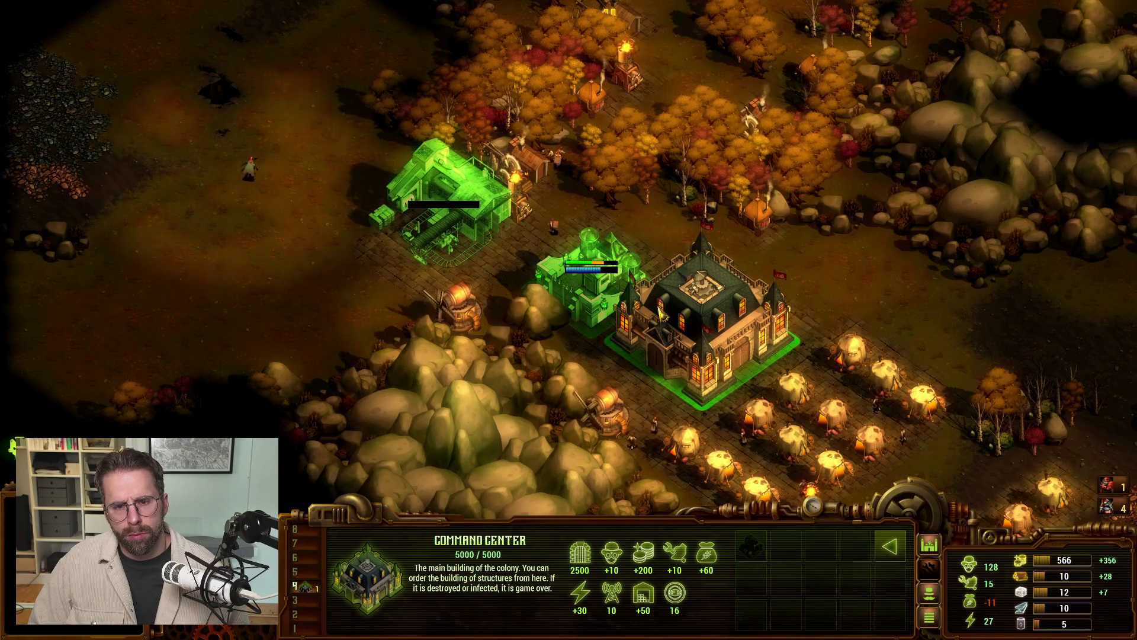
Step: Build a Hunter Cottage near the forest edge
click(890, 546)
click(822, 546)
click(786, 546)
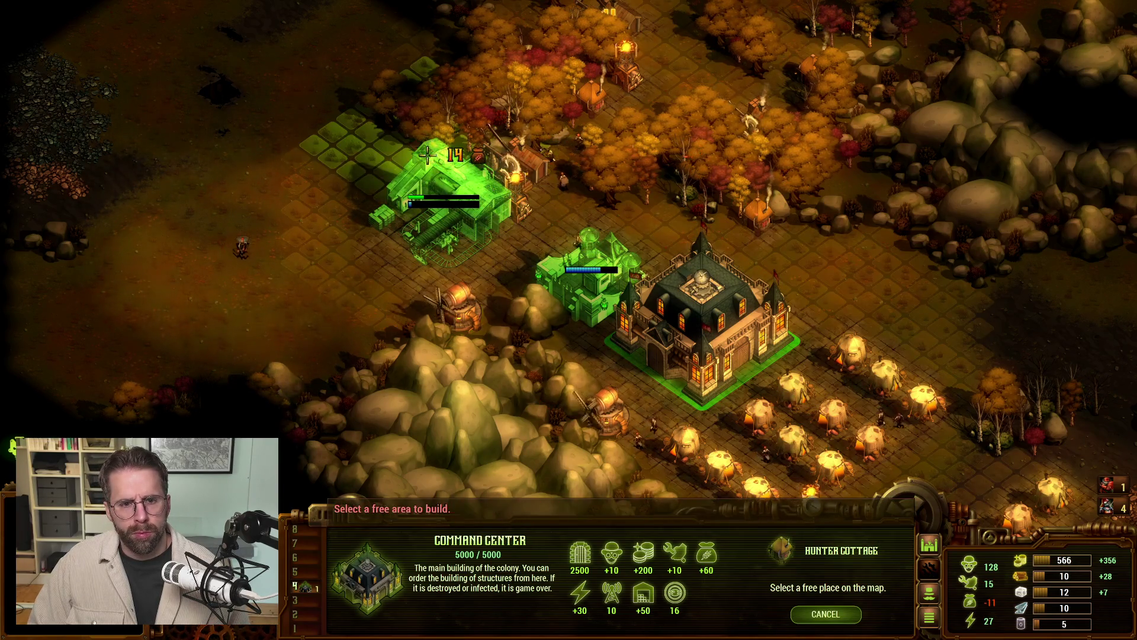
click(275, 209)
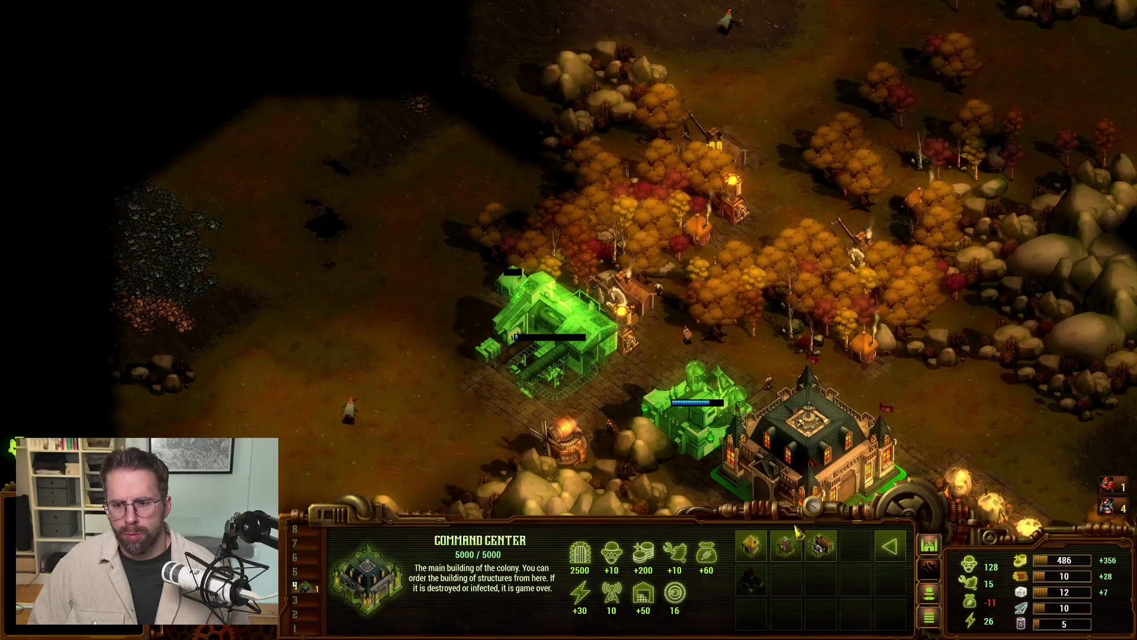
Step: Build a Tesla Tower beside the Wood Workshop and move the Ranger a short way south
click(786, 546)
click(751, 546)
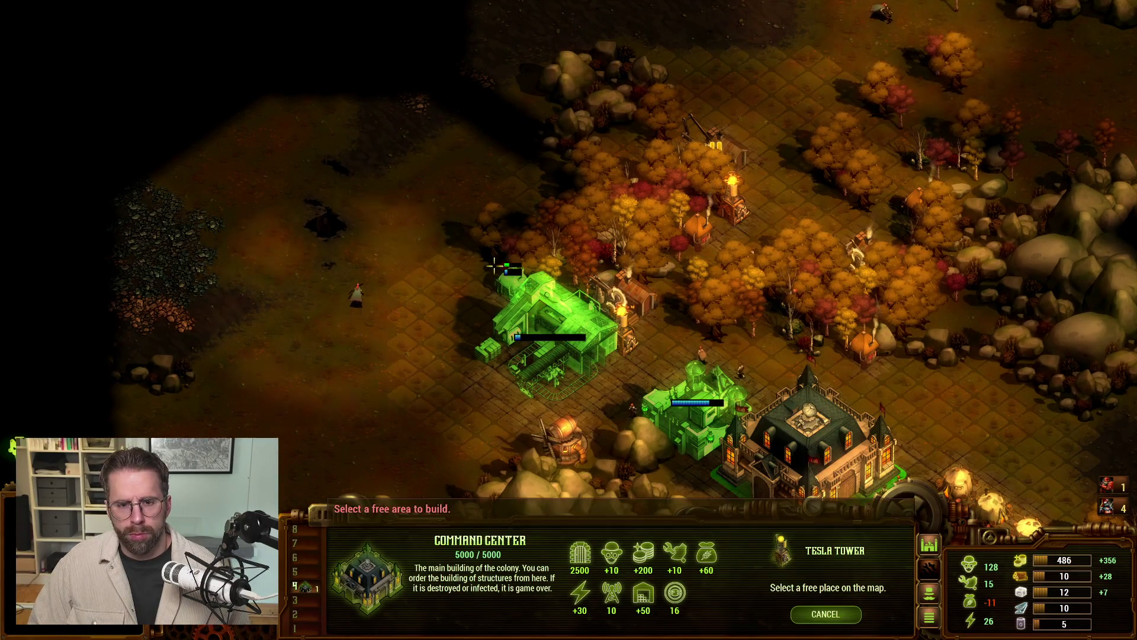
click(457, 247)
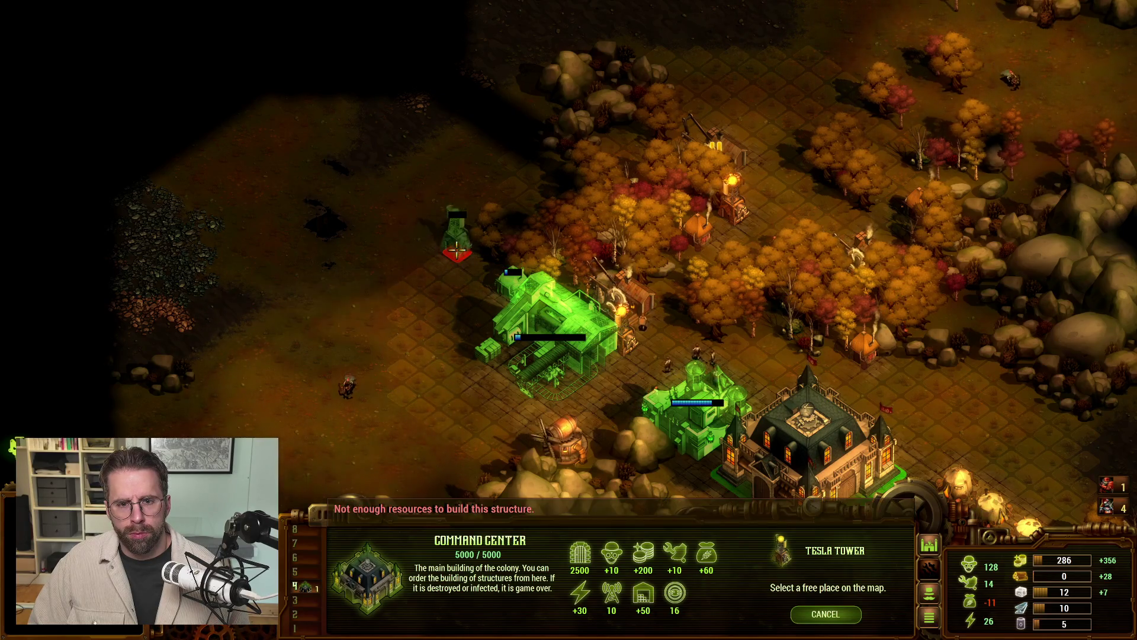
right_click(457, 247)
click(348, 384)
right_click(343, 405)
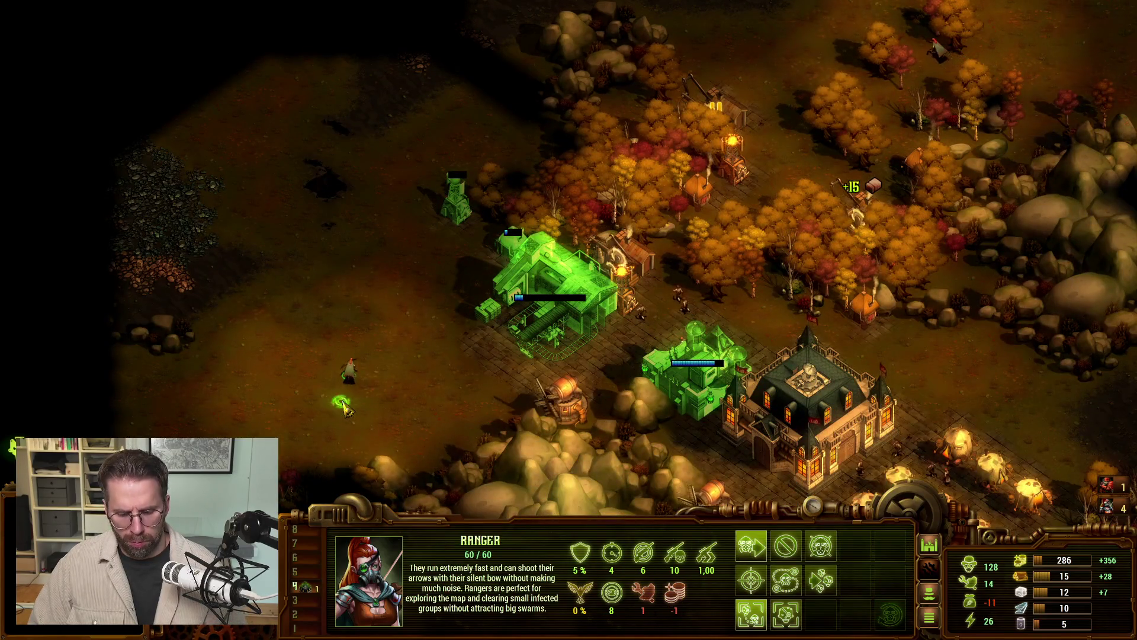
Step: Send the Ranger on patrol to the north and place another Tesla Tower beside the red building
key(p)
click(437, 133)
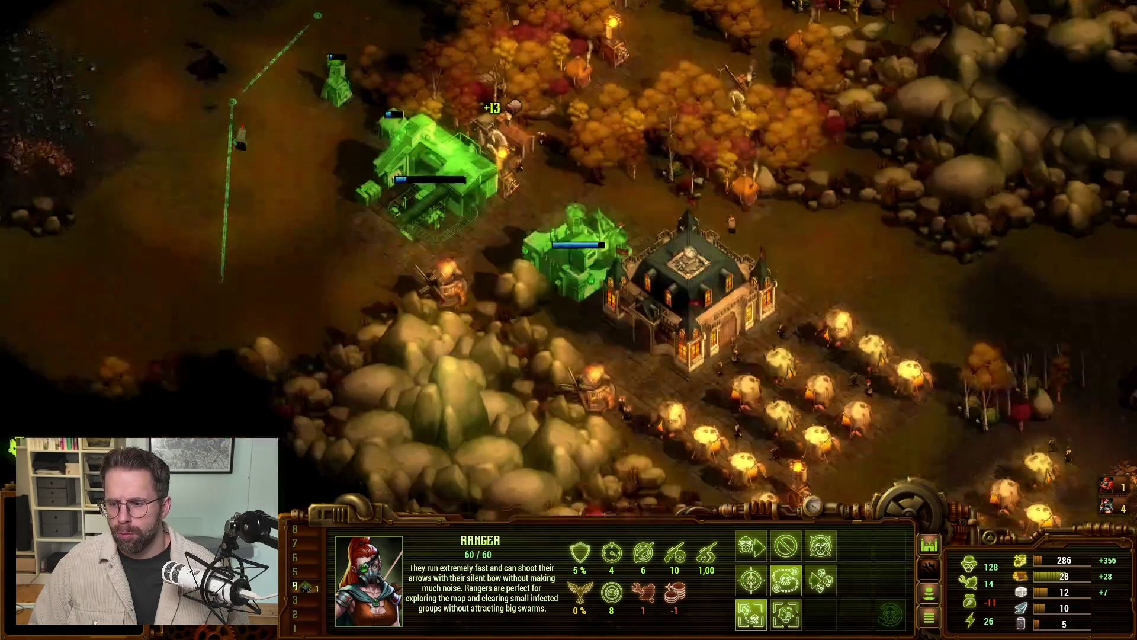
key(space)
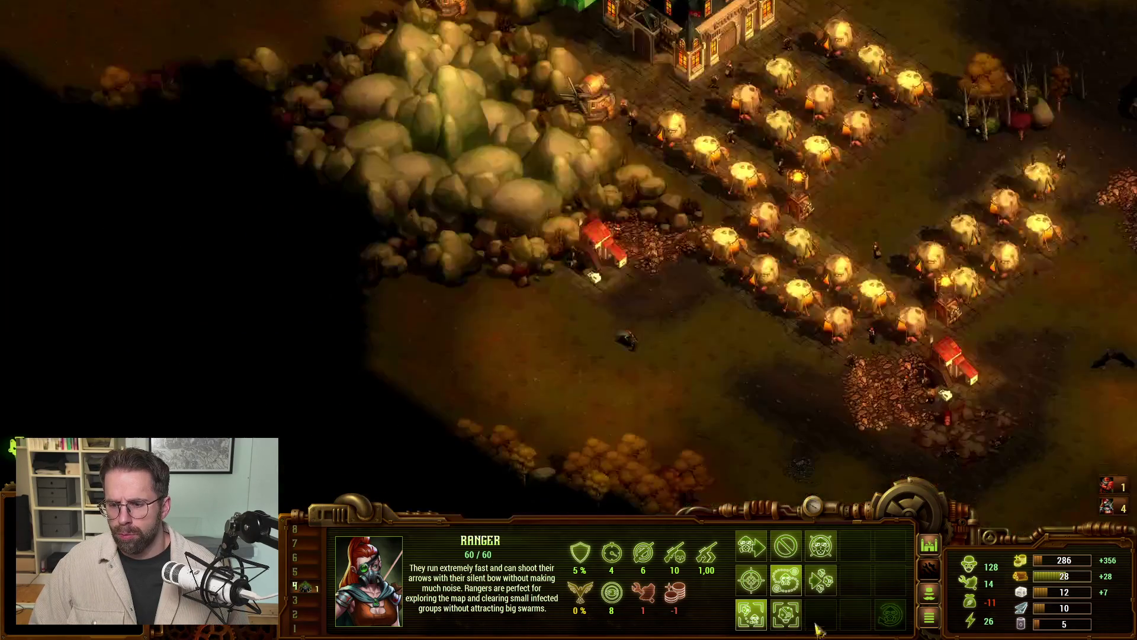
click(742, 560)
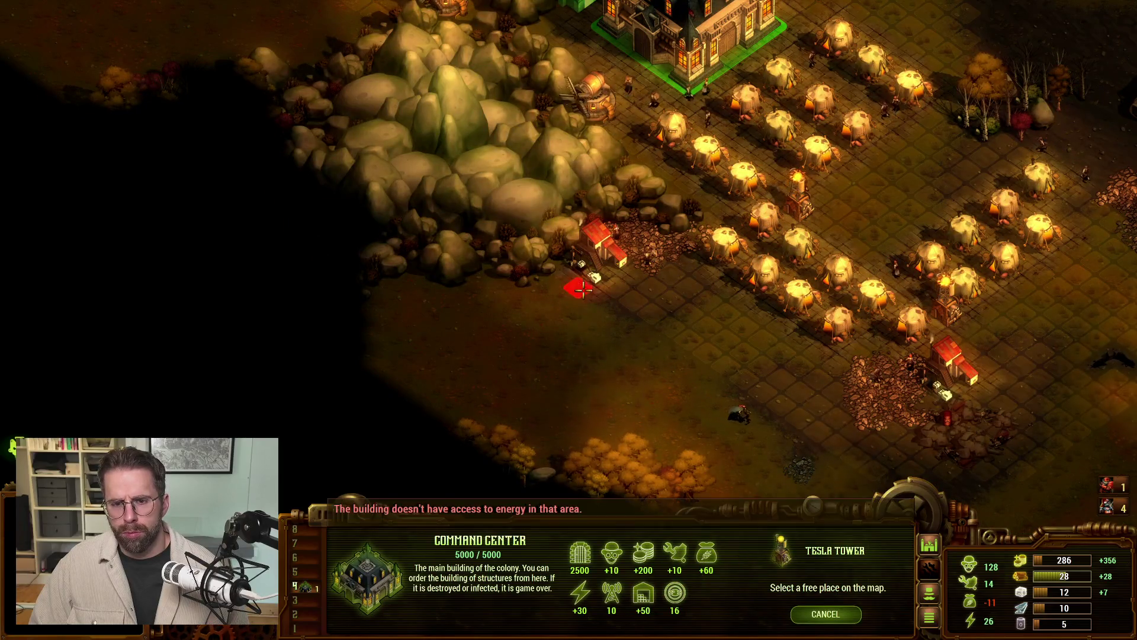
click(609, 284)
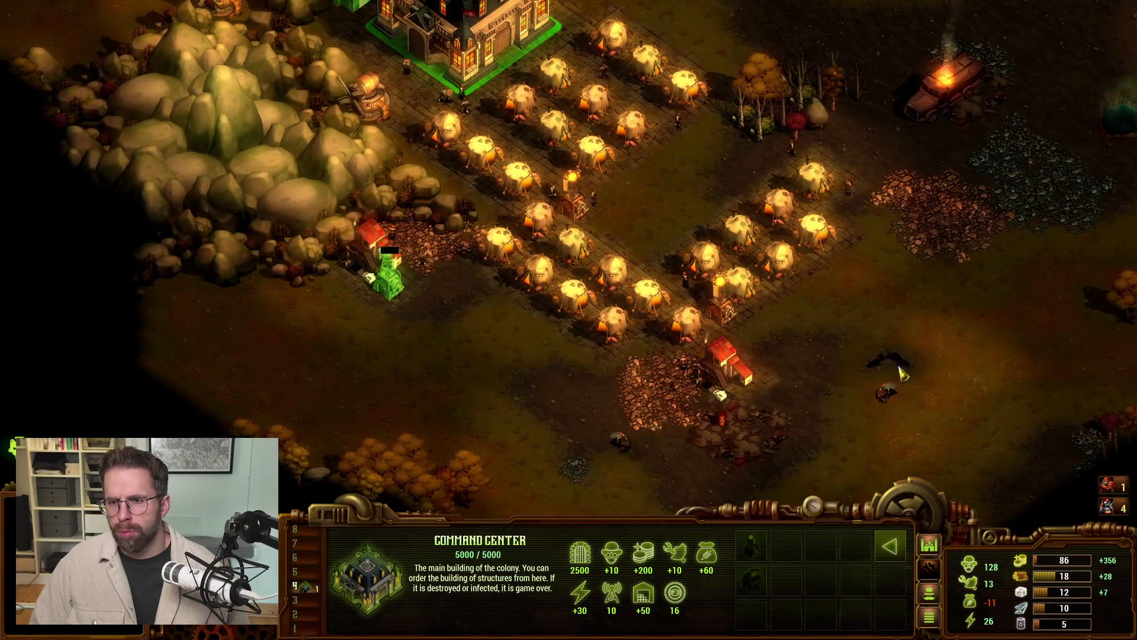
Step: Train a Ranger at the Soldiers Center, bringing gold down to 322
key(Up)
key(Right)
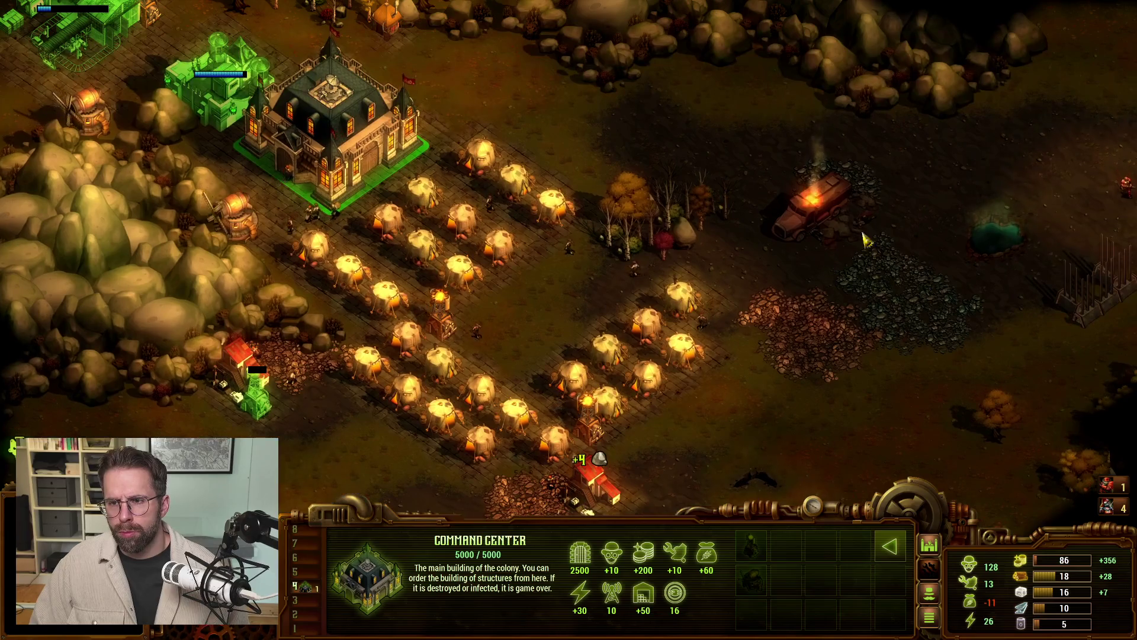
key(Right)
click(713, 259)
key(Left)
key(Up)
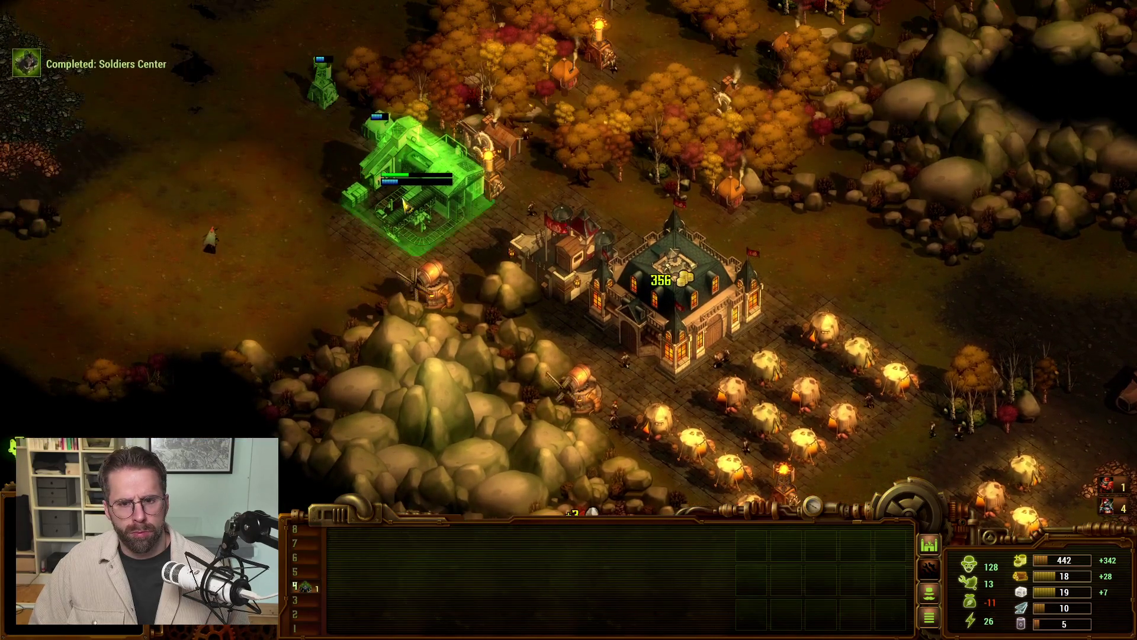
click(545, 252)
click(738, 534)
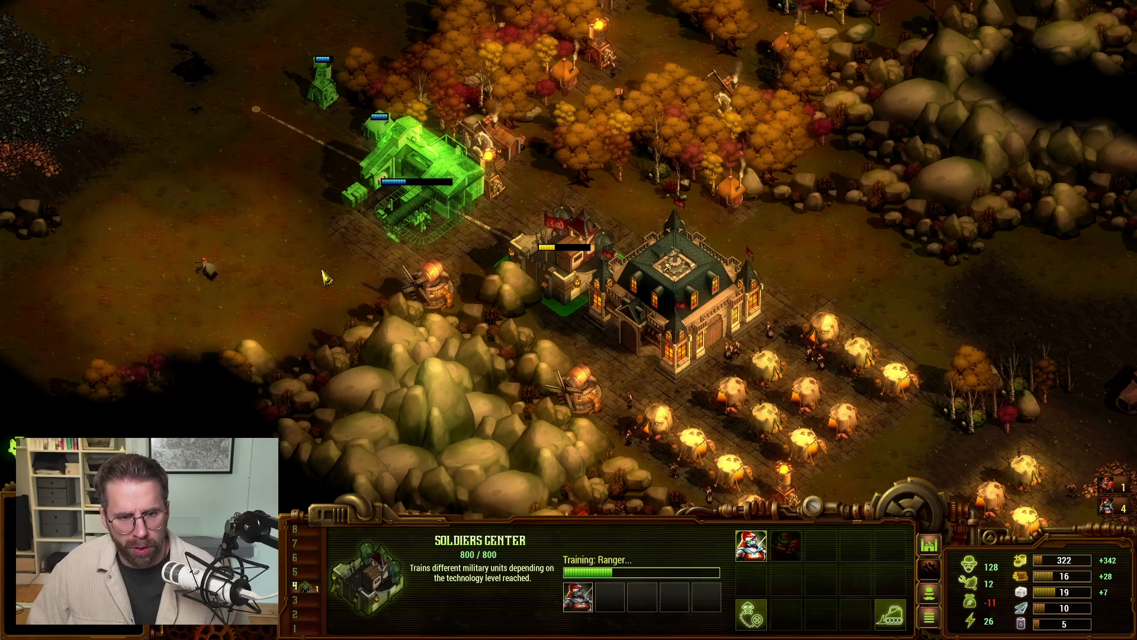
Step: Queue a second Ranger and check the Quarry, Command Center and military build list
click(760, 560)
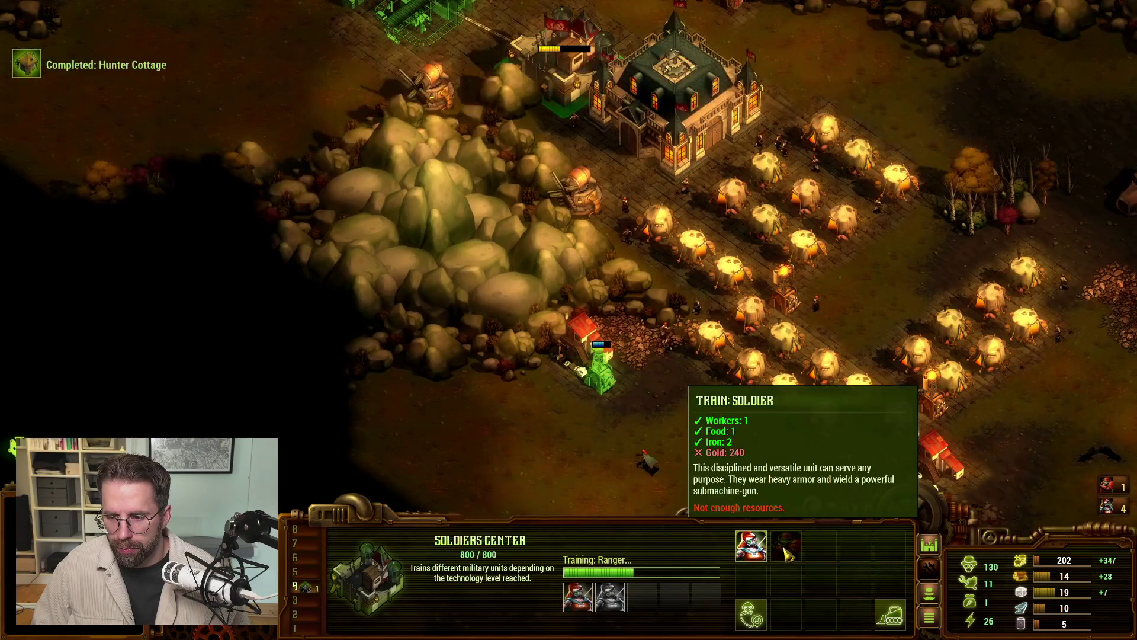
click(586, 340)
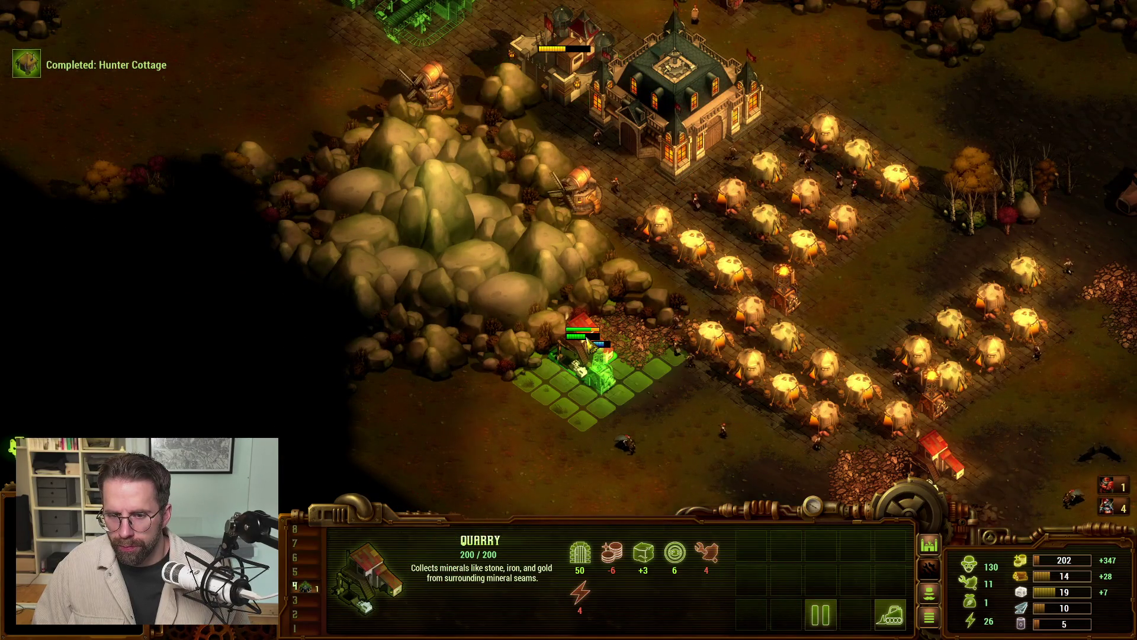
click(930, 544)
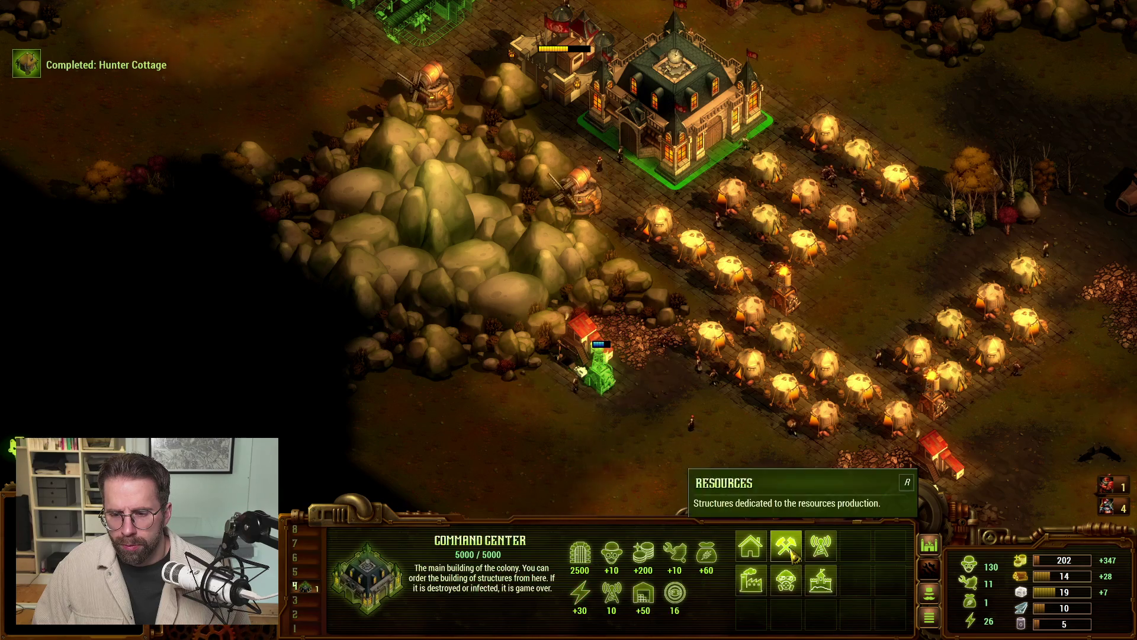
click(930, 592)
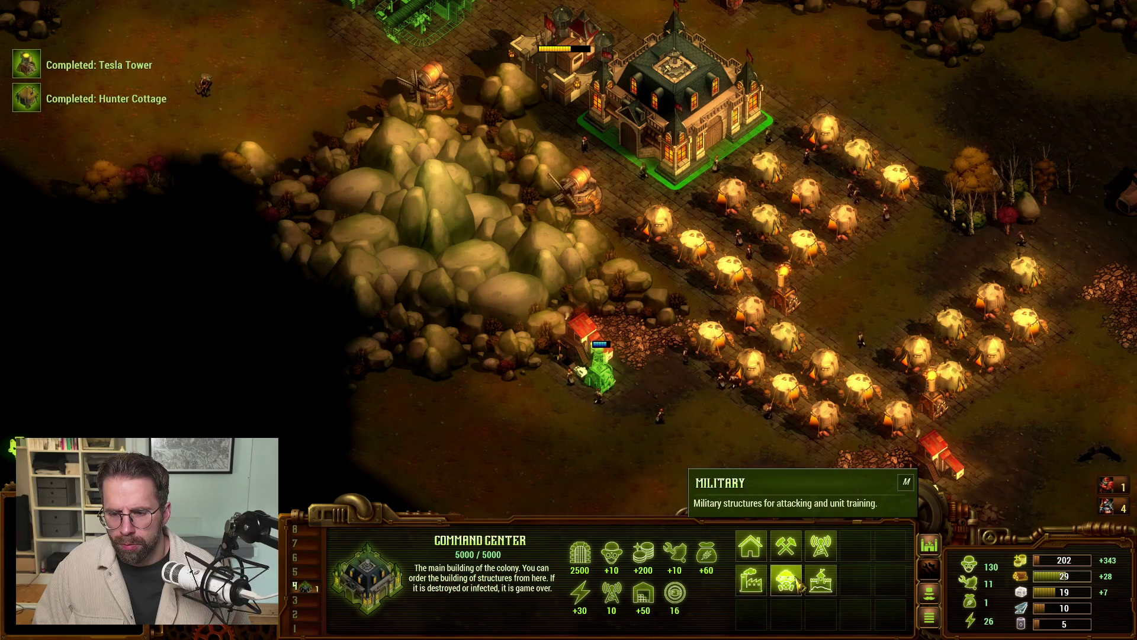
click(891, 548)
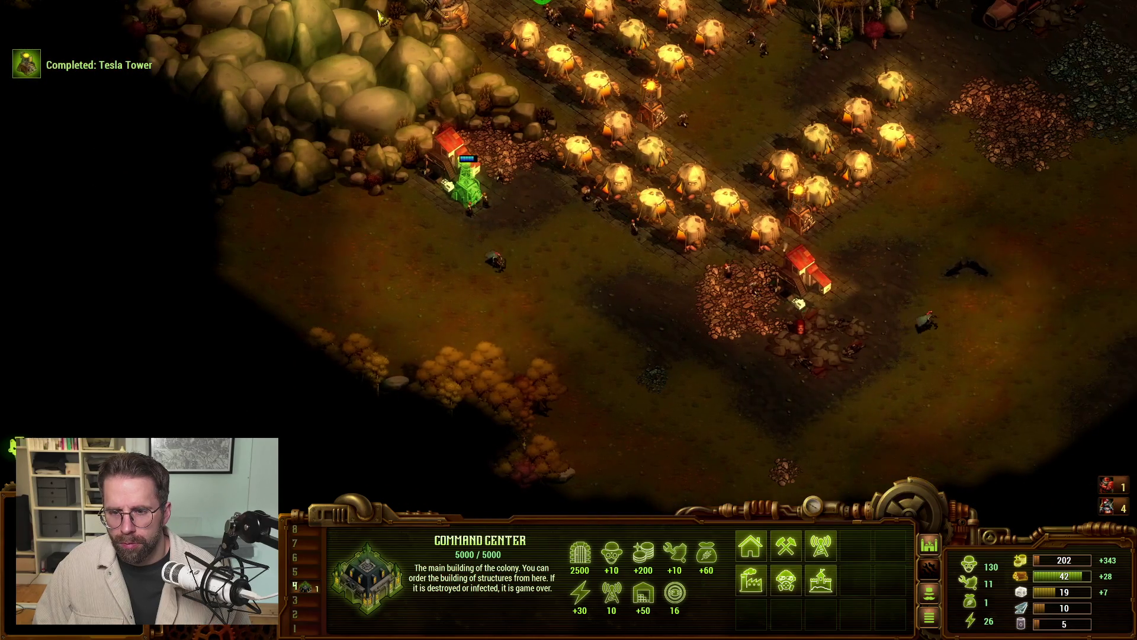
click(77, 60)
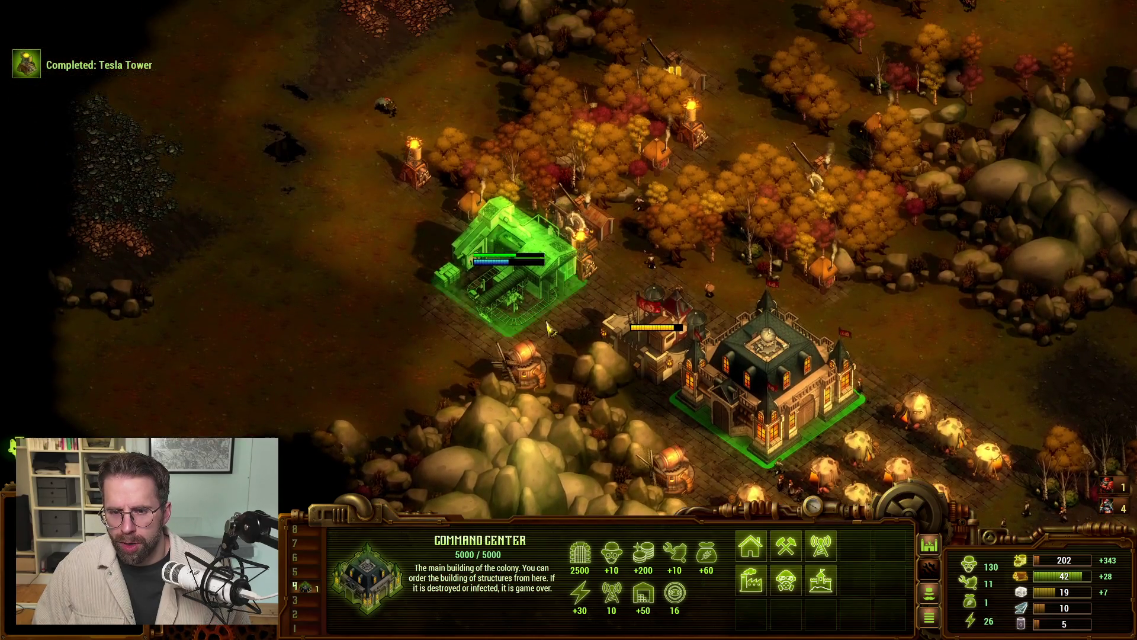
click(498, 243)
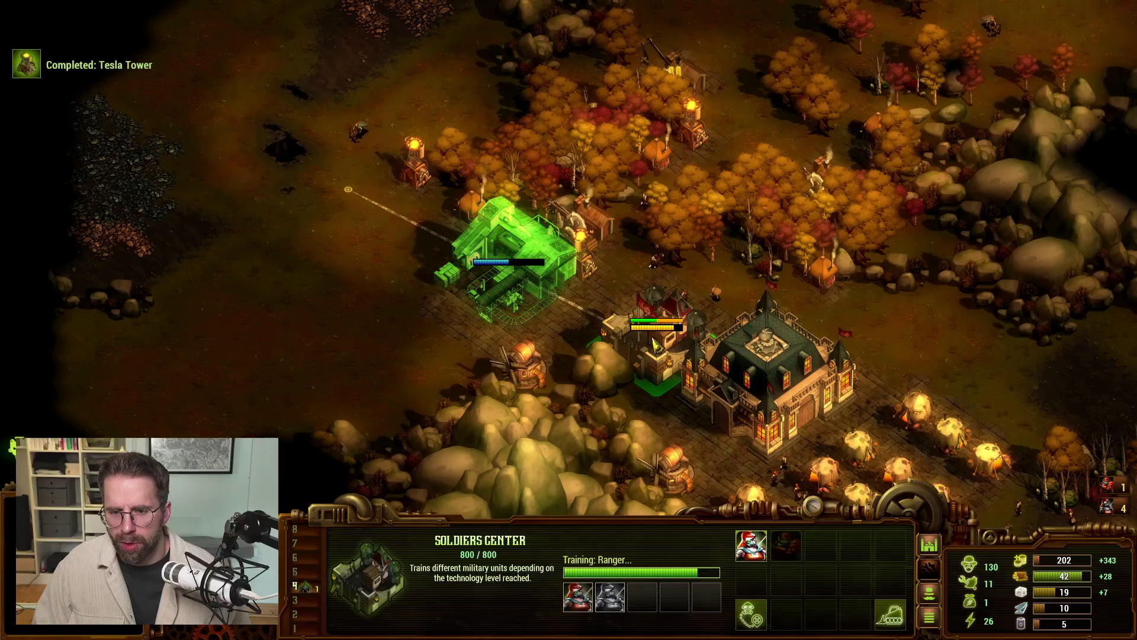
Step: Send the newly trained Ranger to a spot west of the base
key(Up)
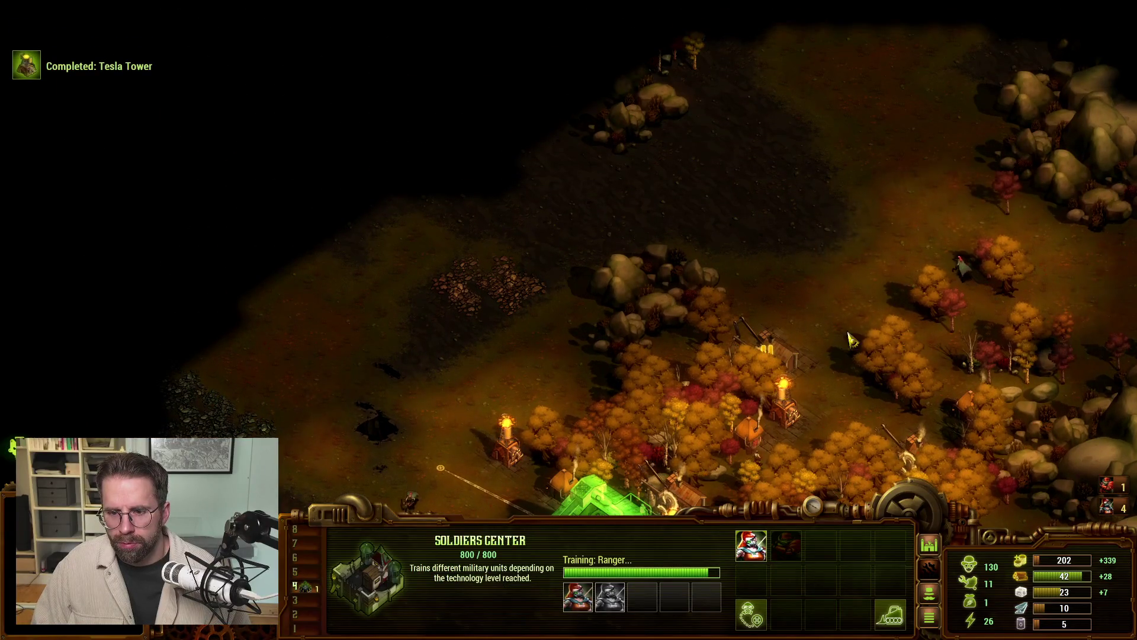
key(Down)
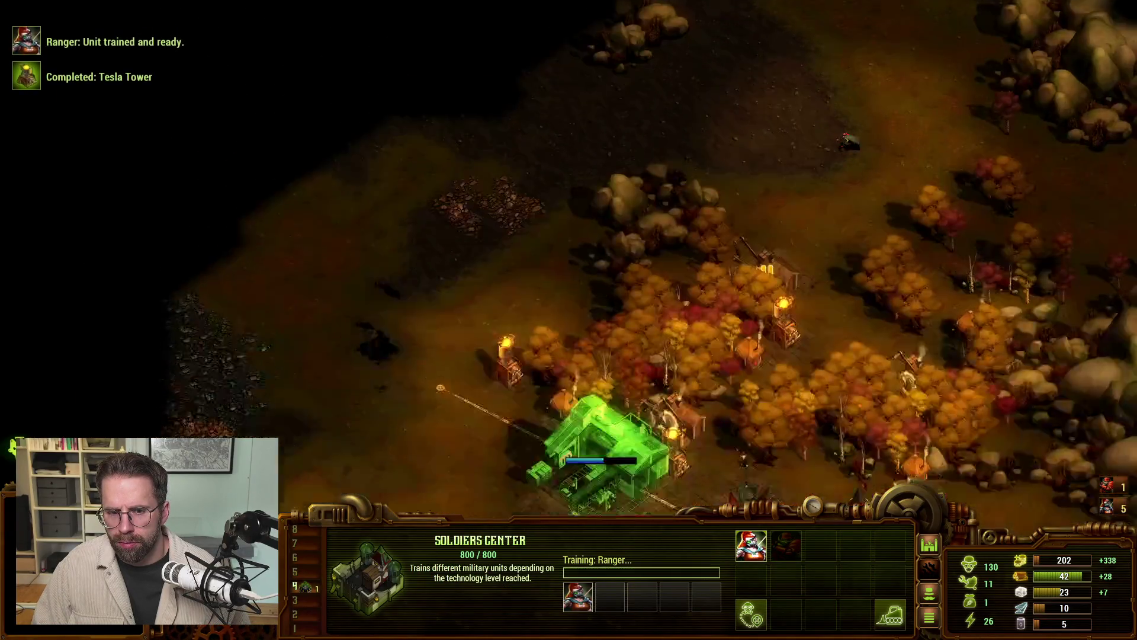
click(396, 293)
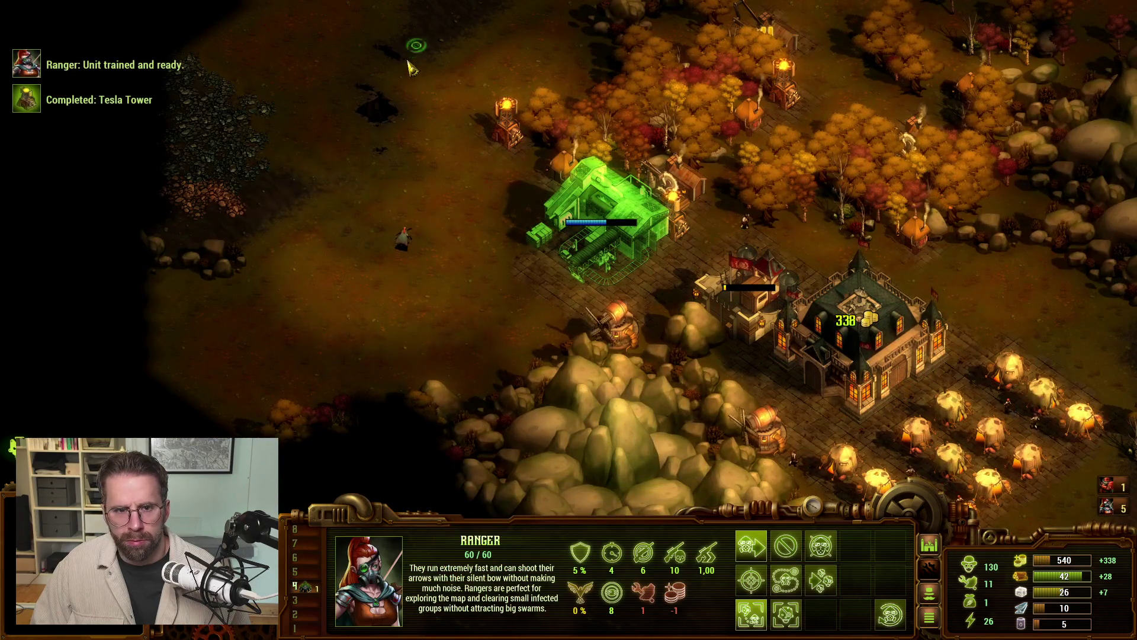
right_click(314, 350)
right_click(285, 350)
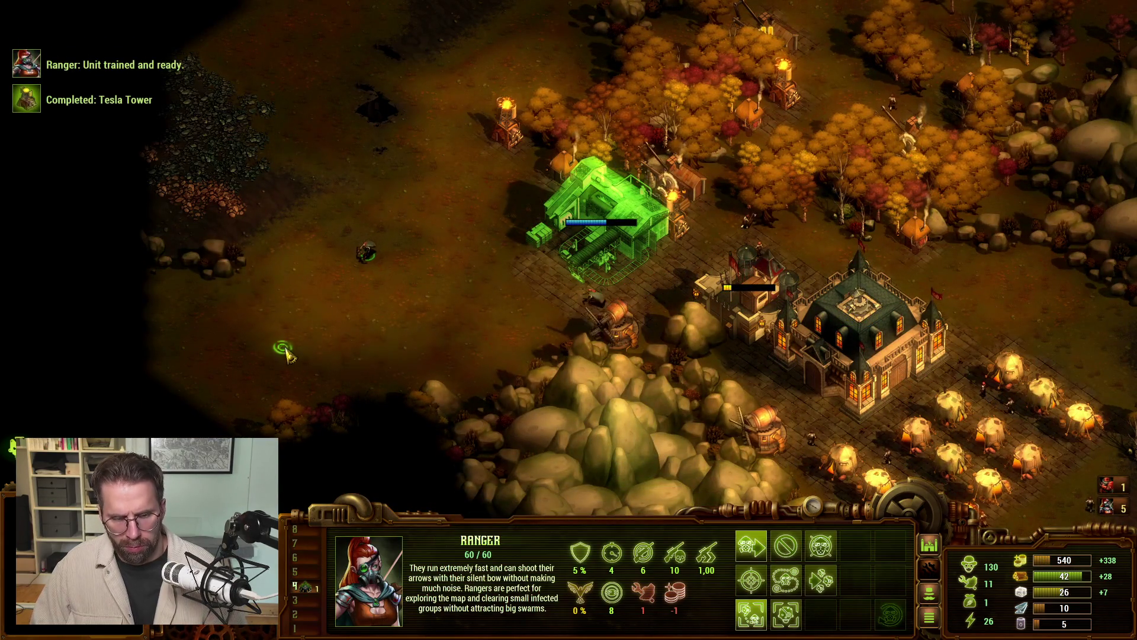
Step: Give the Ranger patrol orders, moving it north-west then patrolling to a north-east point
key(p)
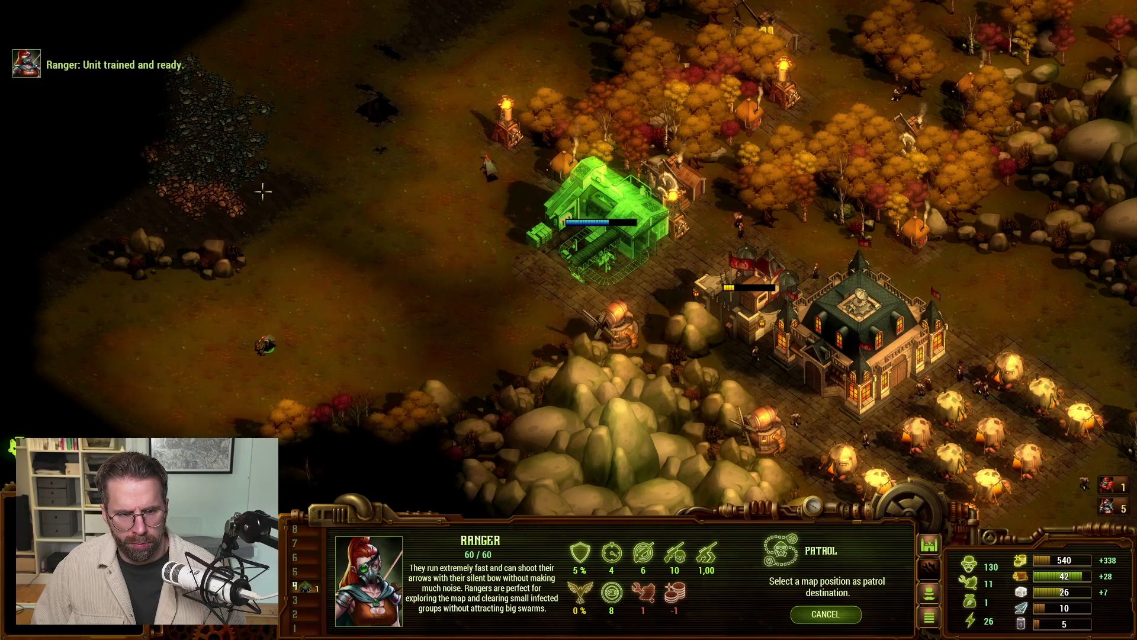
click(263, 184)
key(Up)
right_click(311, 210)
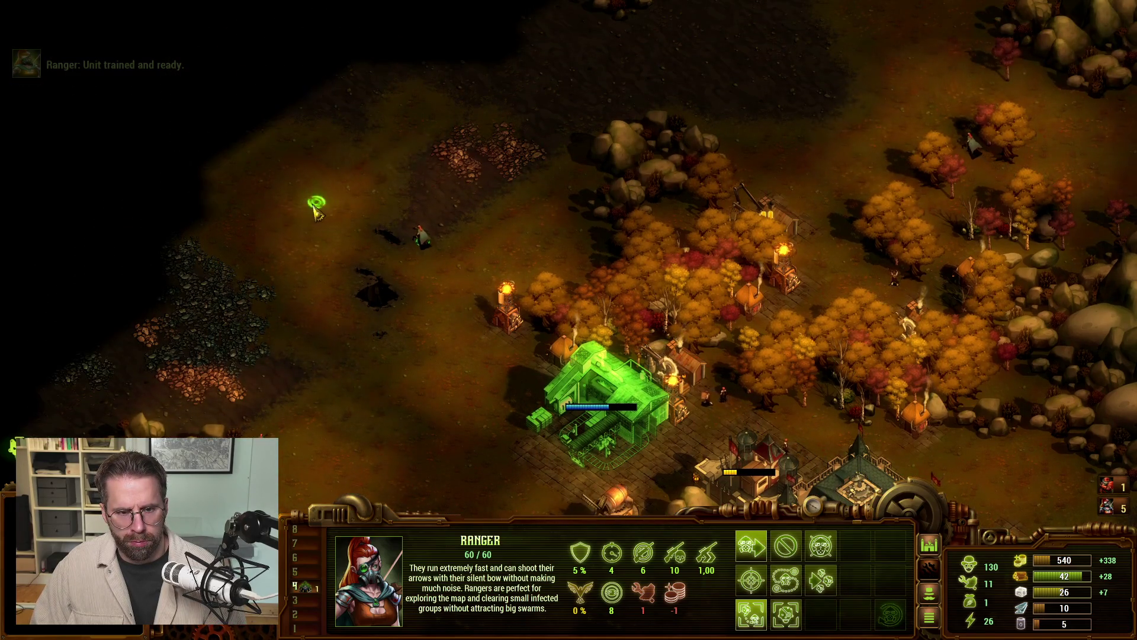
key(p)
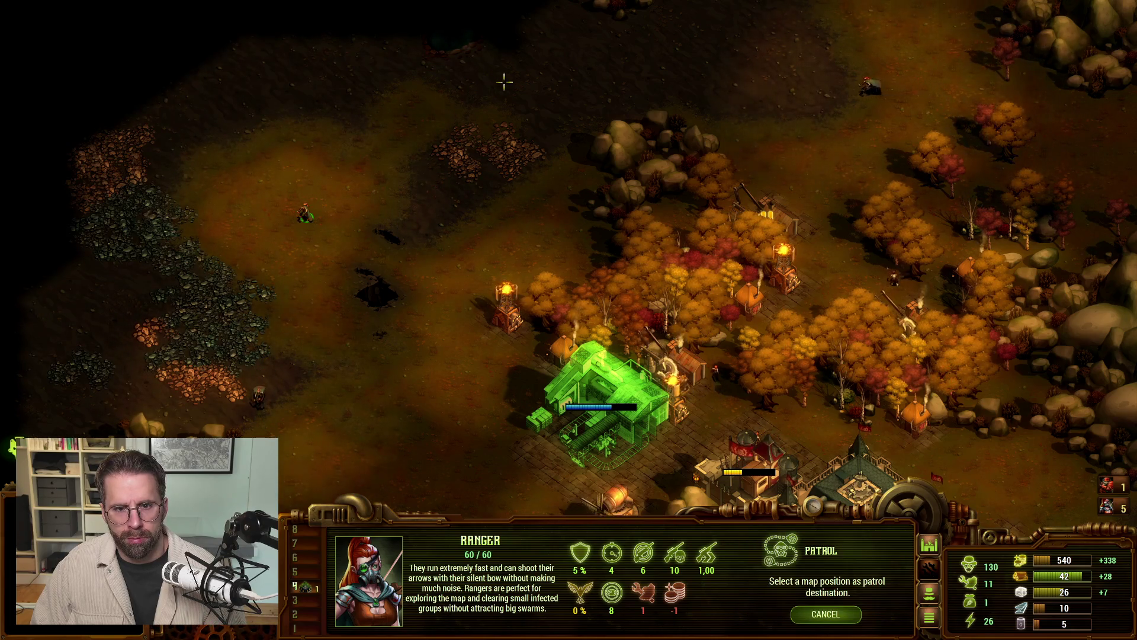
click(520, 98)
Step: Select the Soldiers Center to check the second Ranger's training
key(Down)
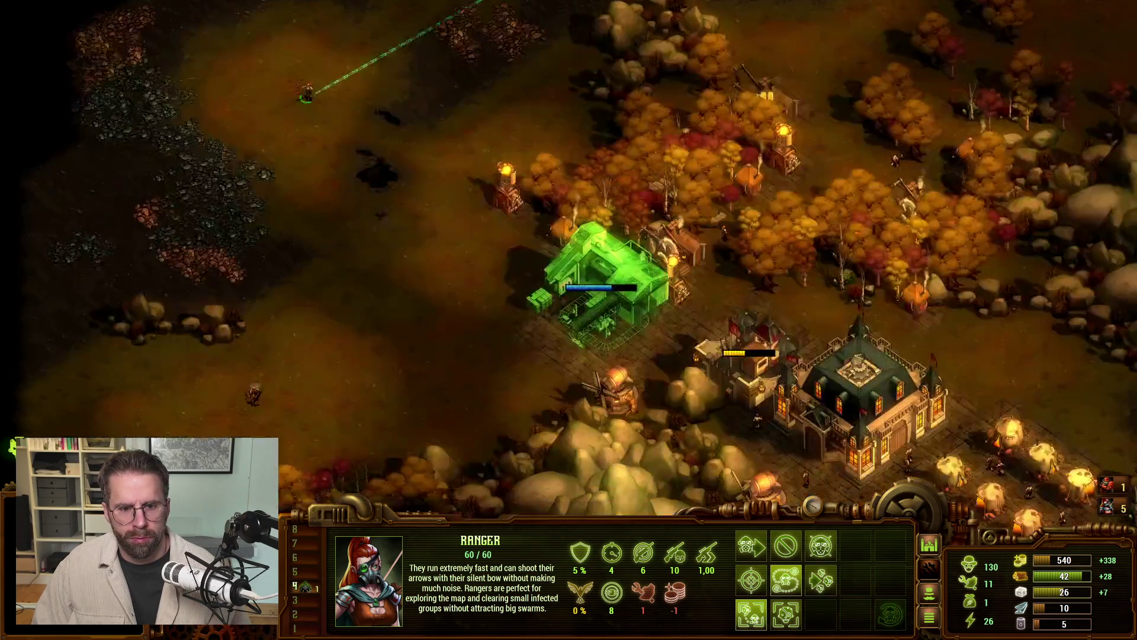
click(745, 296)
key(Down)
key(Right)
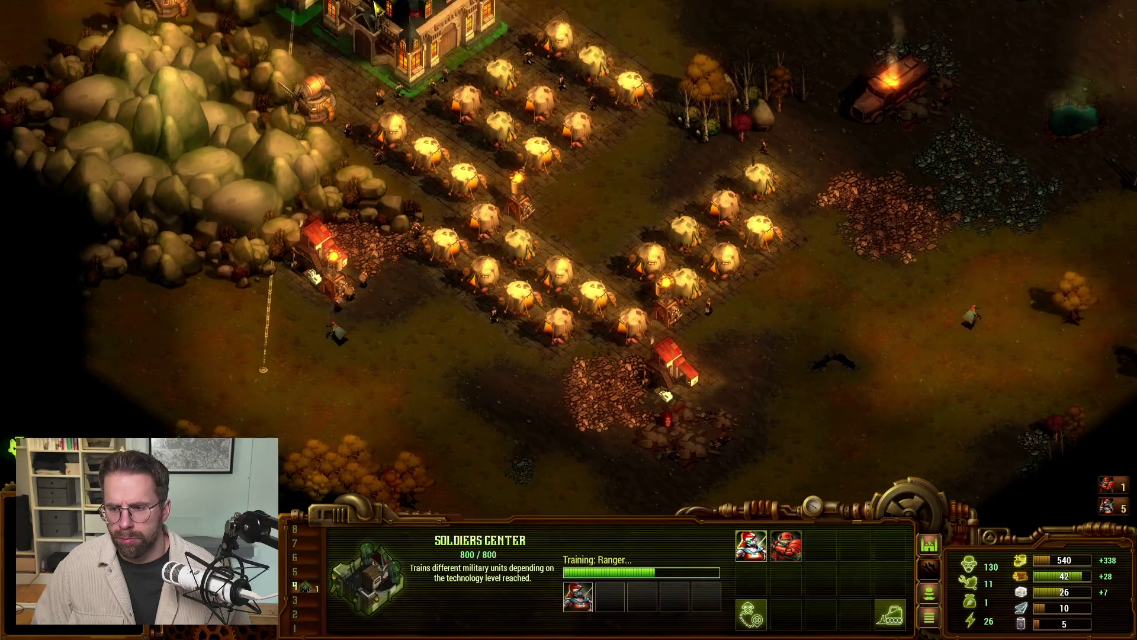
Step: Start placing a Soldiers Center from the Military category, then cancel it
click(377, 6)
click(786, 579)
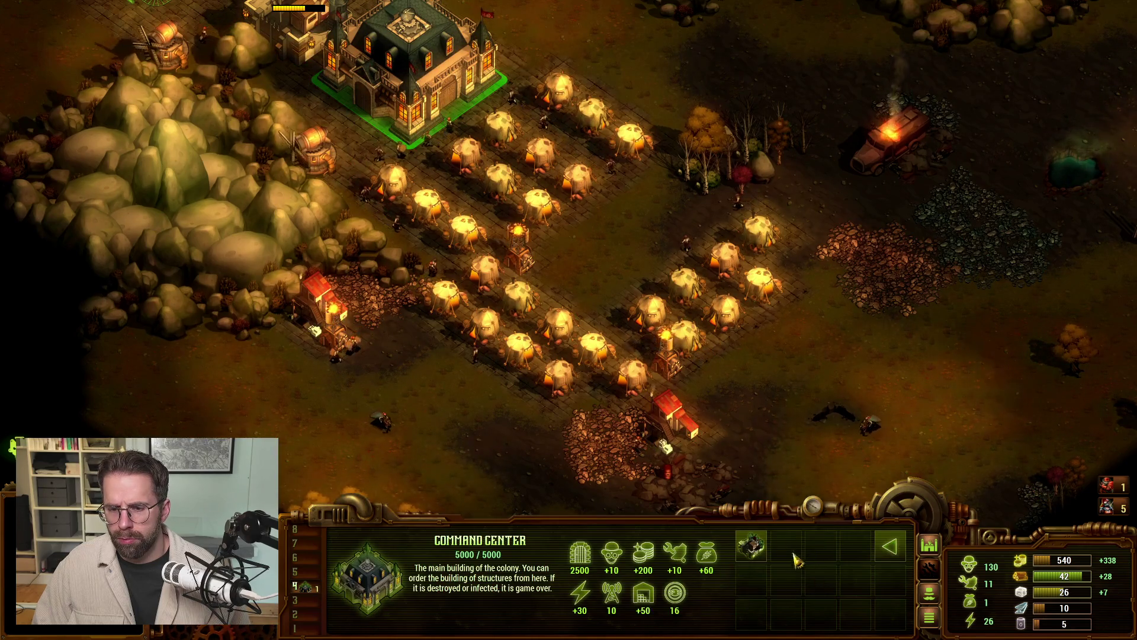
click(752, 545)
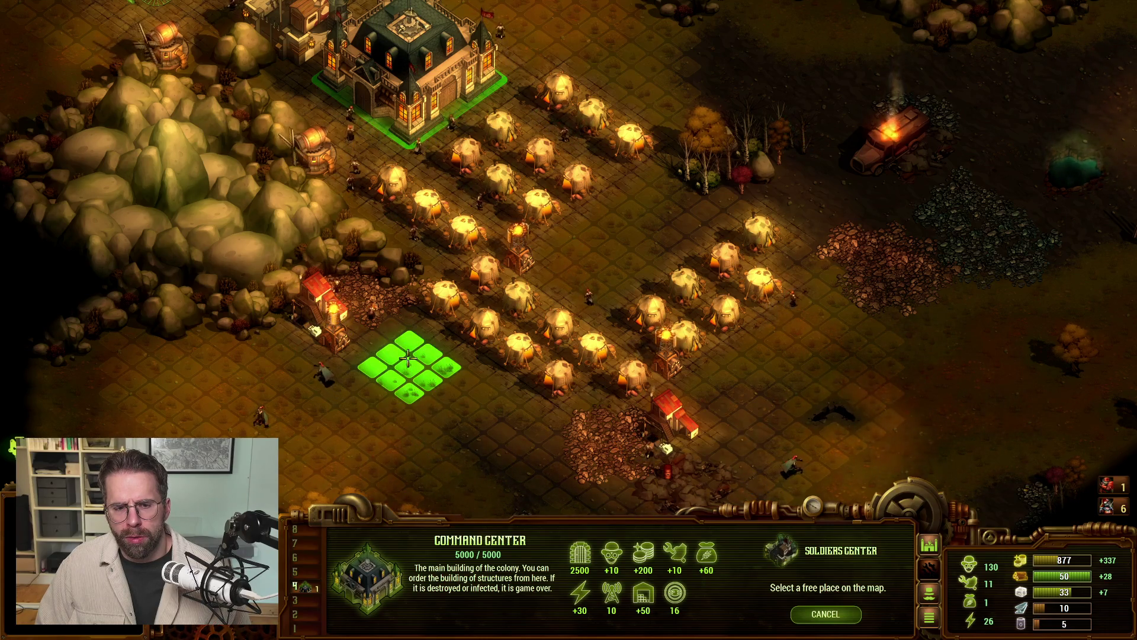
click(825, 614)
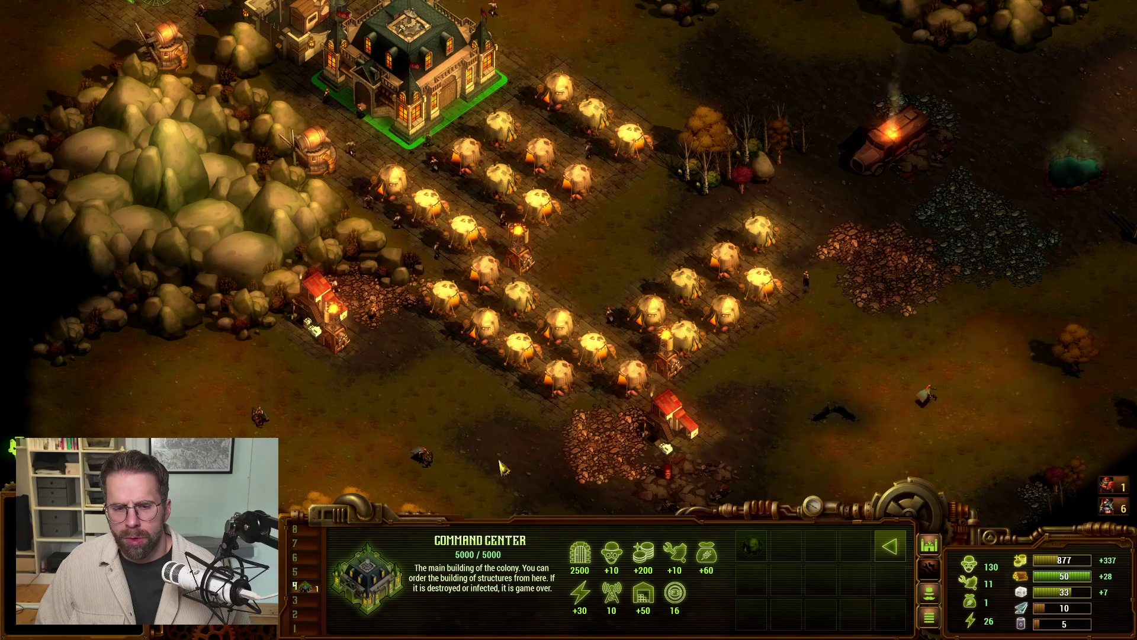
Step: Send the Ranger west toward the fog, then select a tent and the Command Center
key(4)
key(4)
right_click(183, 355)
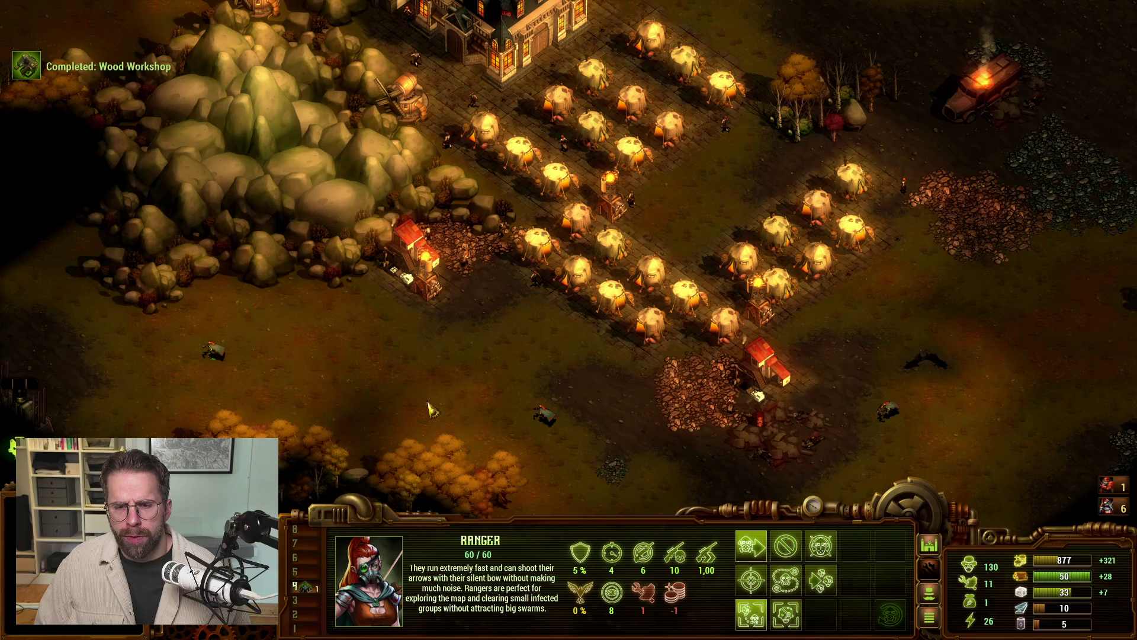
key(w)
click(569, 300)
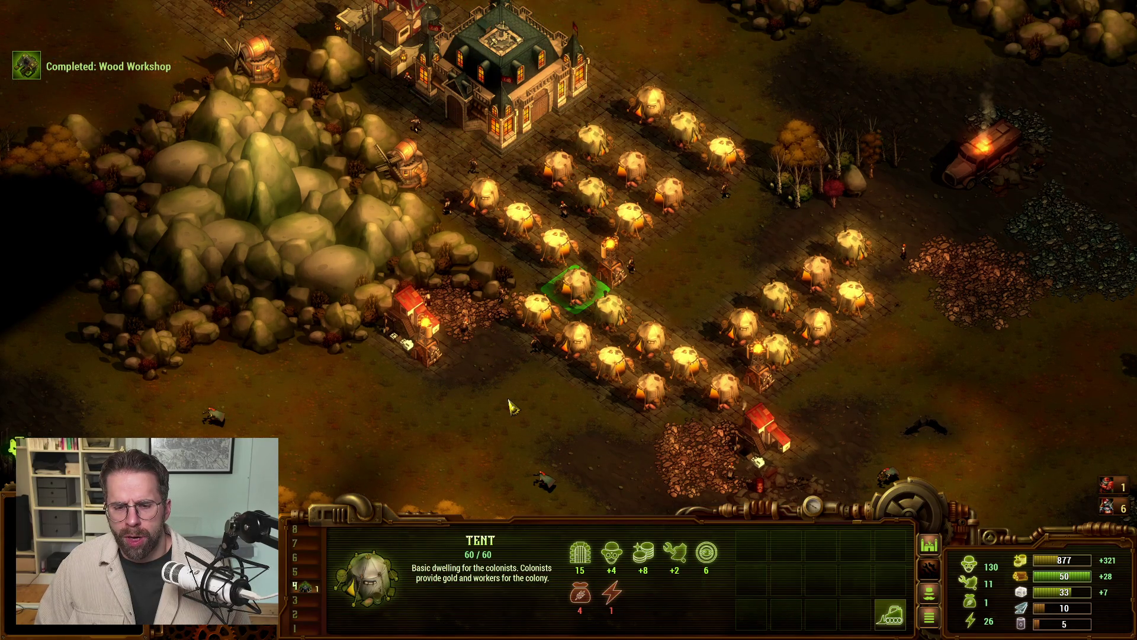
key(w)
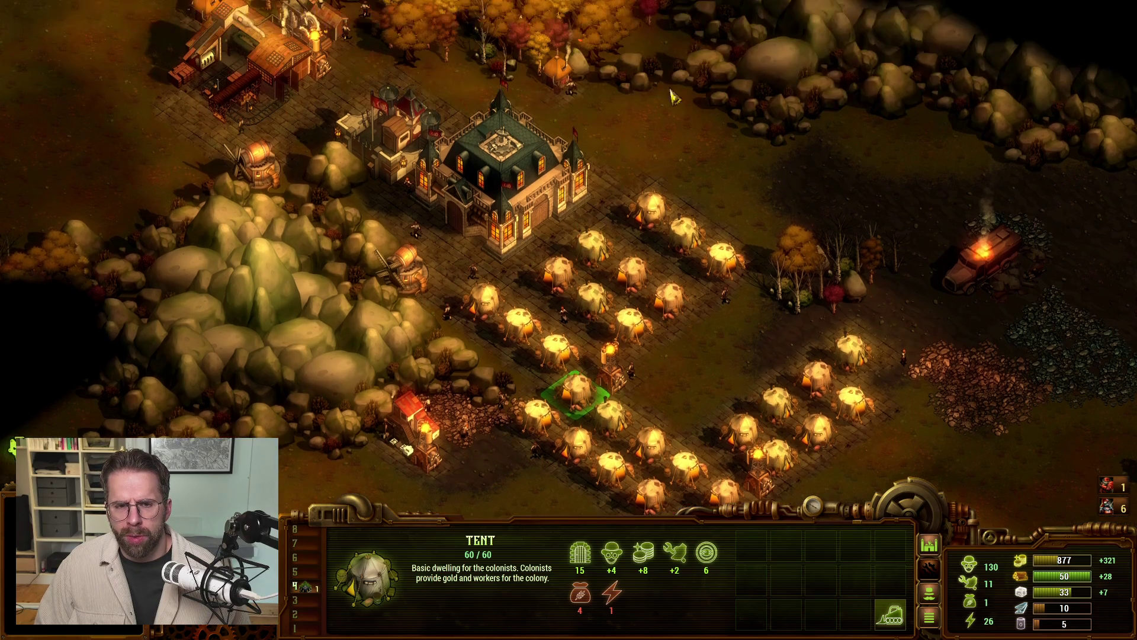
key(Tab)
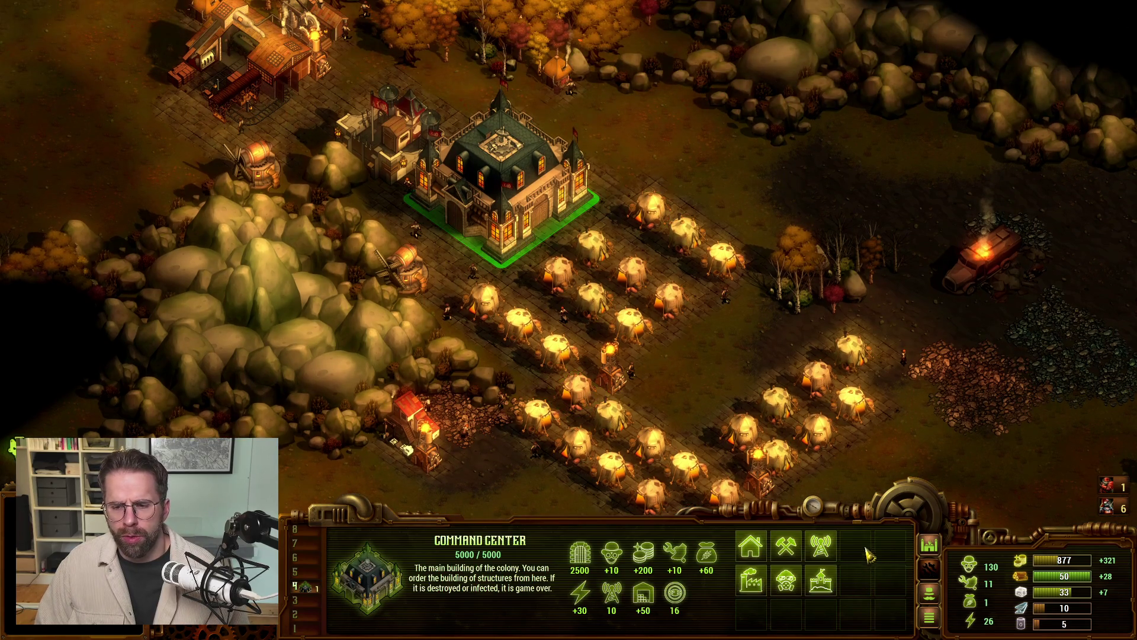
Step: Try placing a Wood Tower and a Wood Gate from Defense, cancelling both
click(824, 588)
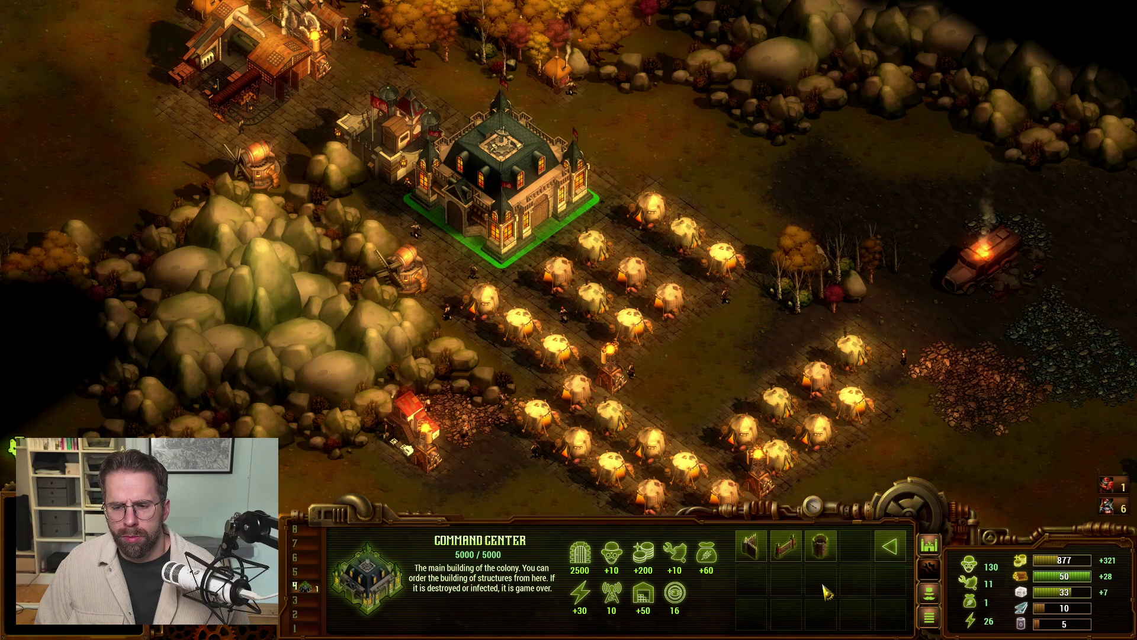
click(785, 543)
right_click(703, 368)
click(787, 545)
right_click(837, 552)
Step: Cancel a Soldiers Center placement, check the Industry list, and select the Wood Workshop
click(787, 579)
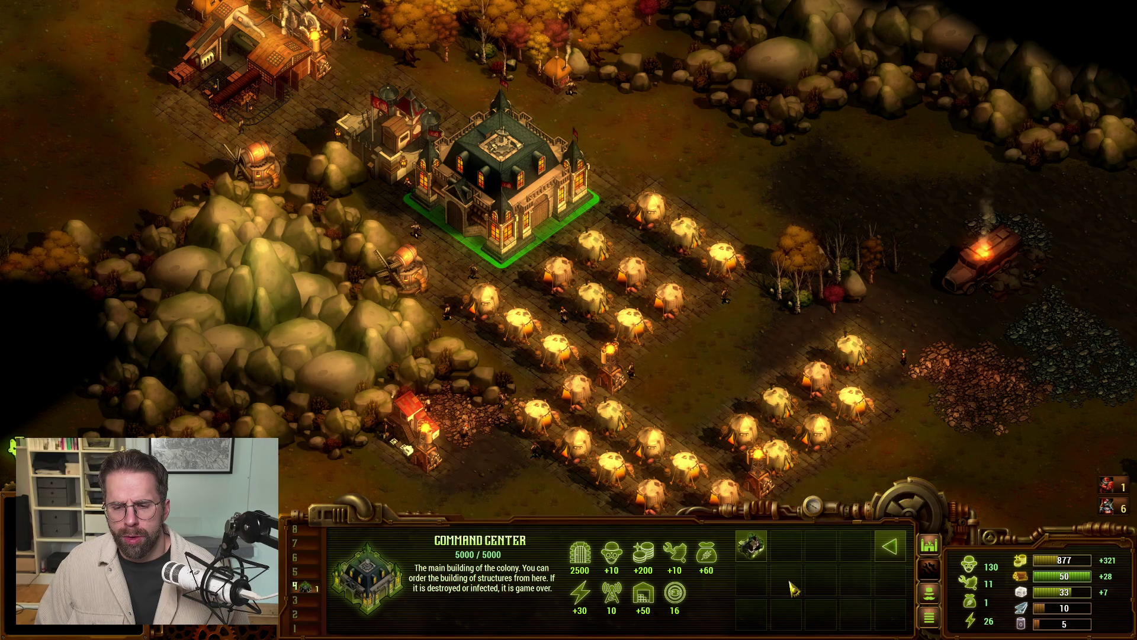
click(750, 545)
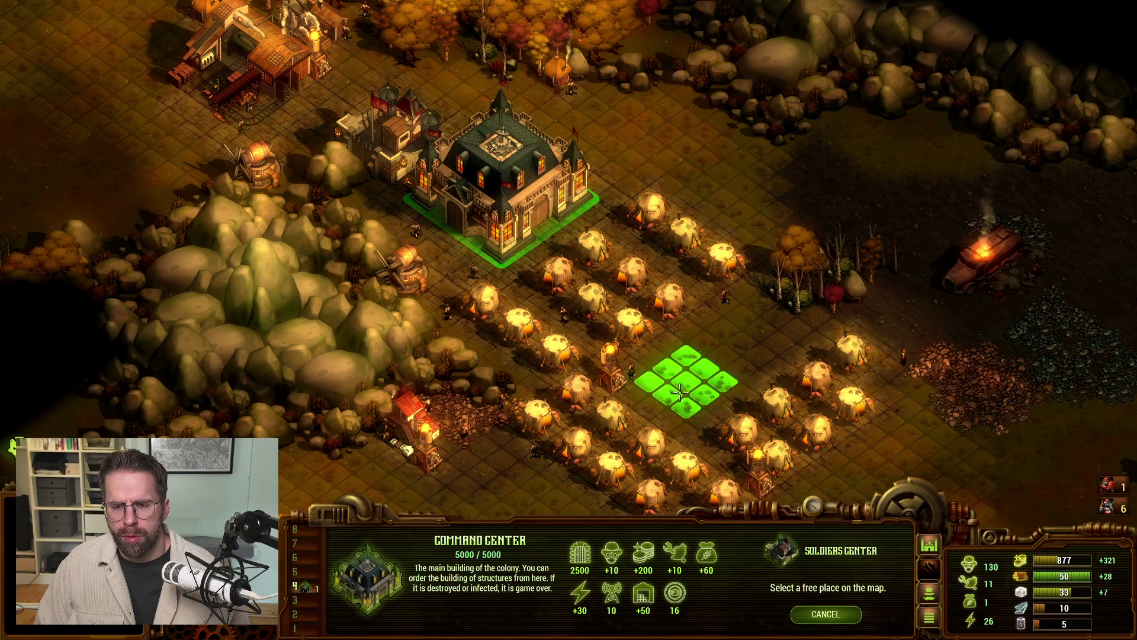
key(s)
right_click(812, 569)
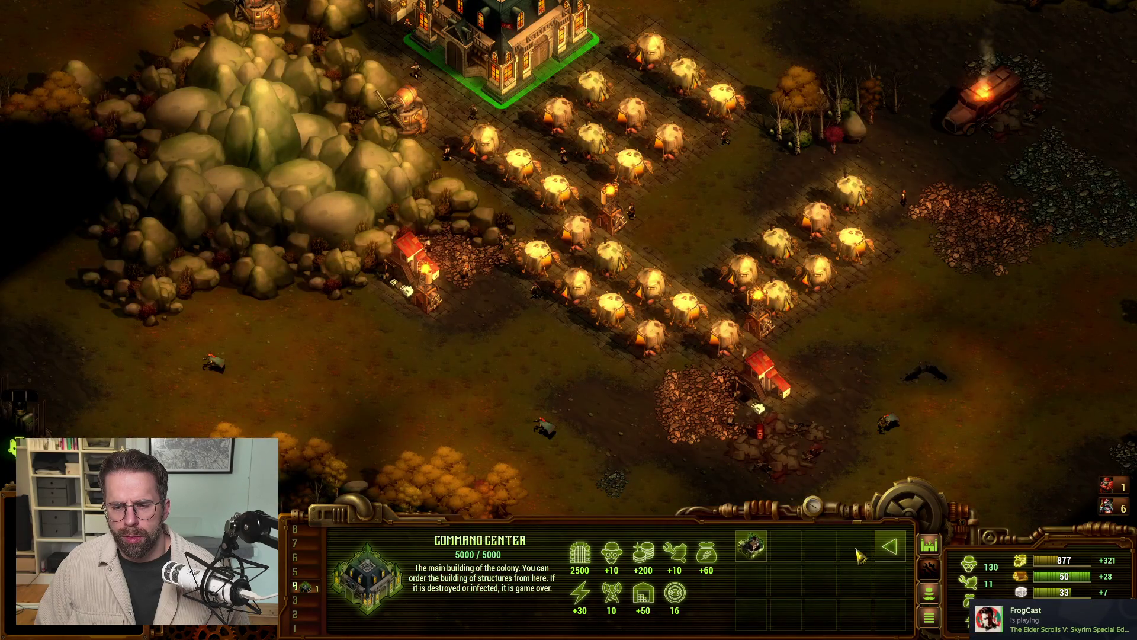
click(751, 580)
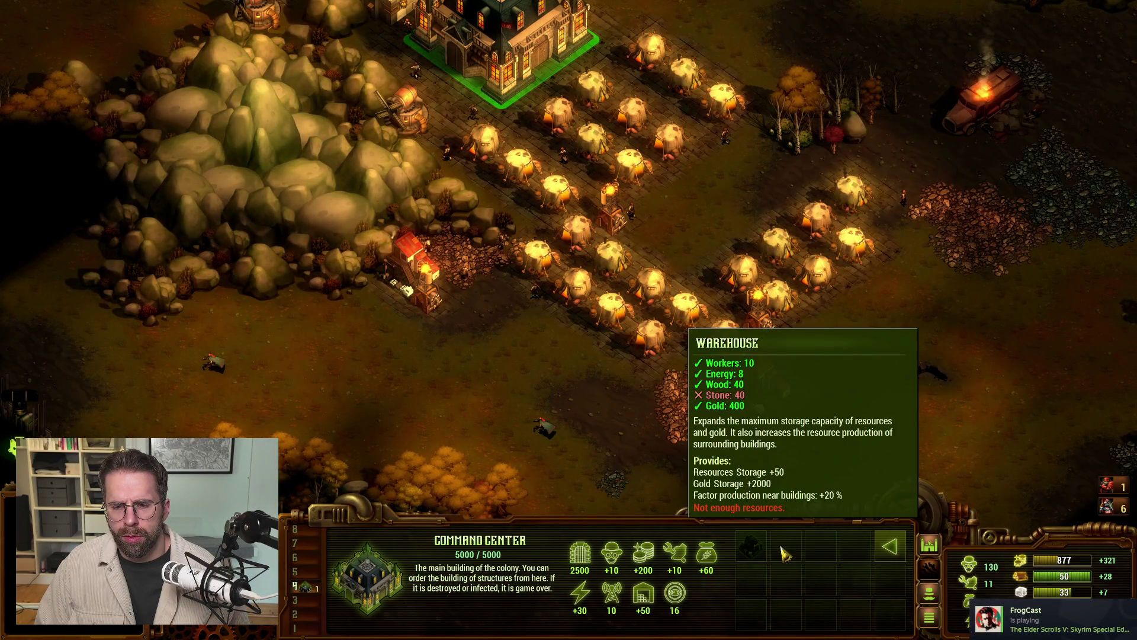
click(889, 545)
click(481, 159)
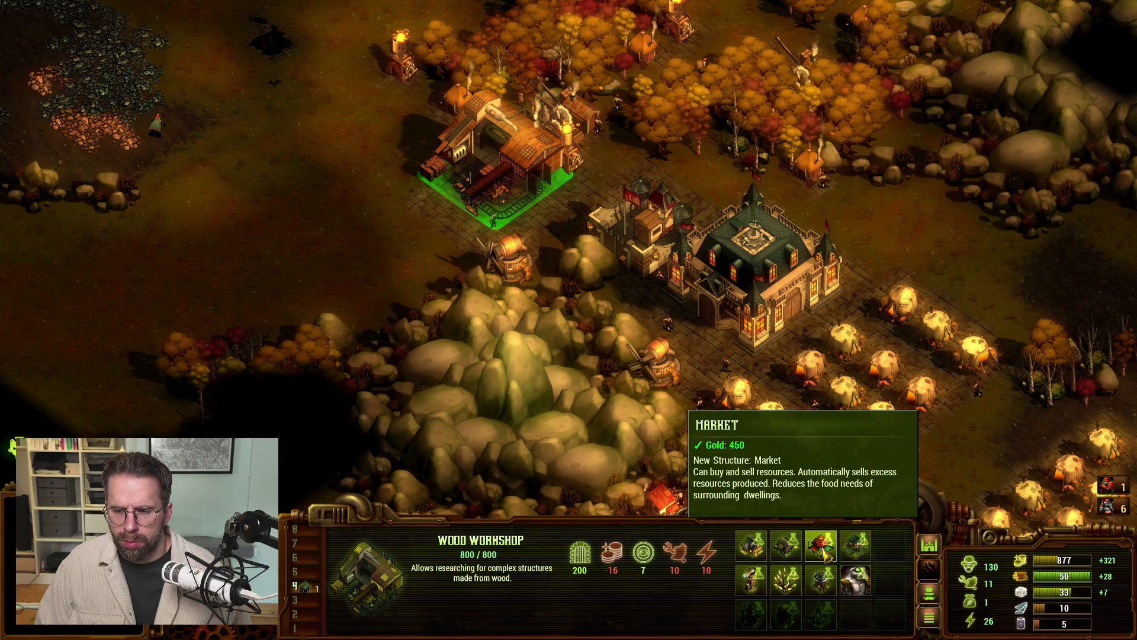
Step: Start Farm research at the Wood Workshop
click(791, 551)
key(s)
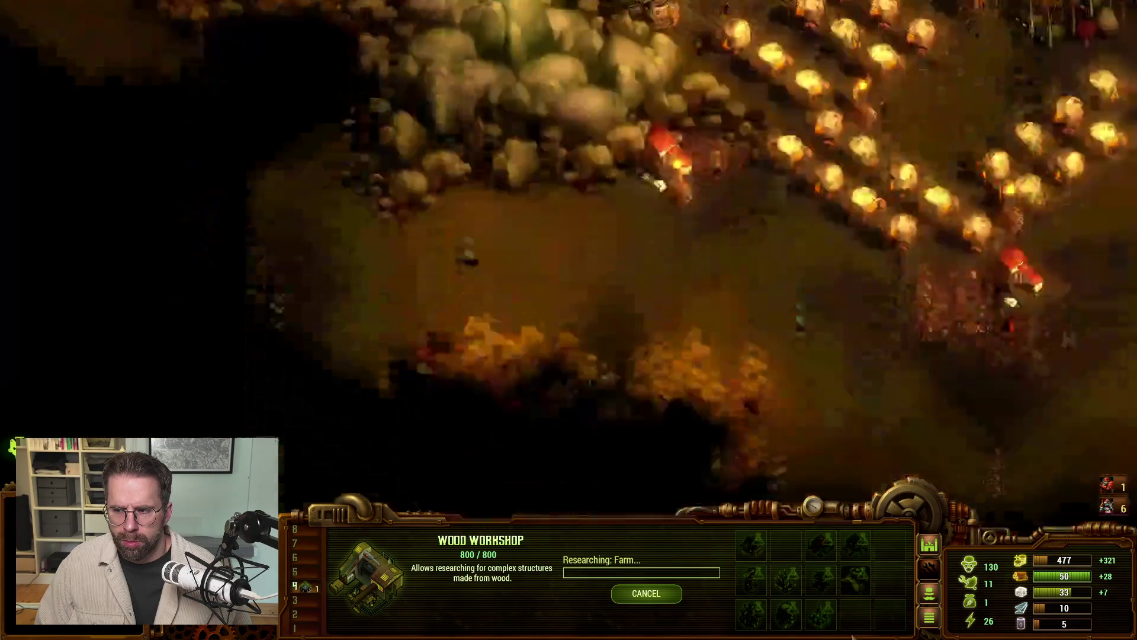
key(space)
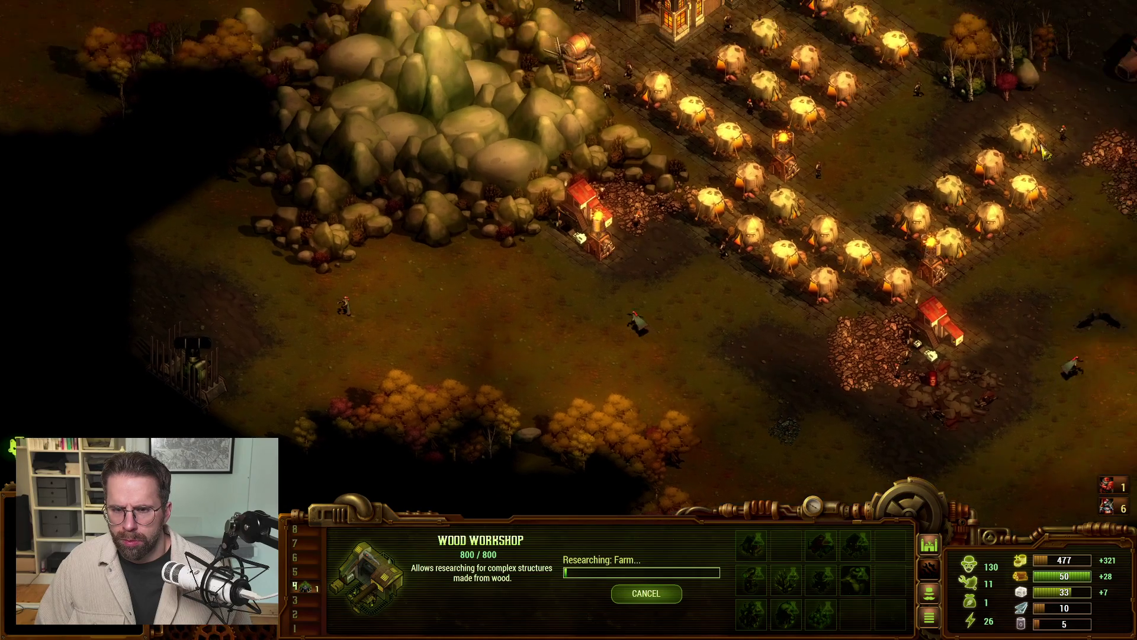
Step: Build a Mill beside the rocky hill, leaving gold at 177
key(m)
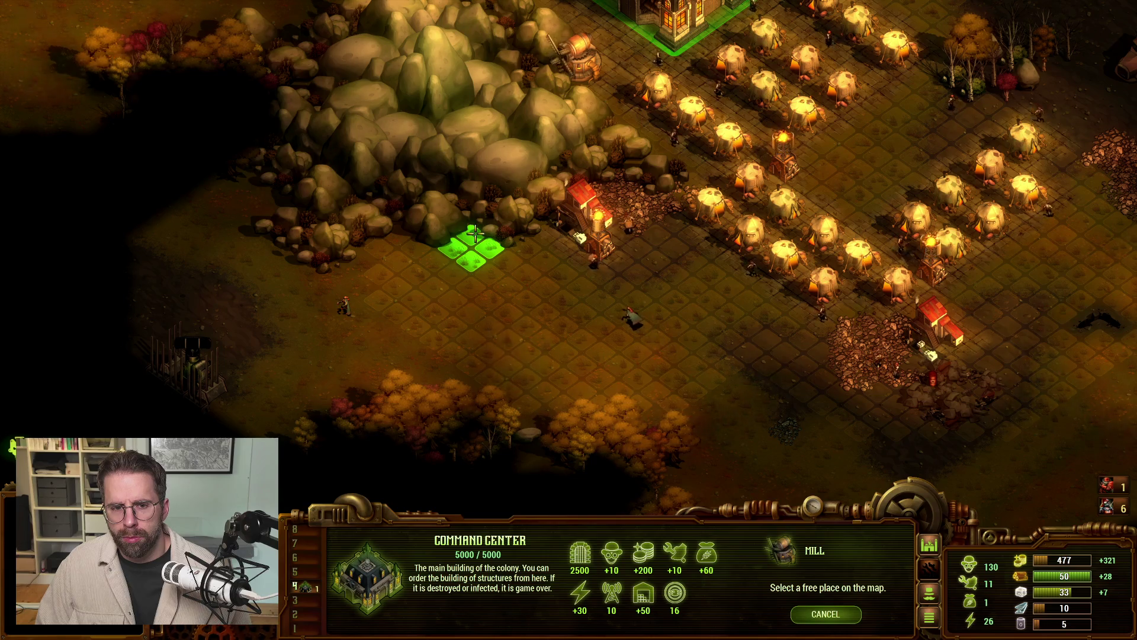
click(388, 234)
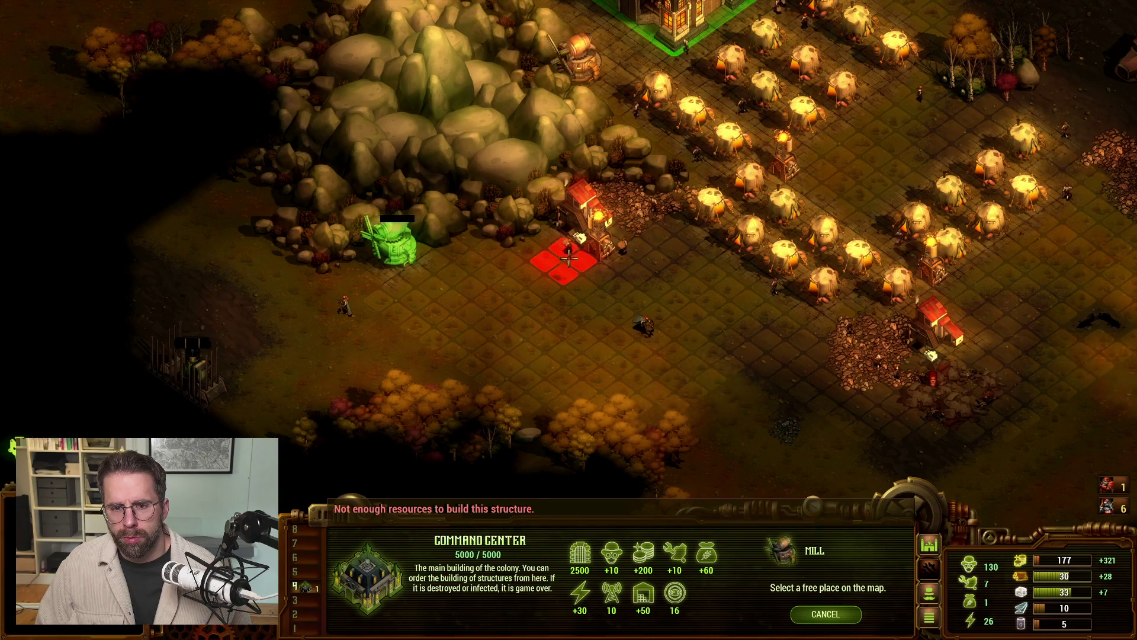
right_click(648, 296)
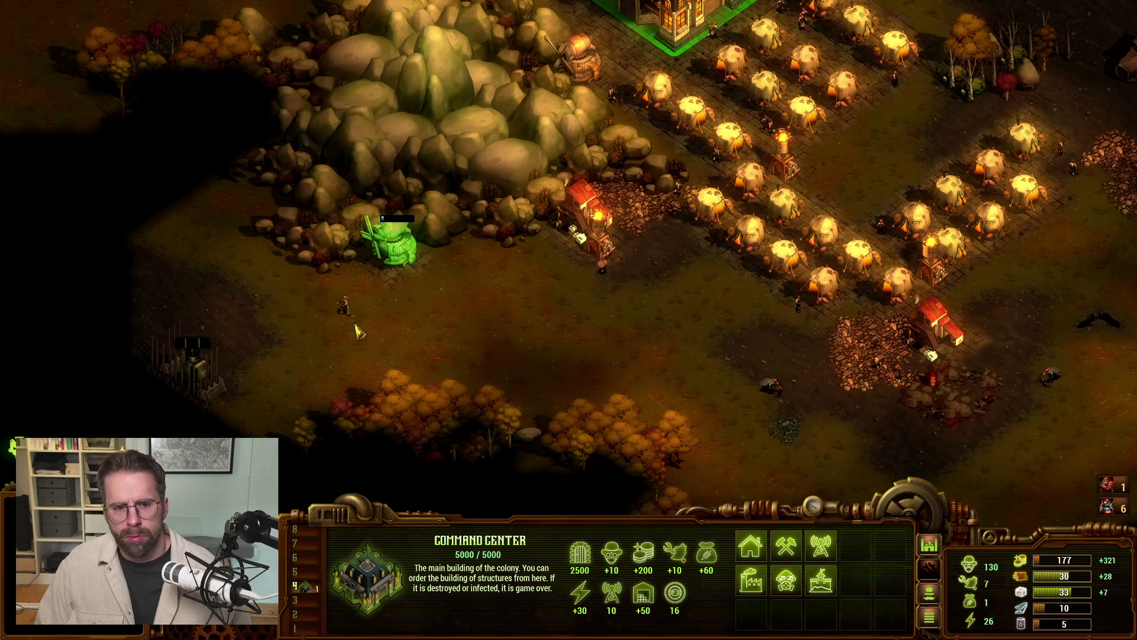
click(335, 314)
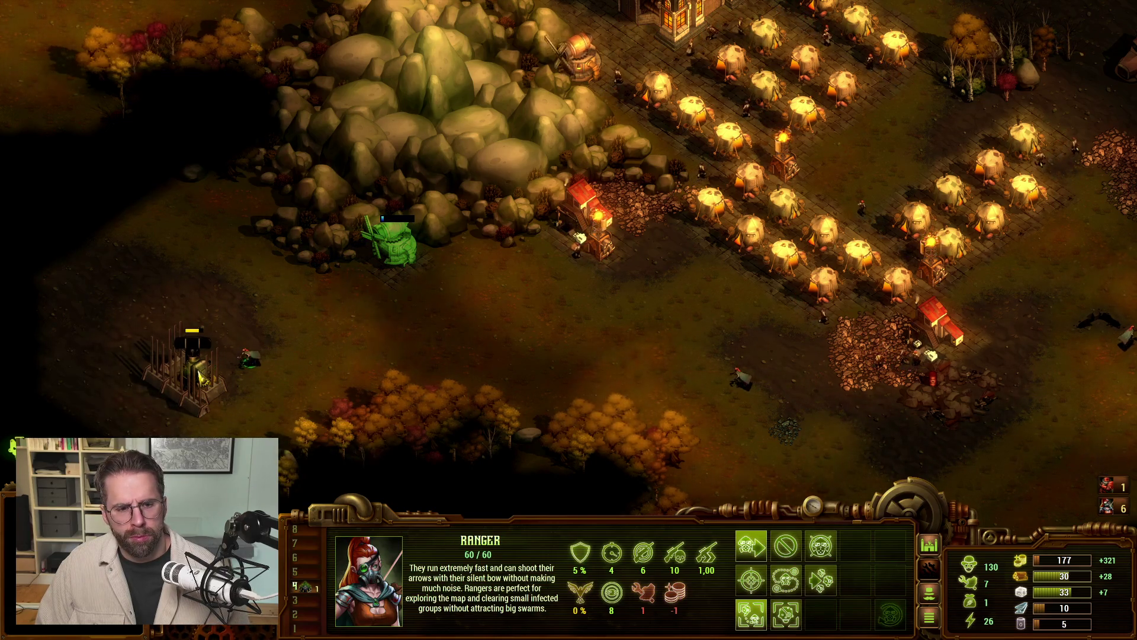
Step: Set a patrol for the Ranger near the Radar Tower and send it further south
click(200, 376)
click(256, 396)
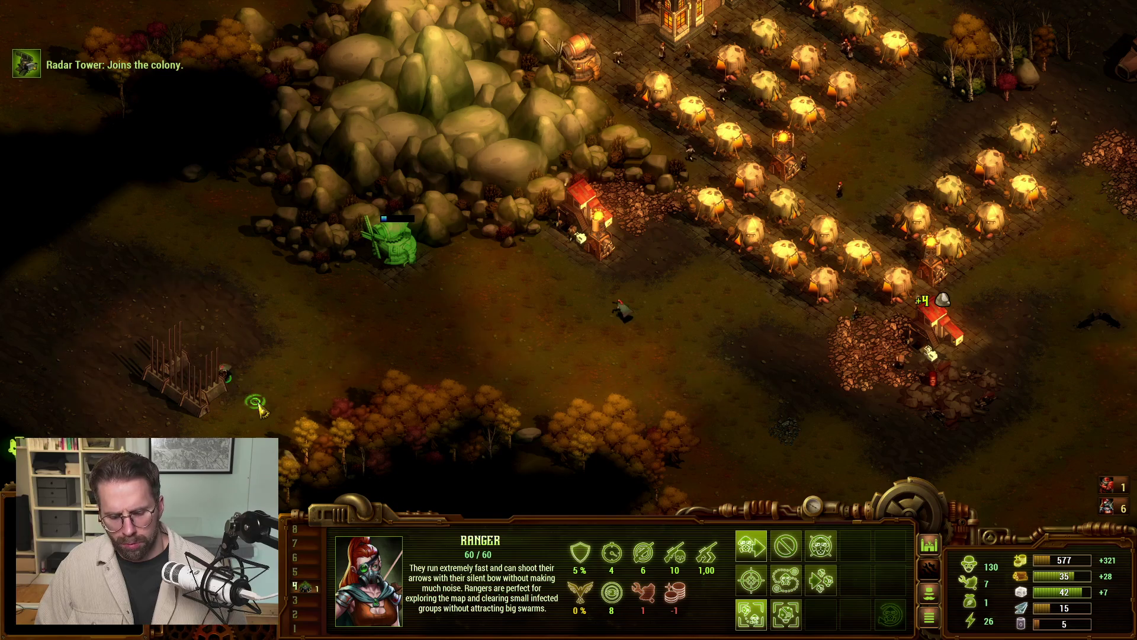
key(p)
click(231, 276)
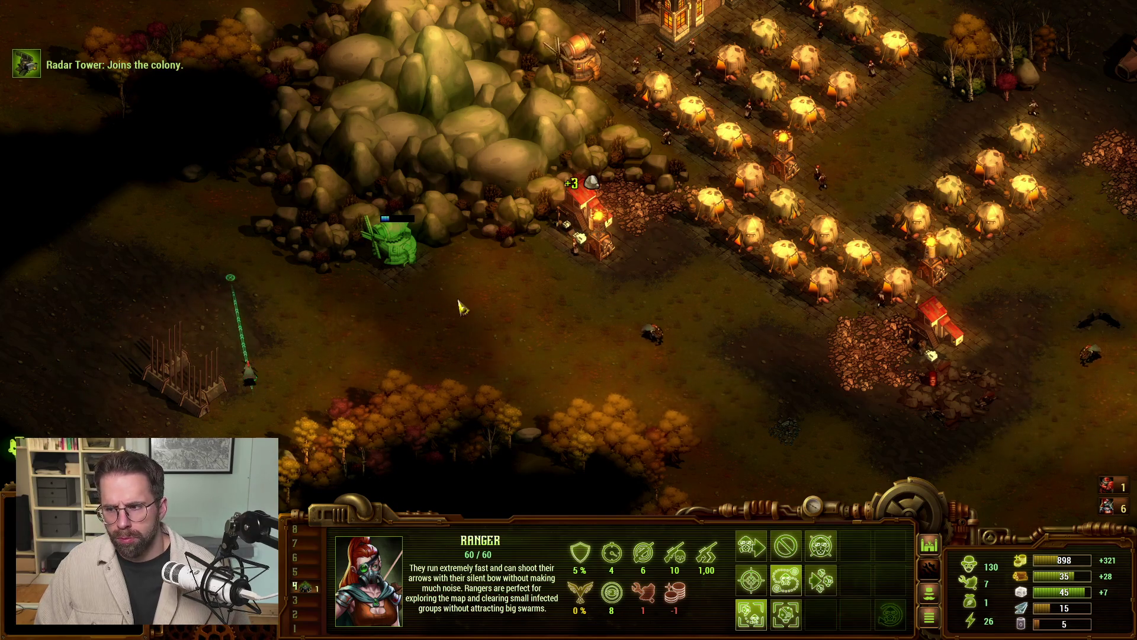
key(s)
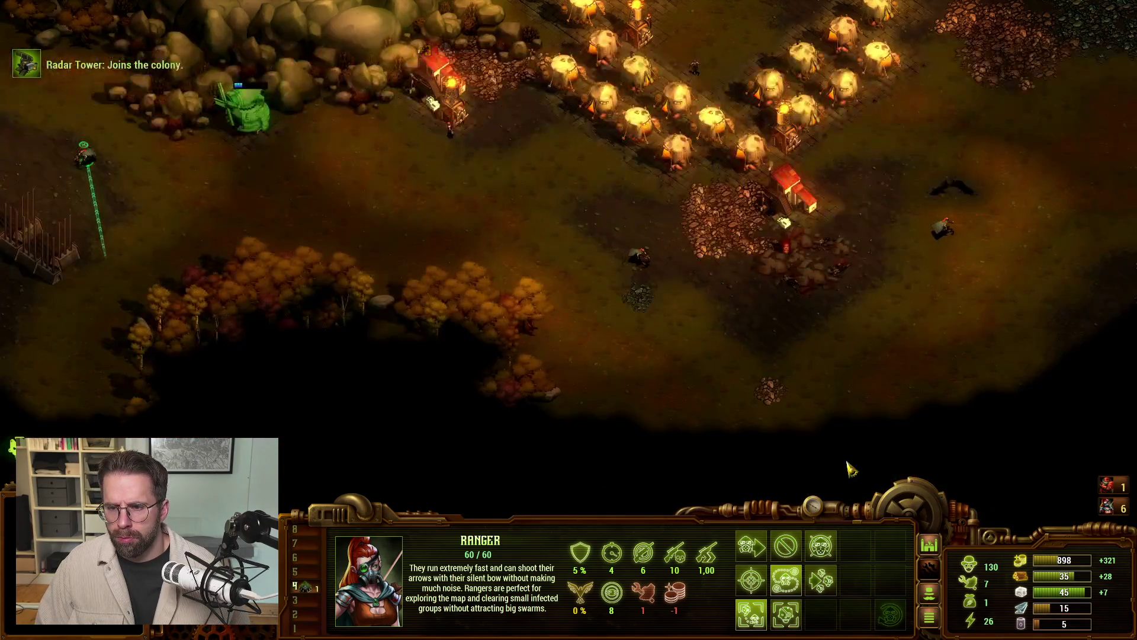
right_click(610, 341)
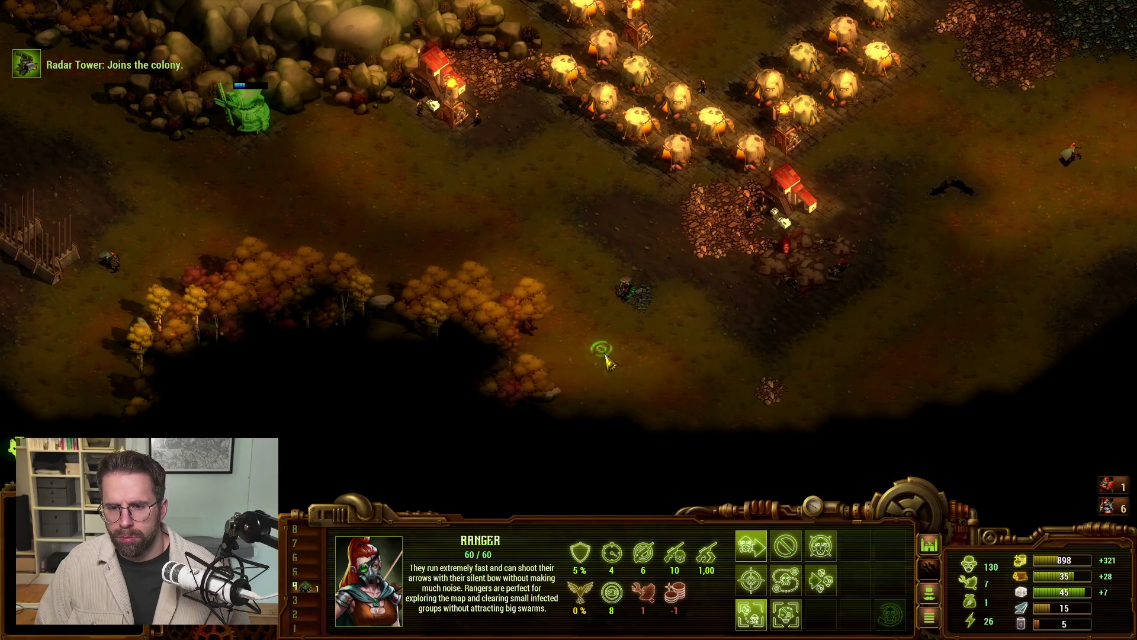
Step: Set the Ranger's patrol to the east, follow it, then switch to Chrome
key(p)
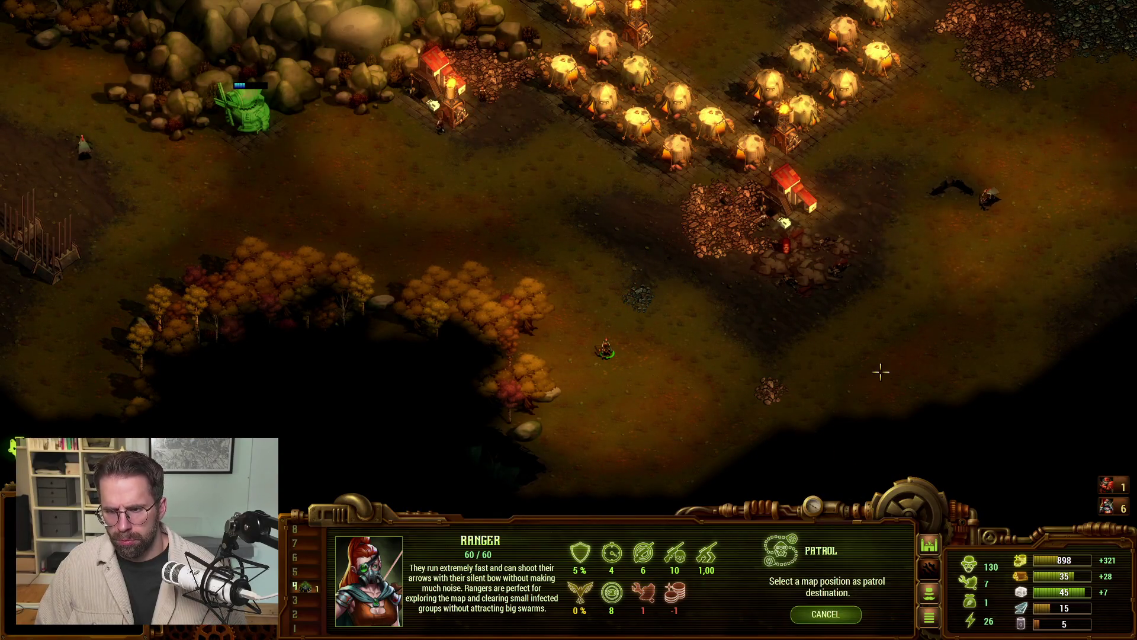
click(881, 372)
key(d)
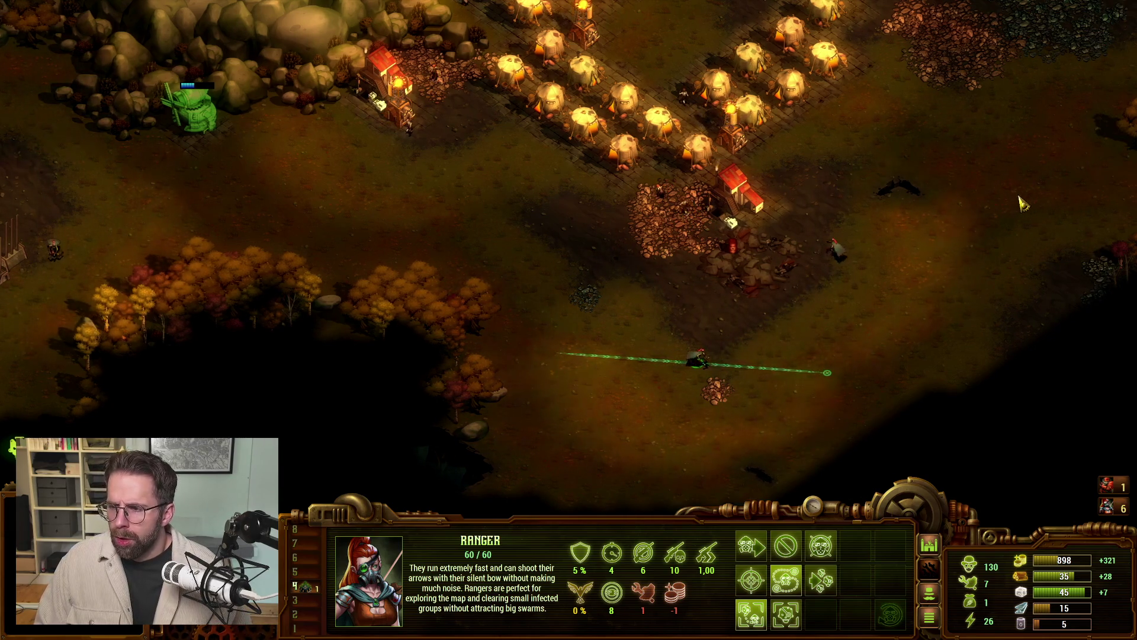
key(d)
key(w)
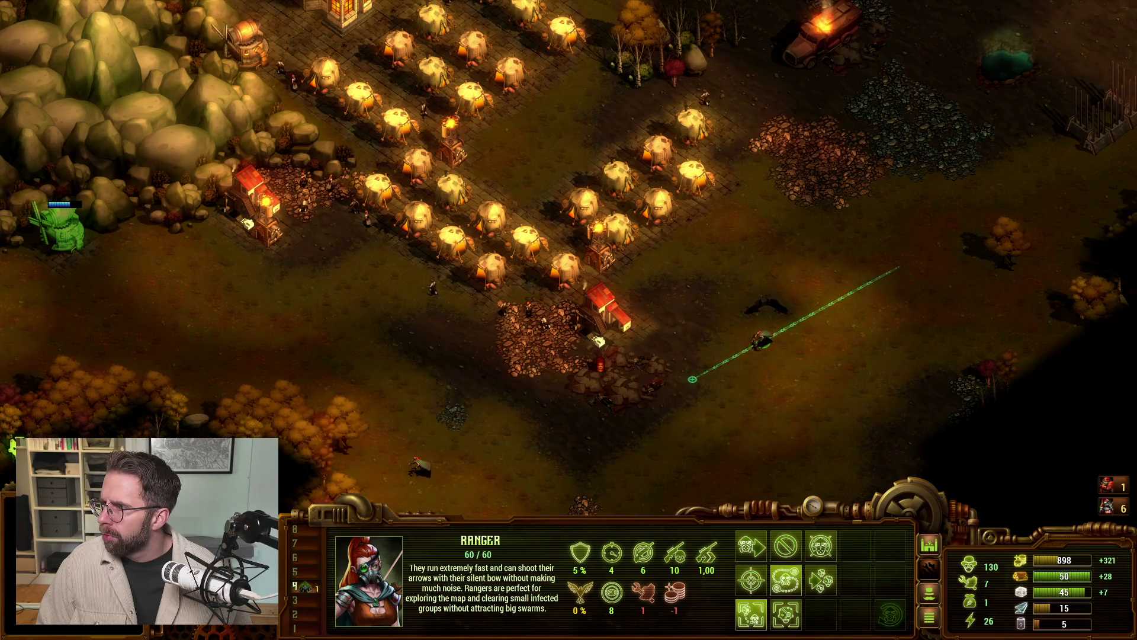
key(alt+Tab)
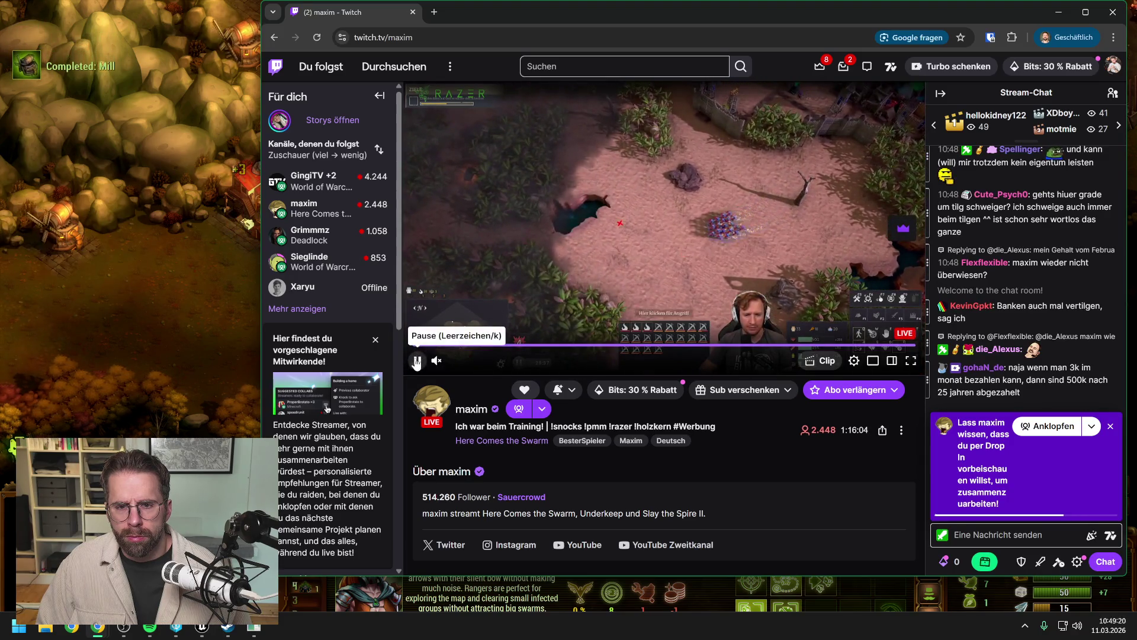
Step: Search 'here comes the swarm game' in a new Chrome tab and open the Steam result
click(437, 16)
text(here )
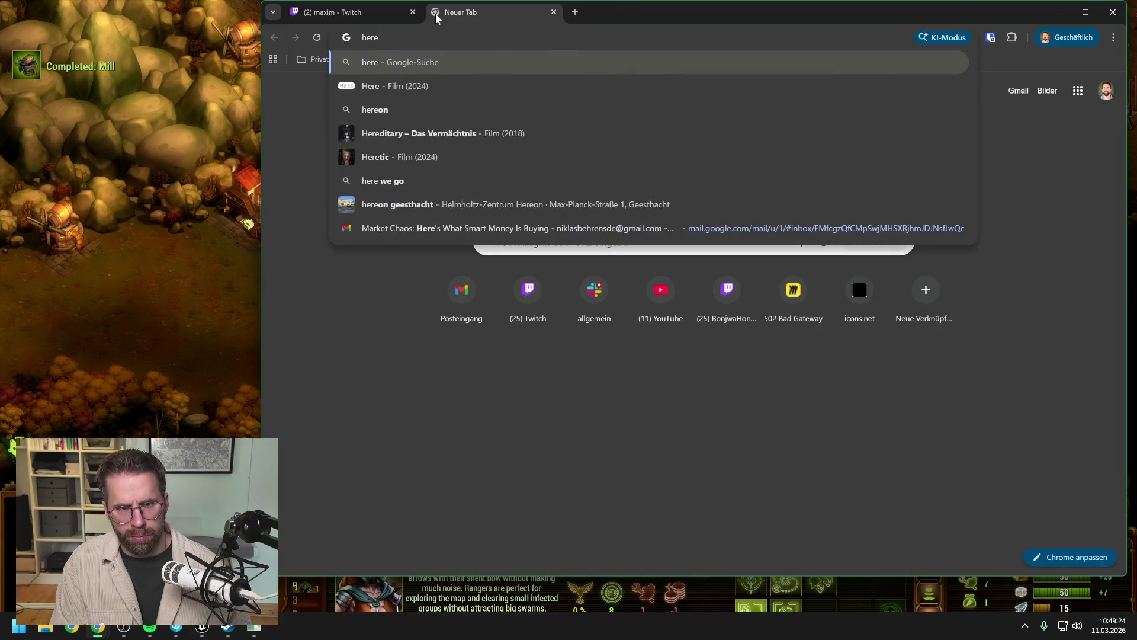
text(comes the sw)
key(BackSpace)
key(BackSpace)
key(Return)
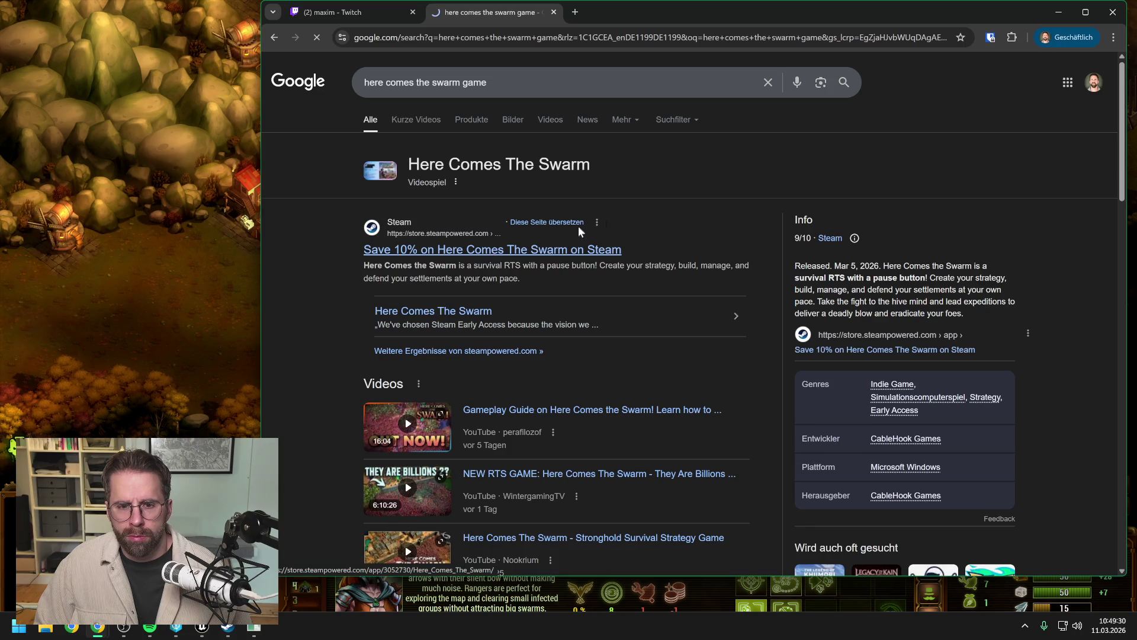
click(553, 234)
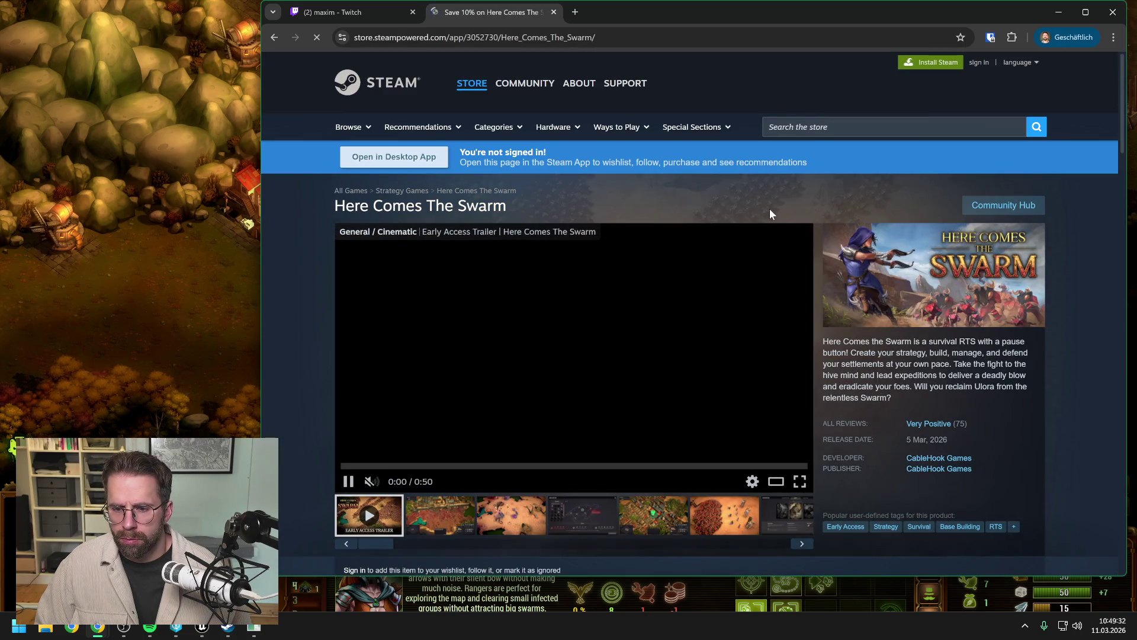
Step: Look over the Here Comes The Swarm store page and trailer, then close Chrome
scroll(770, 208, down, 2)
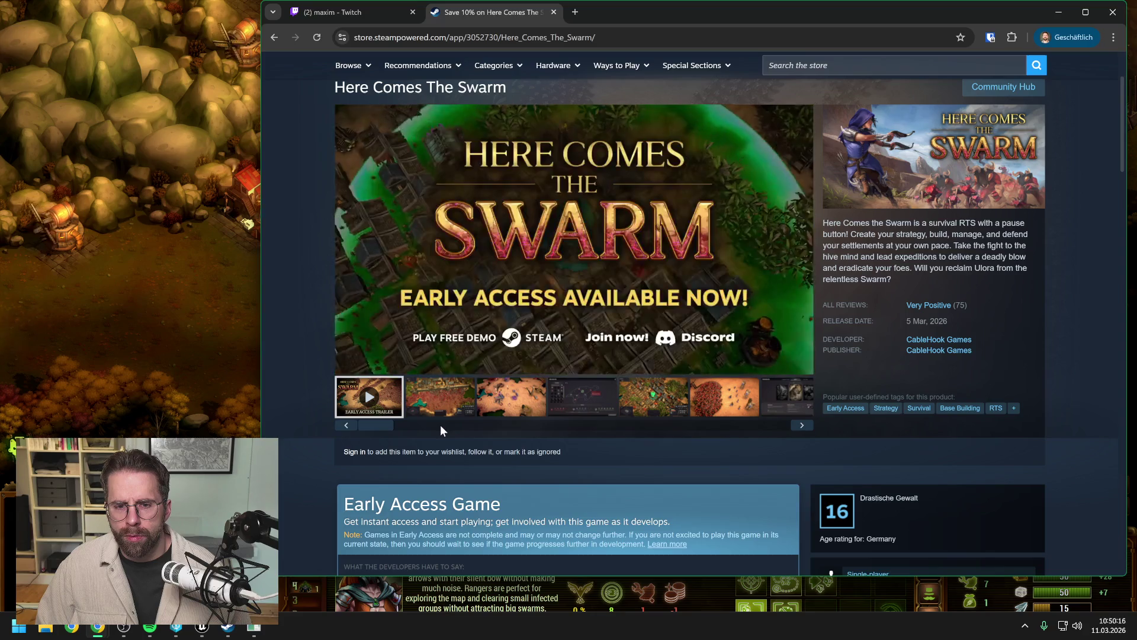
mouse_move(716, 257)
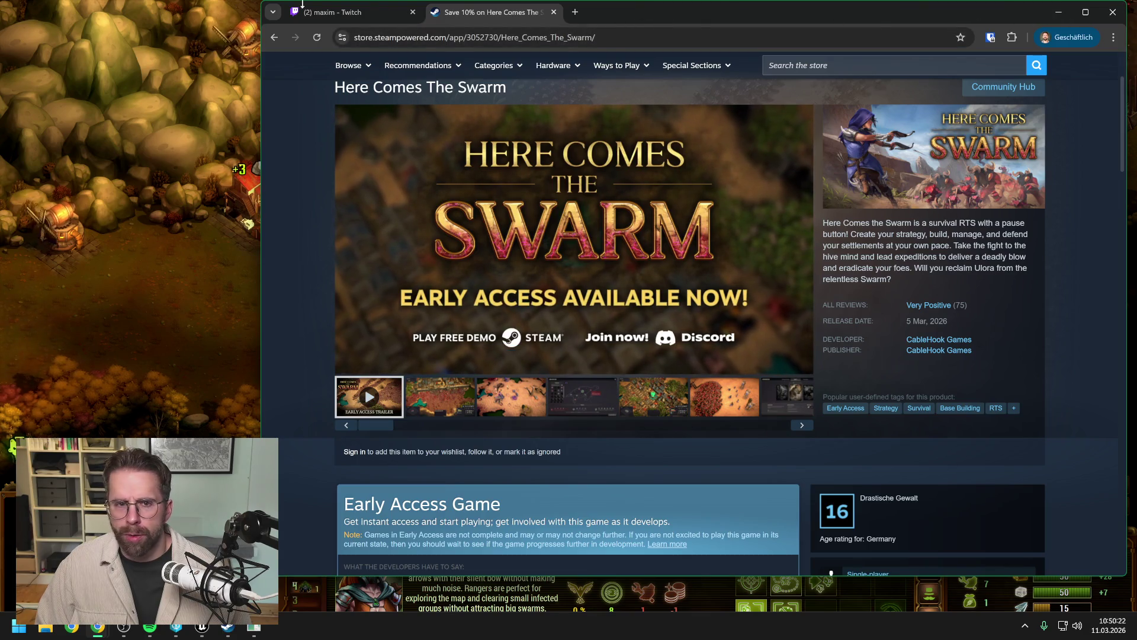
click(1114, 13)
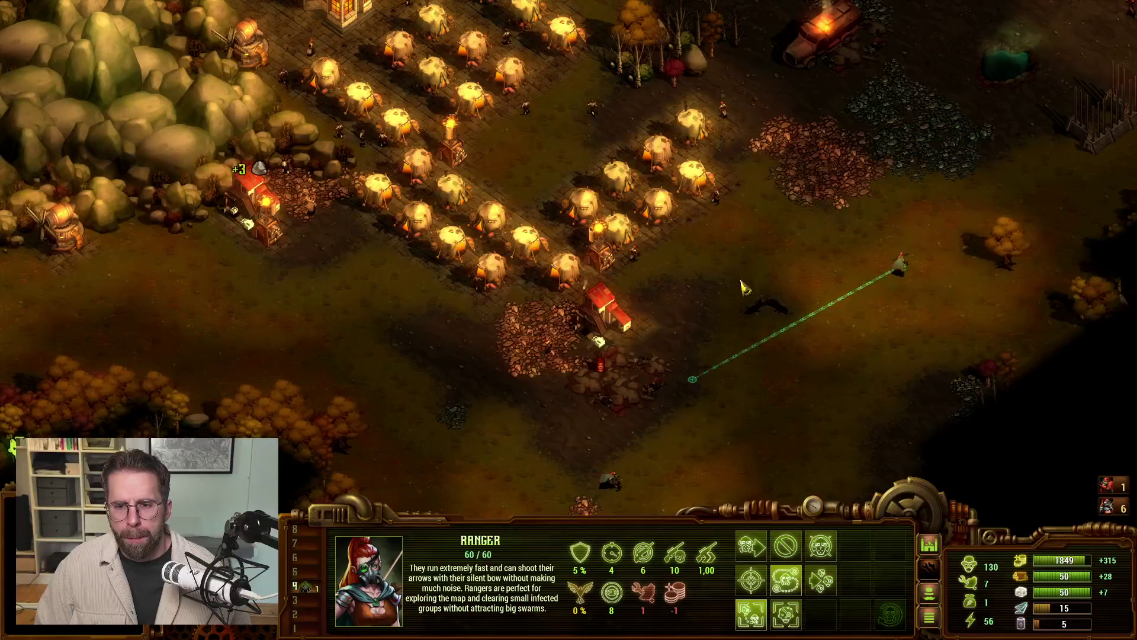
Step: Build a Farm from the Command Center below the rocky hill west of the housing
scroll(738, 296, down, 2)
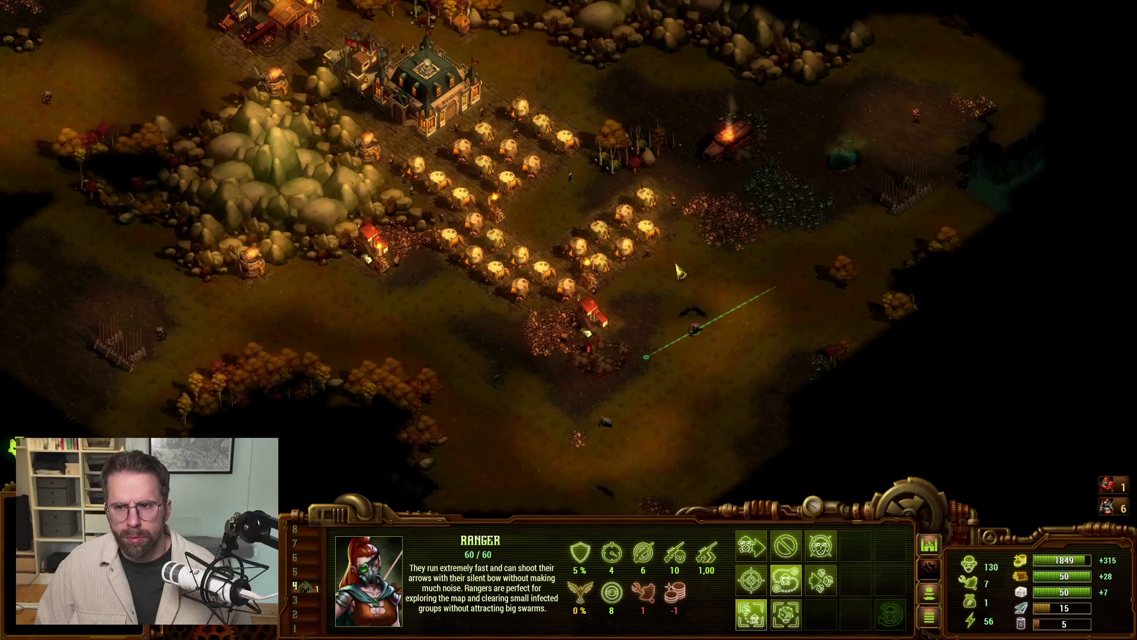
key(w)
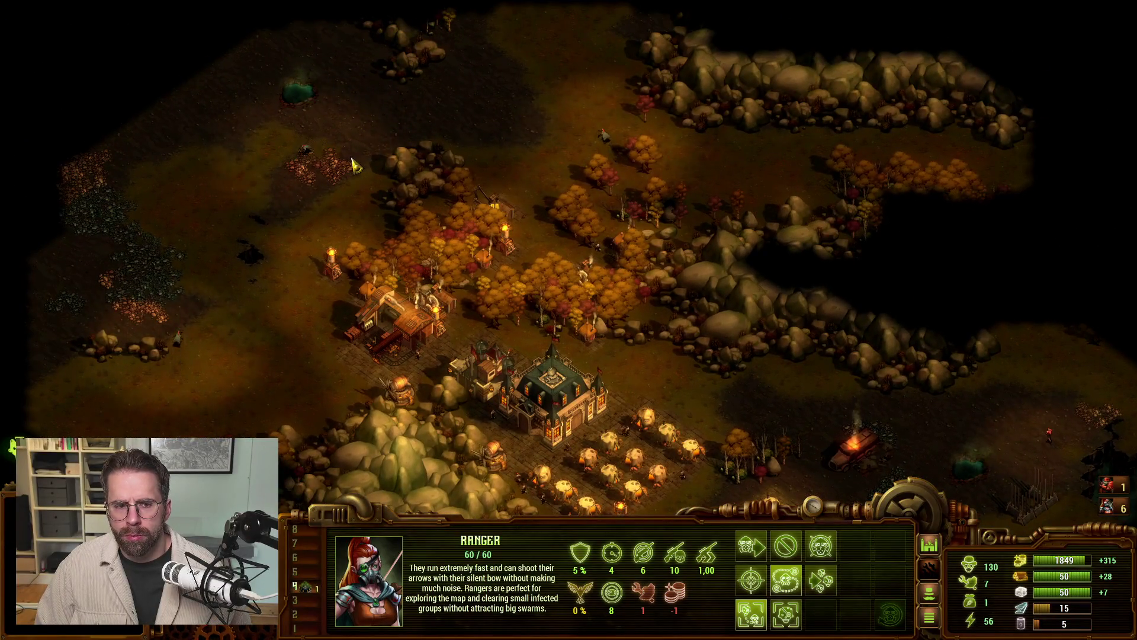
key(s)
click(554, 118)
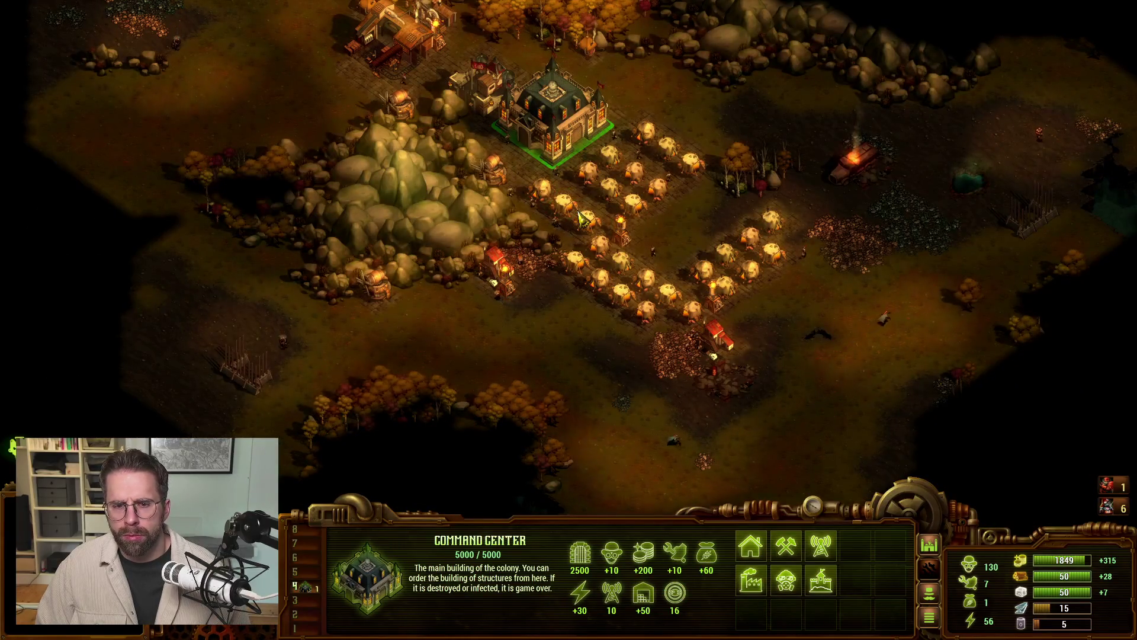
click(784, 584)
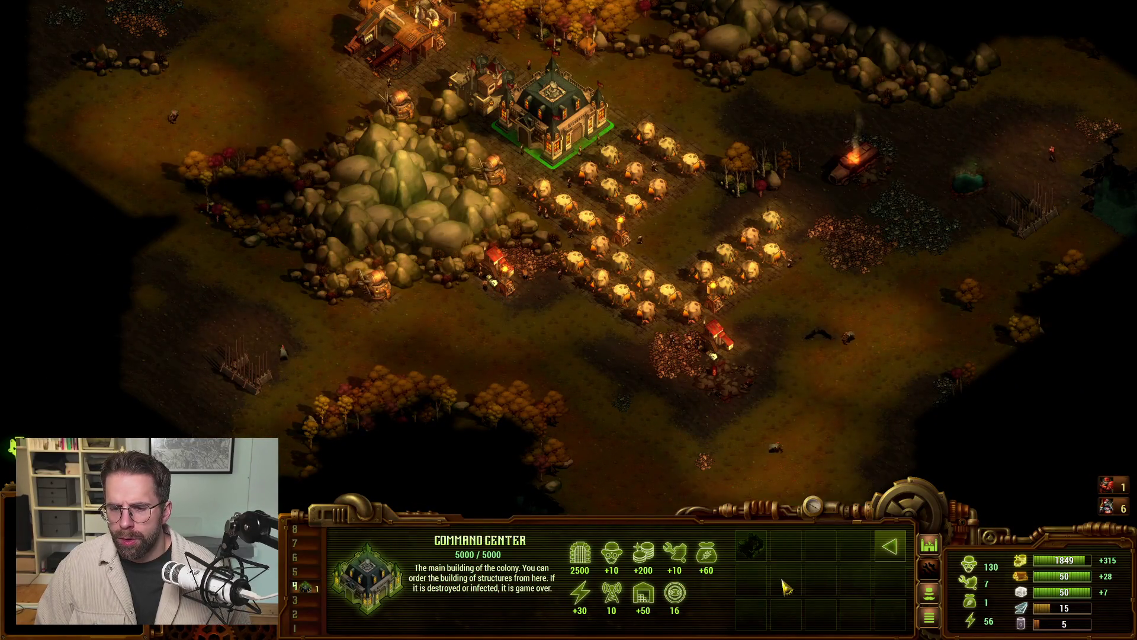
click(876, 556)
click(783, 546)
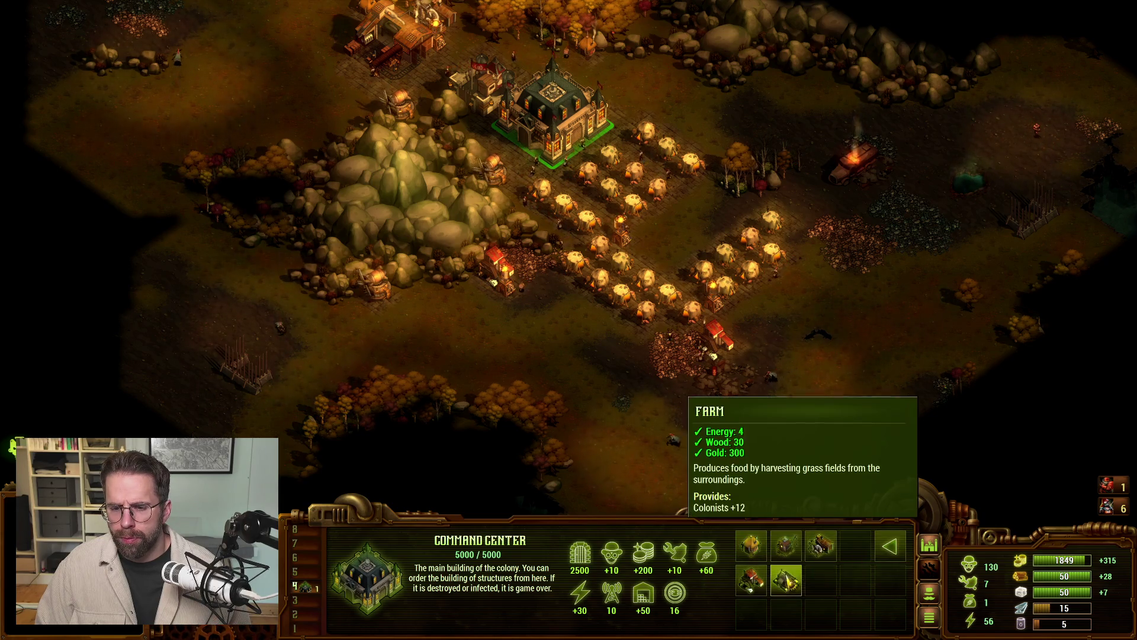
click(820, 584)
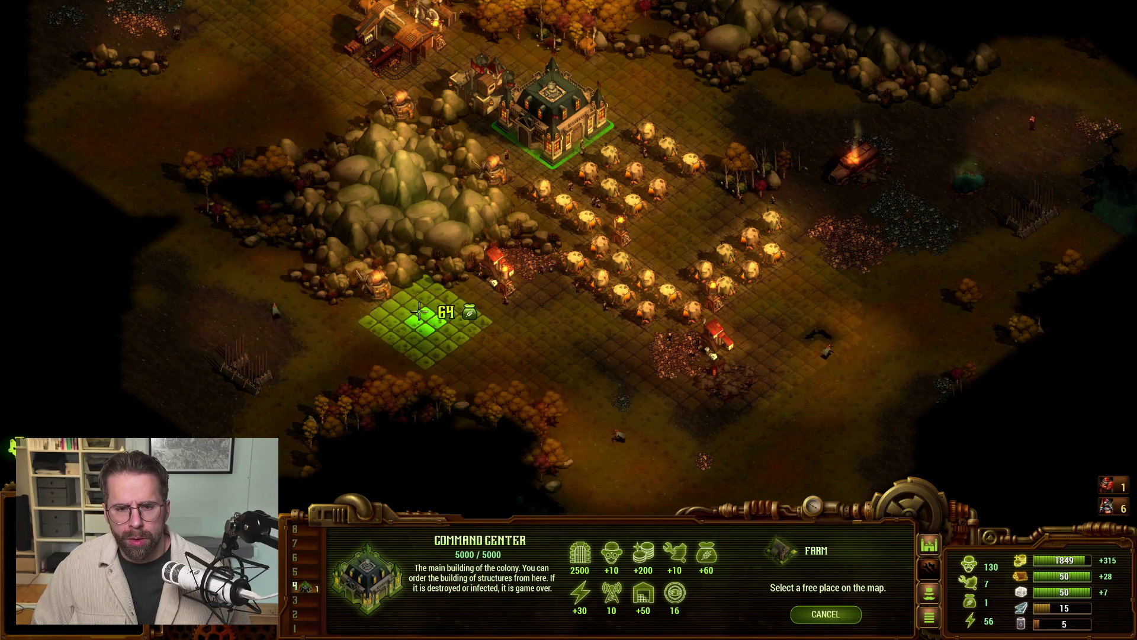
click(451, 301)
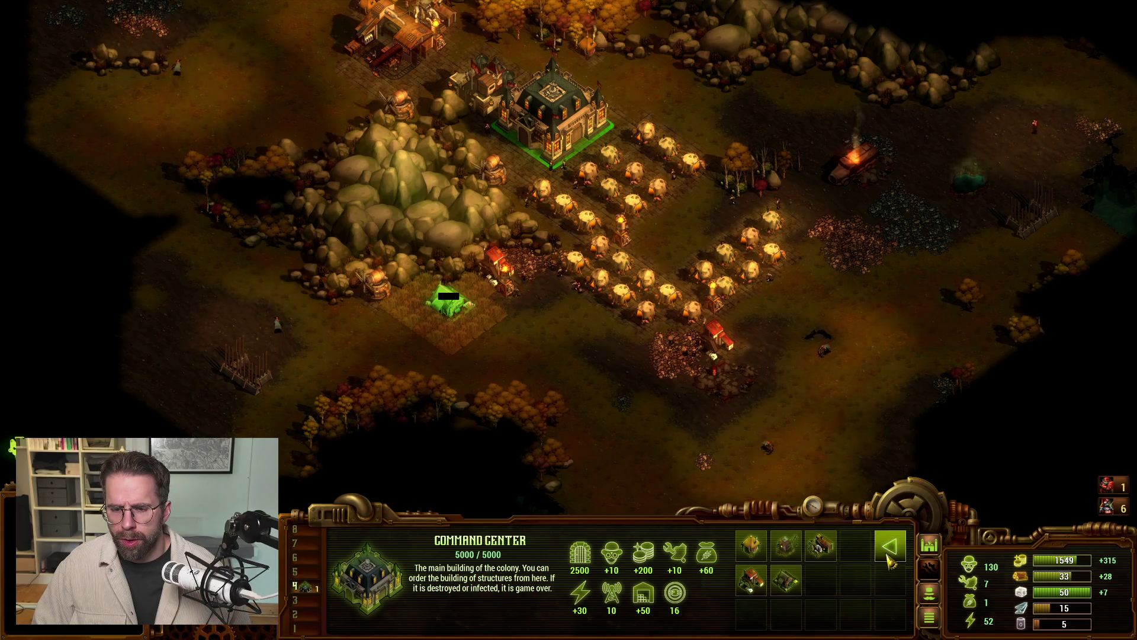
Step: Start placing a Quarry, then cancel it without building one
click(751, 579)
right_click(610, 388)
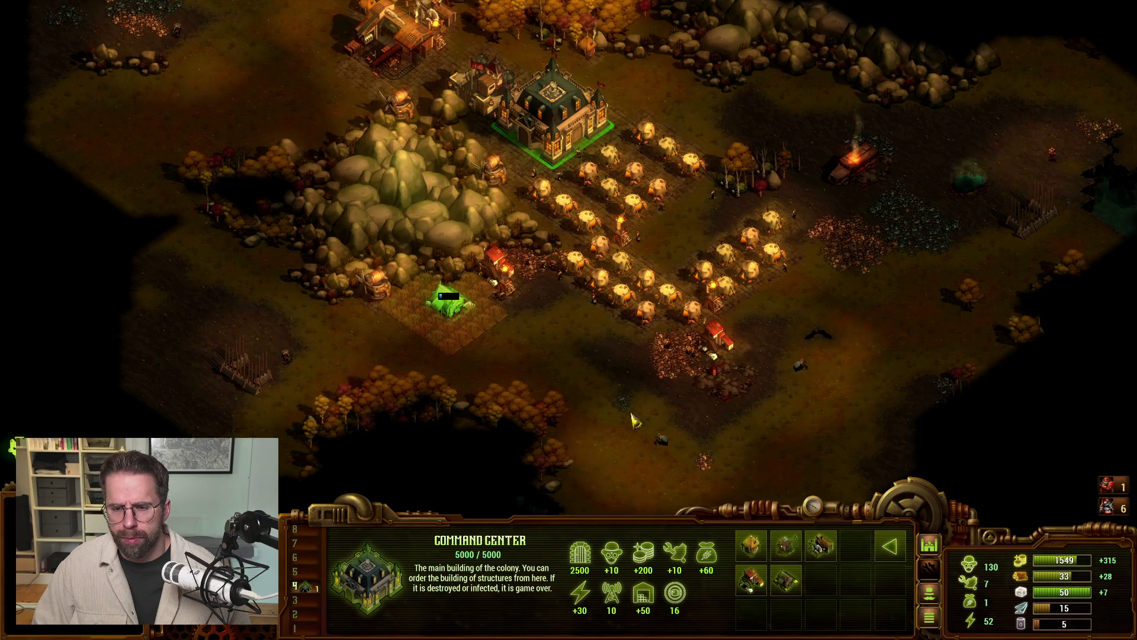
click(821, 546)
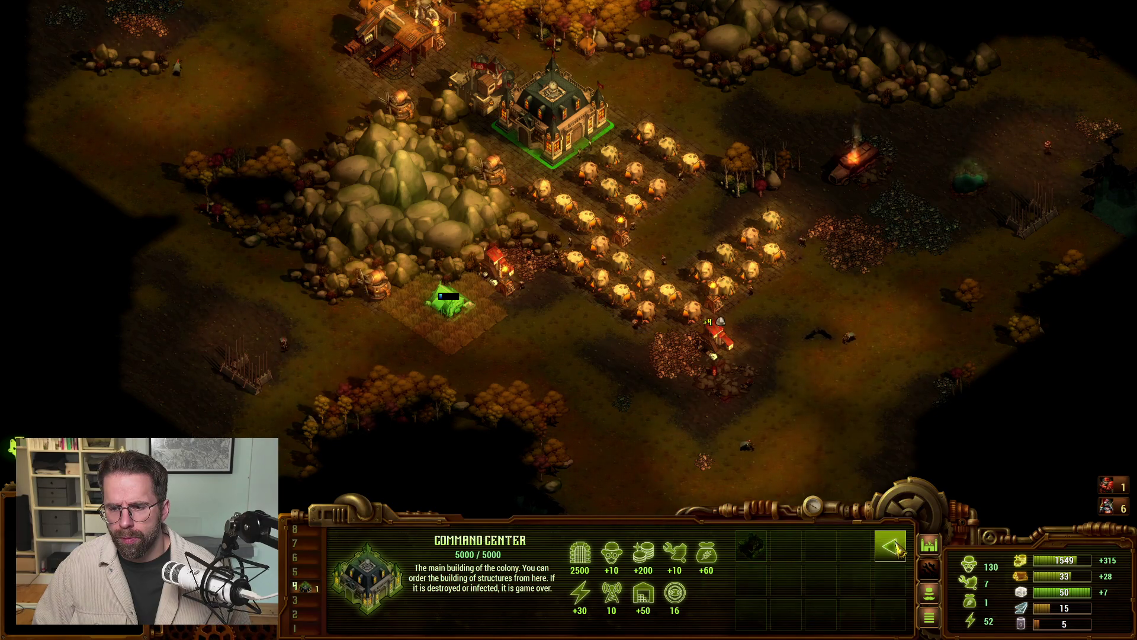
Step: Start Cottage research at the Wood Workshop
key(w)
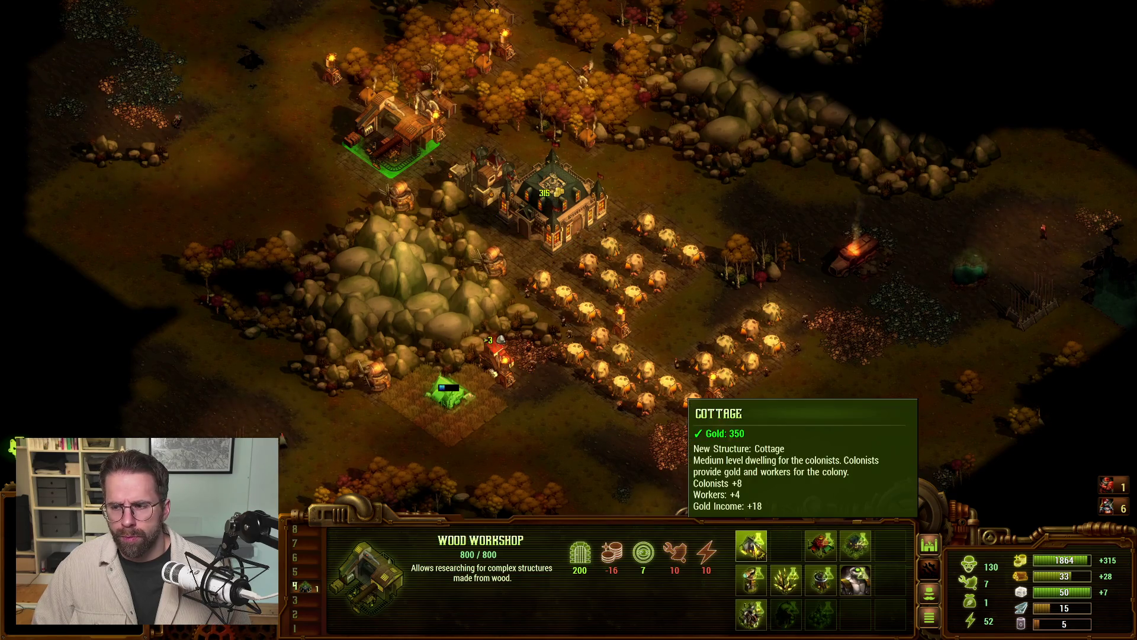
click(754, 545)
key(Down)
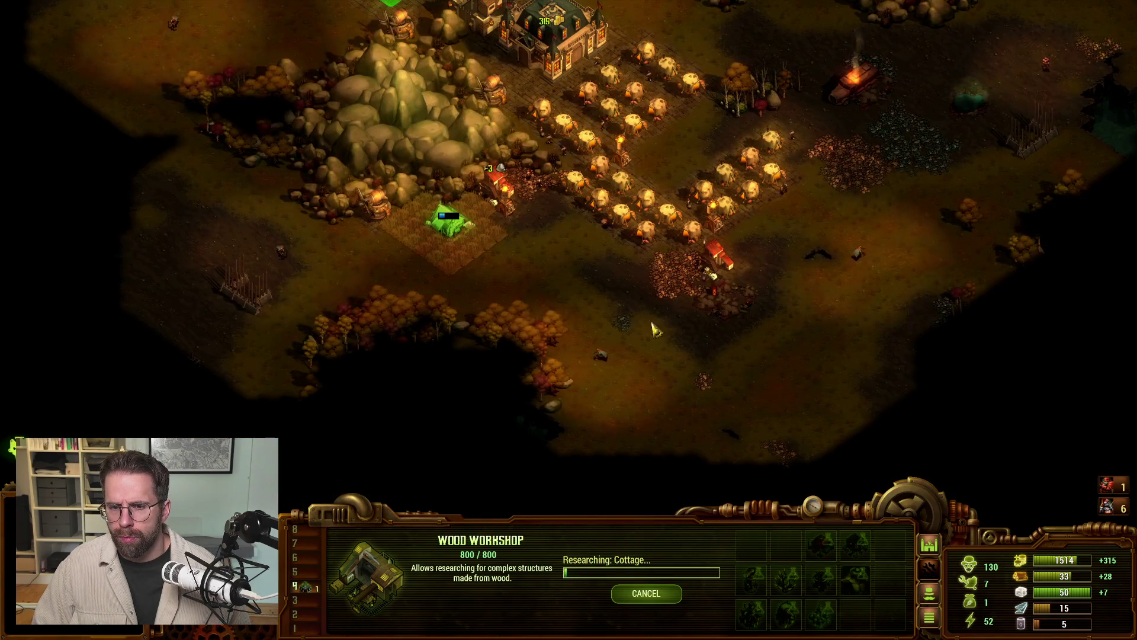
key(1)
key(1)
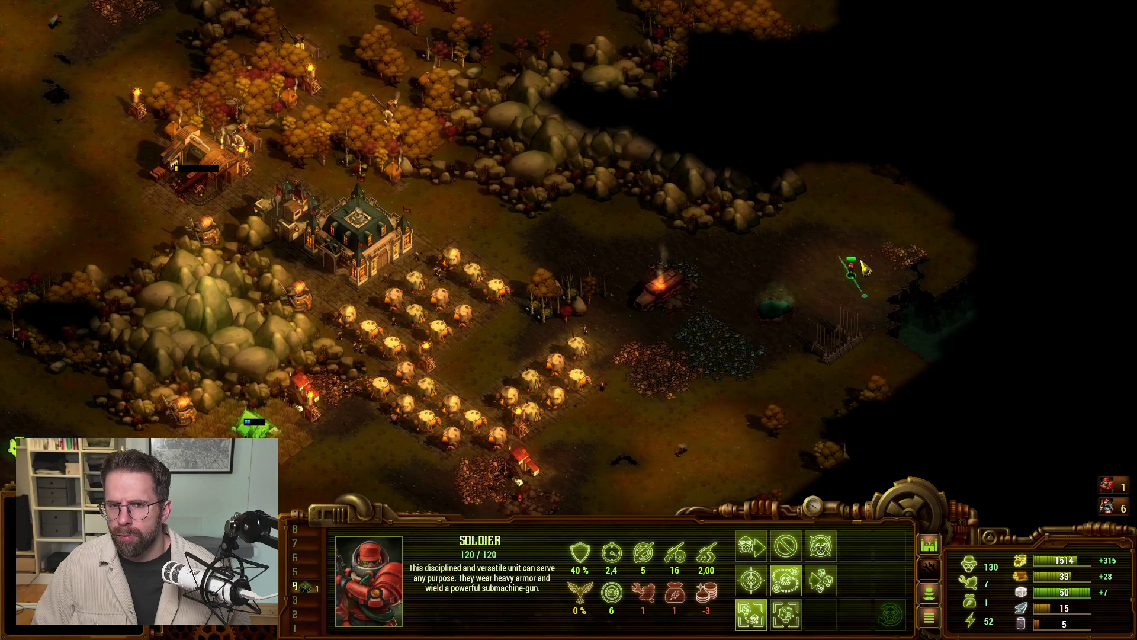
key(Up)
key(Left)
Step: Queue two Rangers for training at the Soldiers Center
key(2)
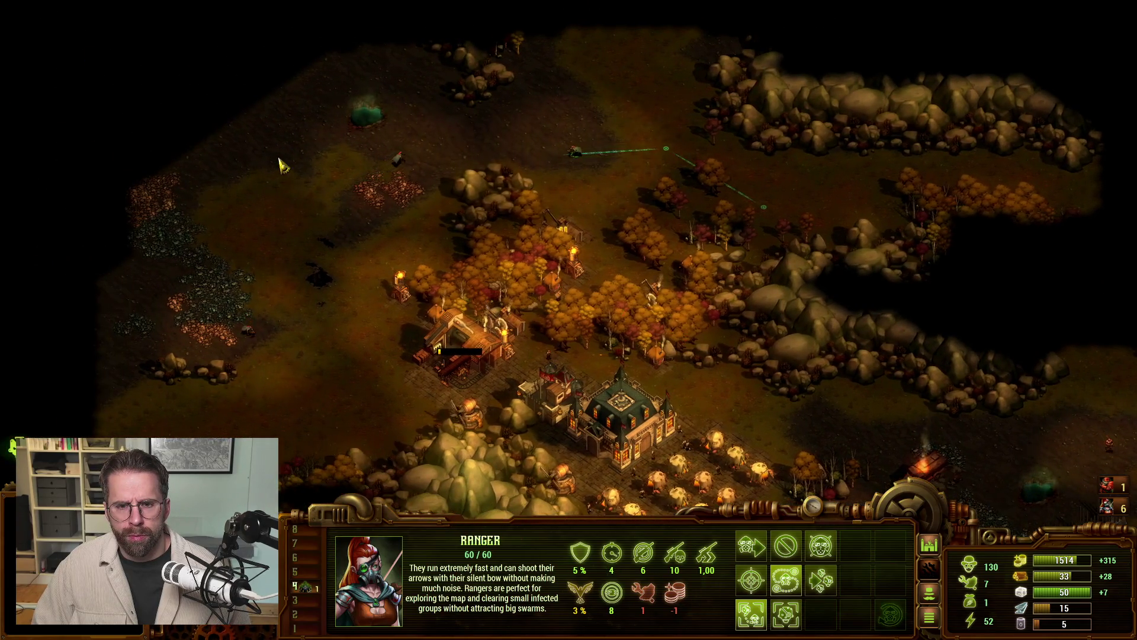
key(Left)
key(Down)
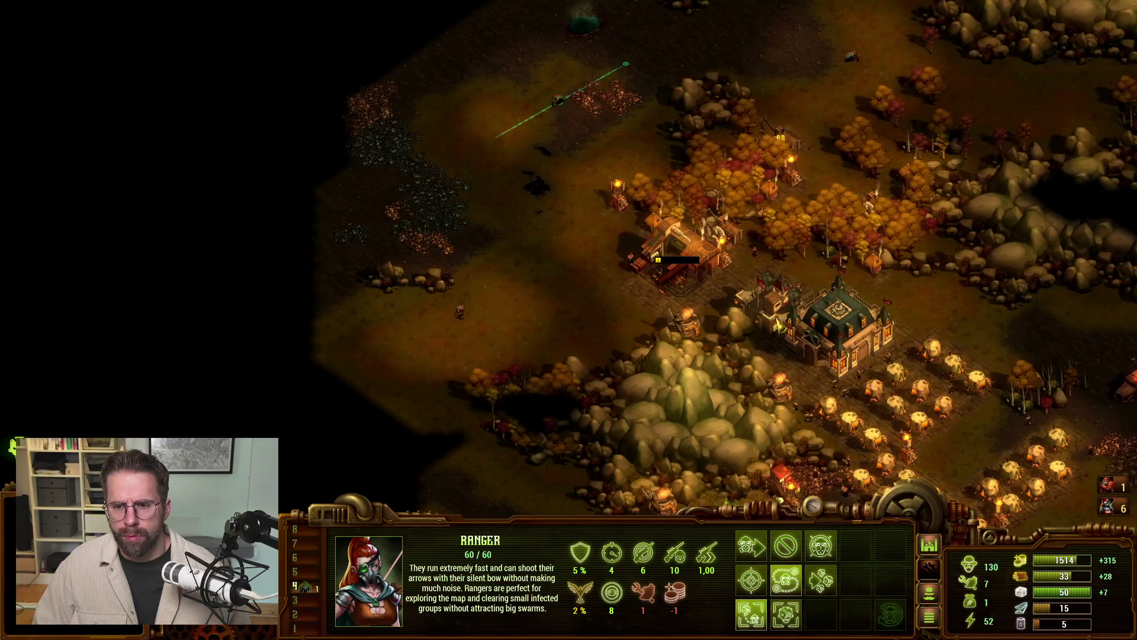
key(3)
click(751, 545)
click(751, 546)
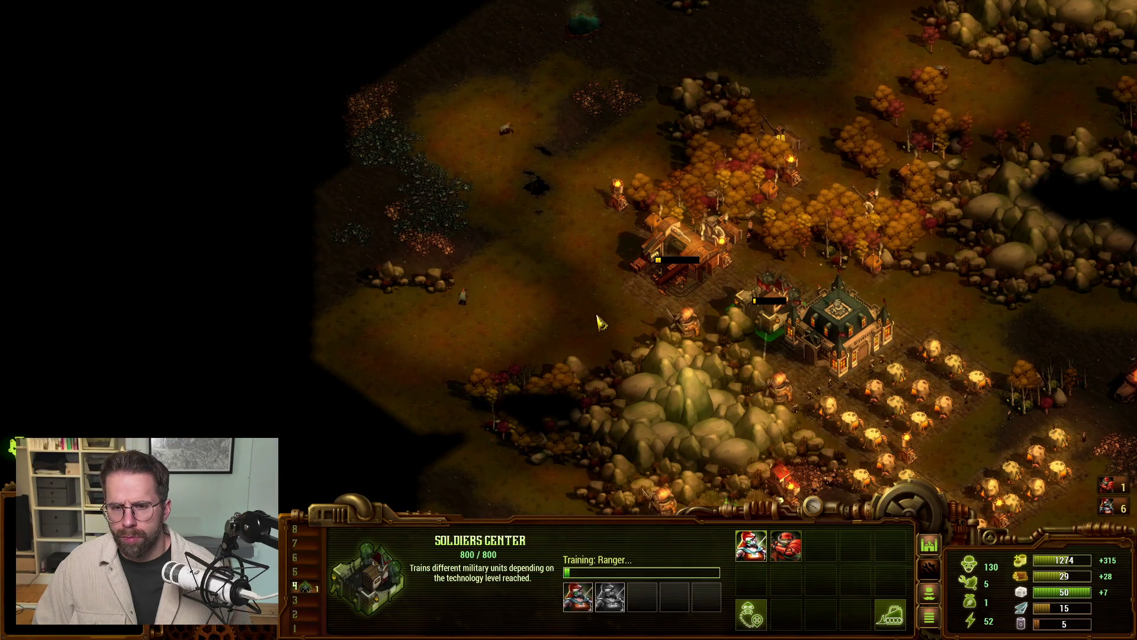
Step: Send the ranger in the southern field south-east and set it patrolling to the east
key(Down)
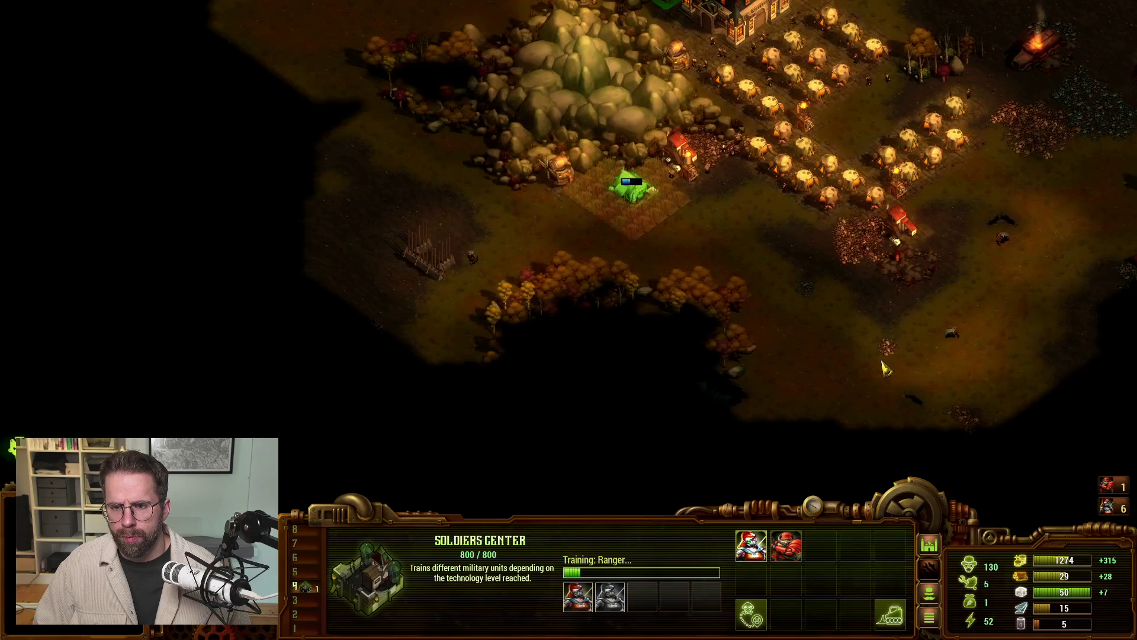
key(Right)
click(700, 336)
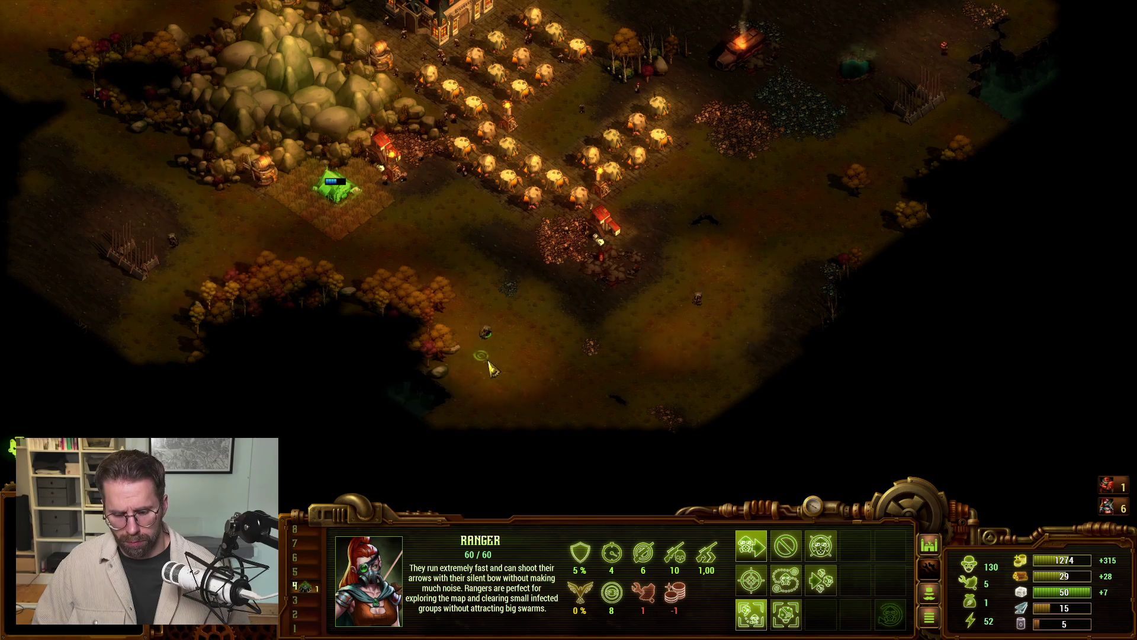
right_click(659, 384)
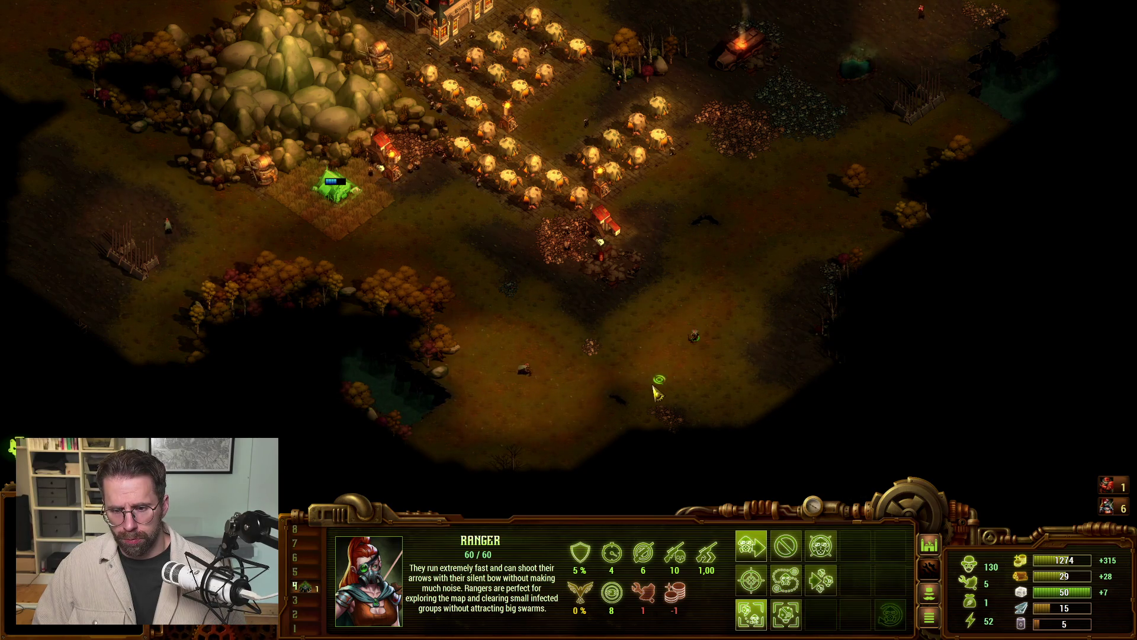
key(p)
click(790, 336)
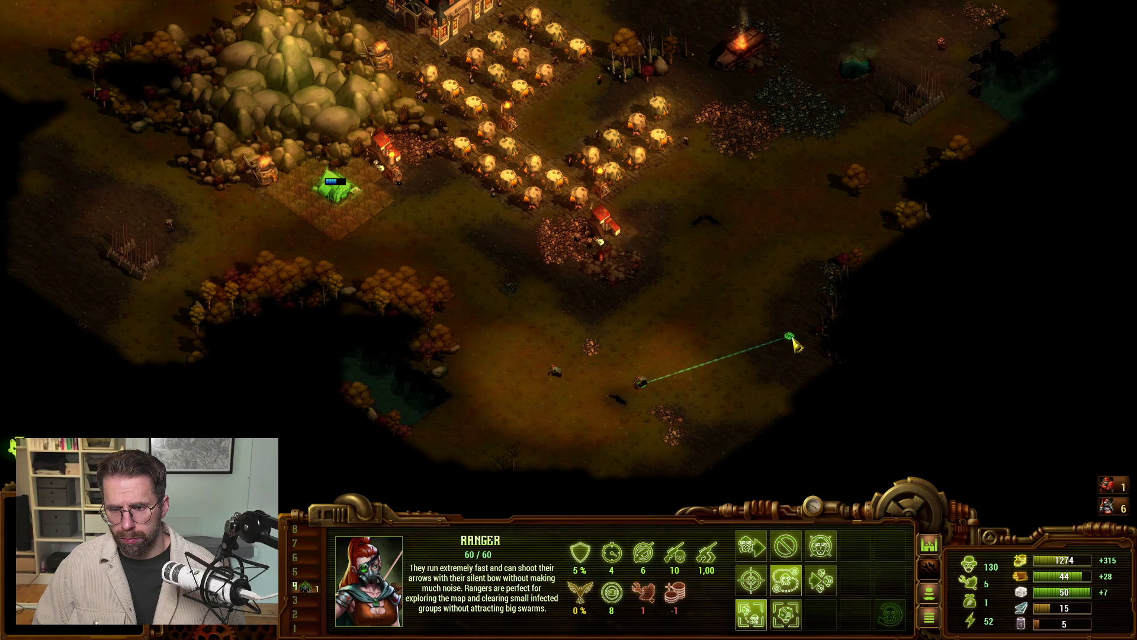
Step: Check the Ranger training and Cottage research, then pick a Tent at the Command Center
key(Up)
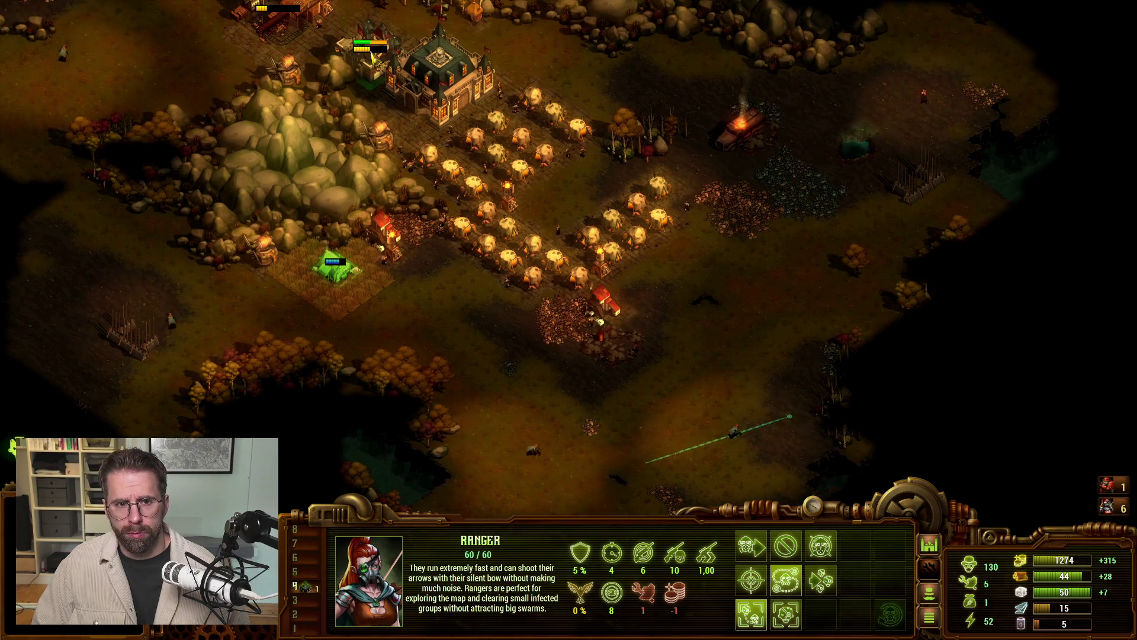
click(370, 68)
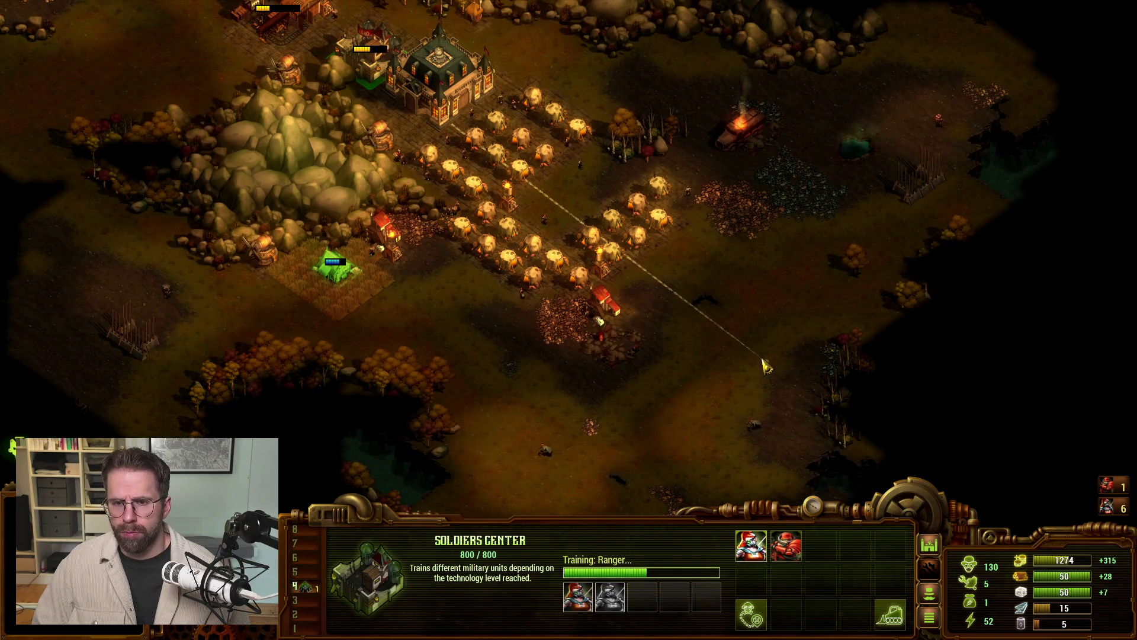
mouse_move(571, 3)
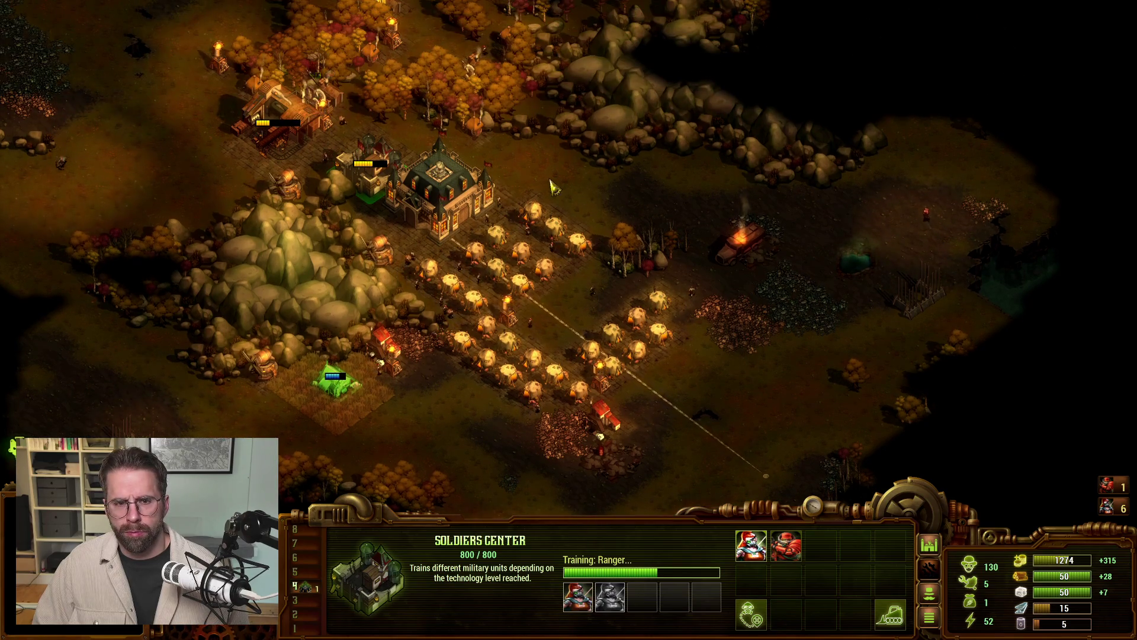
click(259, 122)
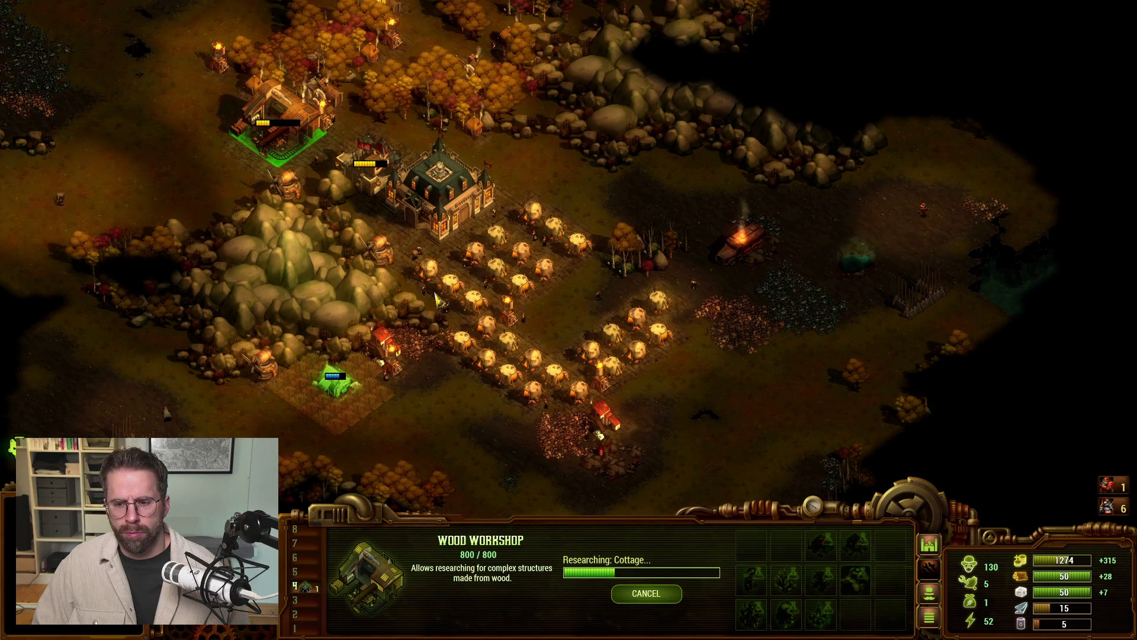
click(504, 305)
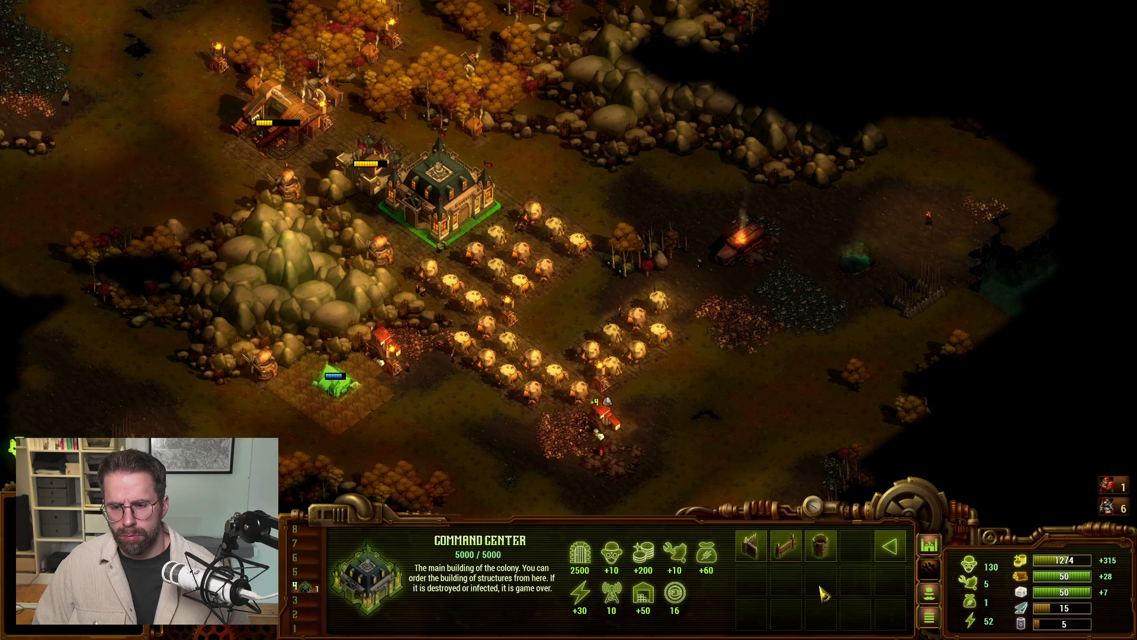
click(752, 582)
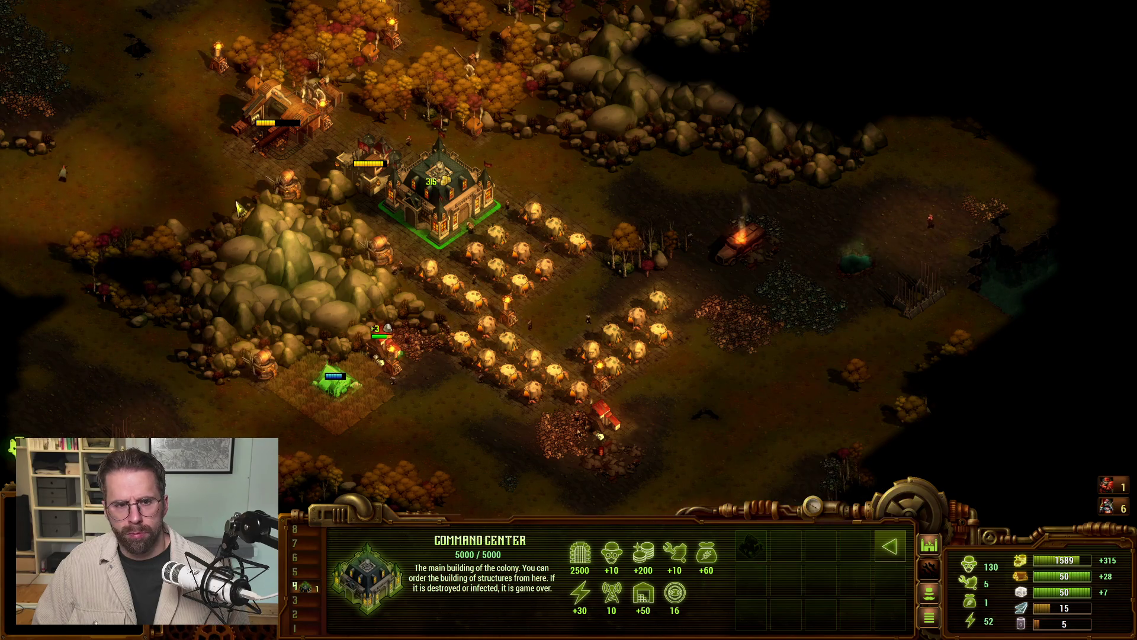
click(378, 173)
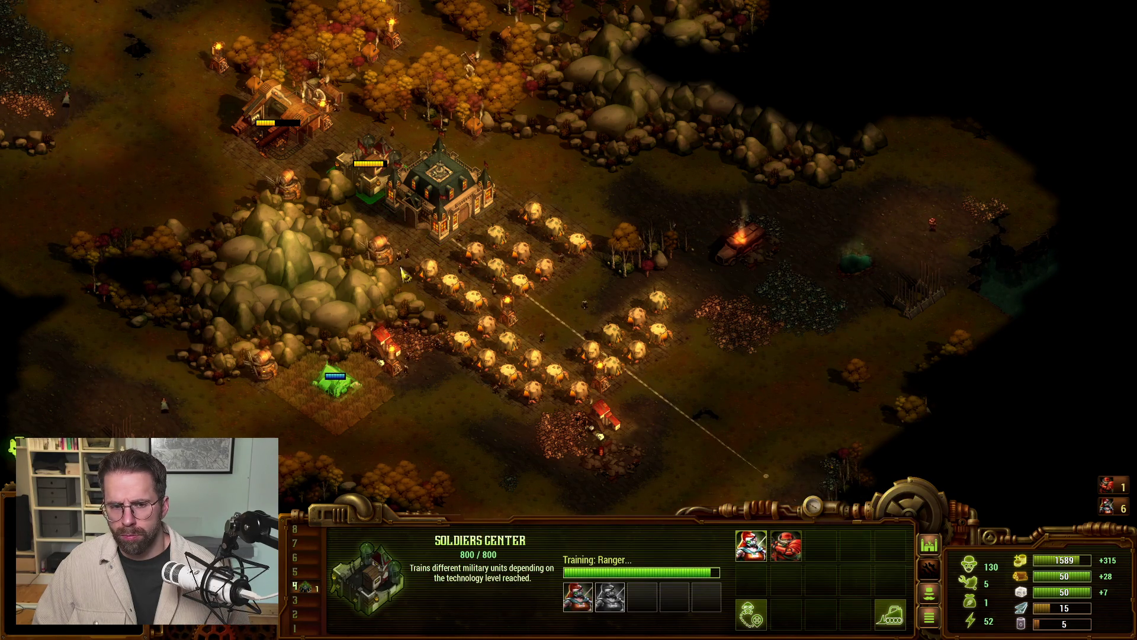
click(415, 231)
click(756, 550)
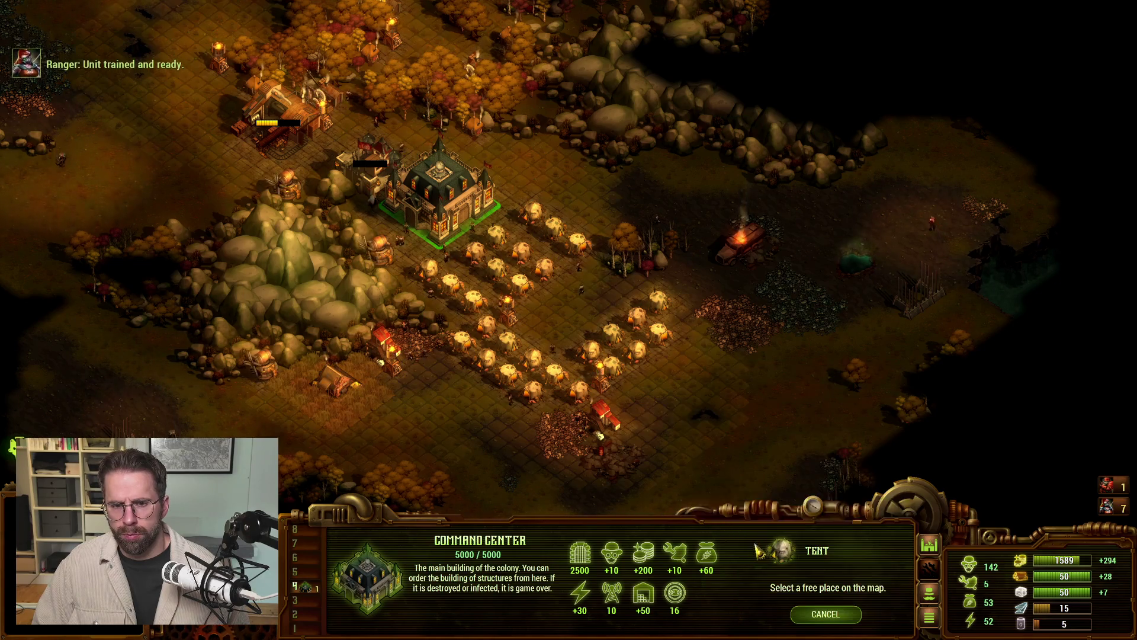
Step: Place a row of eight tents north-east of and beside the Command Center
shift+click(600, 225)
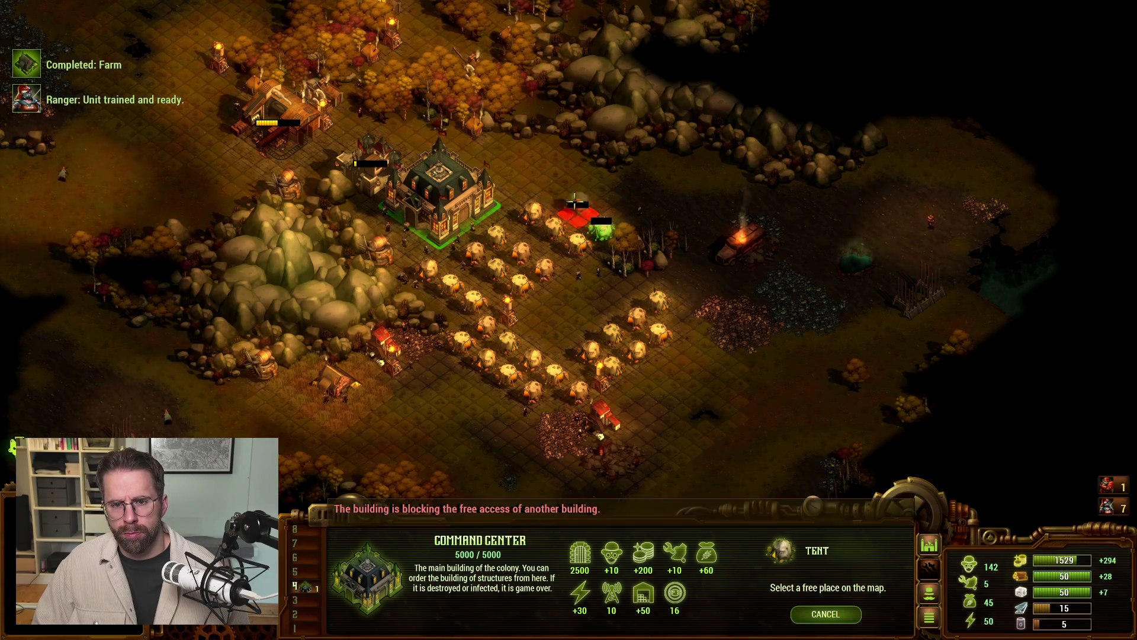
shift+click(578, 208)
shift+click(554, 193)
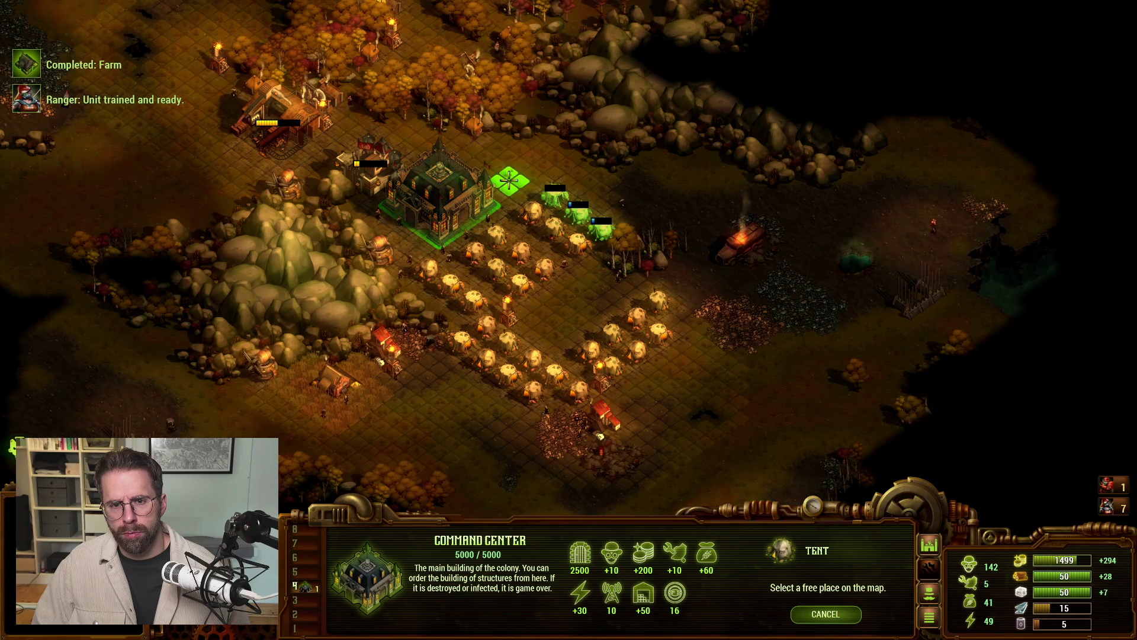
shift+click(510, 179)
shift+click(556, 142)
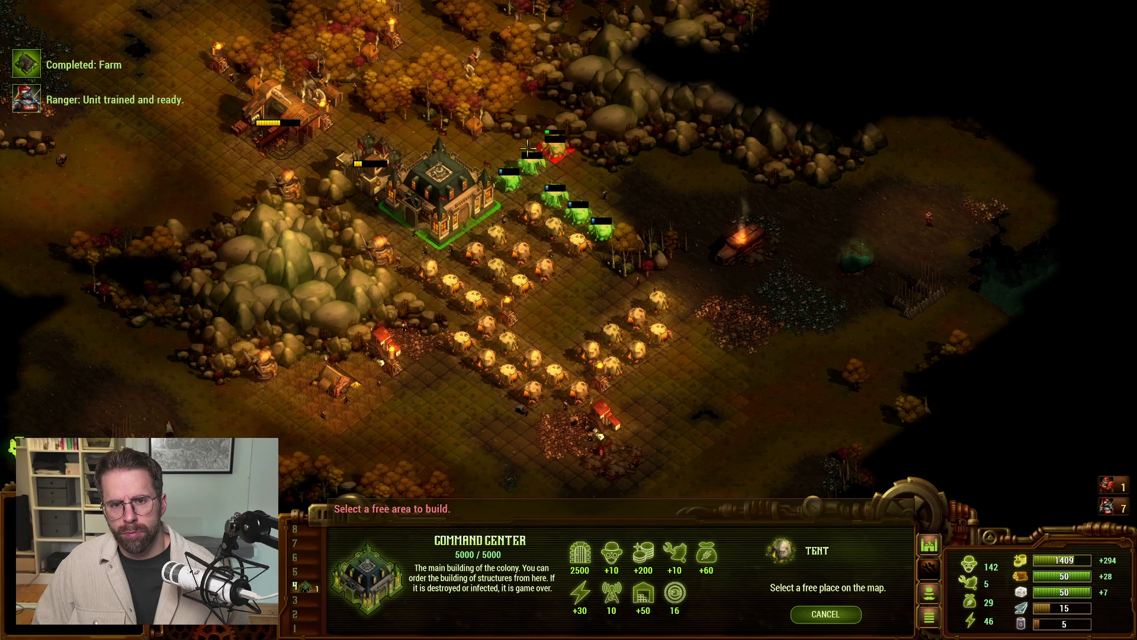
shift+click(508, 141)
shift+click(486, 158)
shift+click(588, 174)
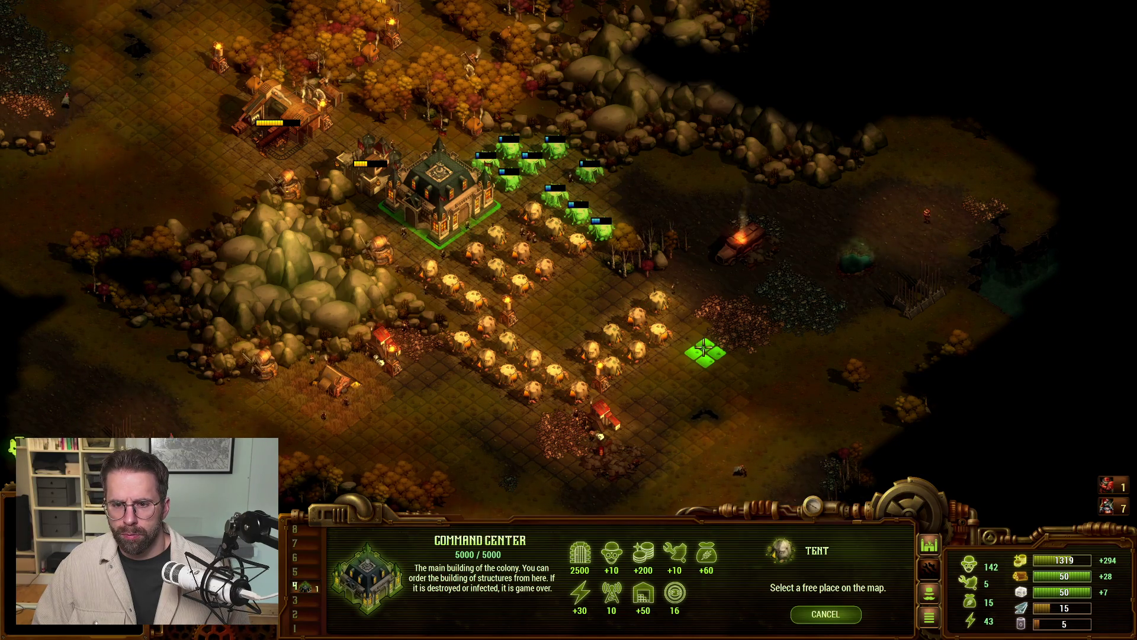
Step: Add tents south of the farm field, declining the Demolish prompt along the way
shift+click(622, 400)
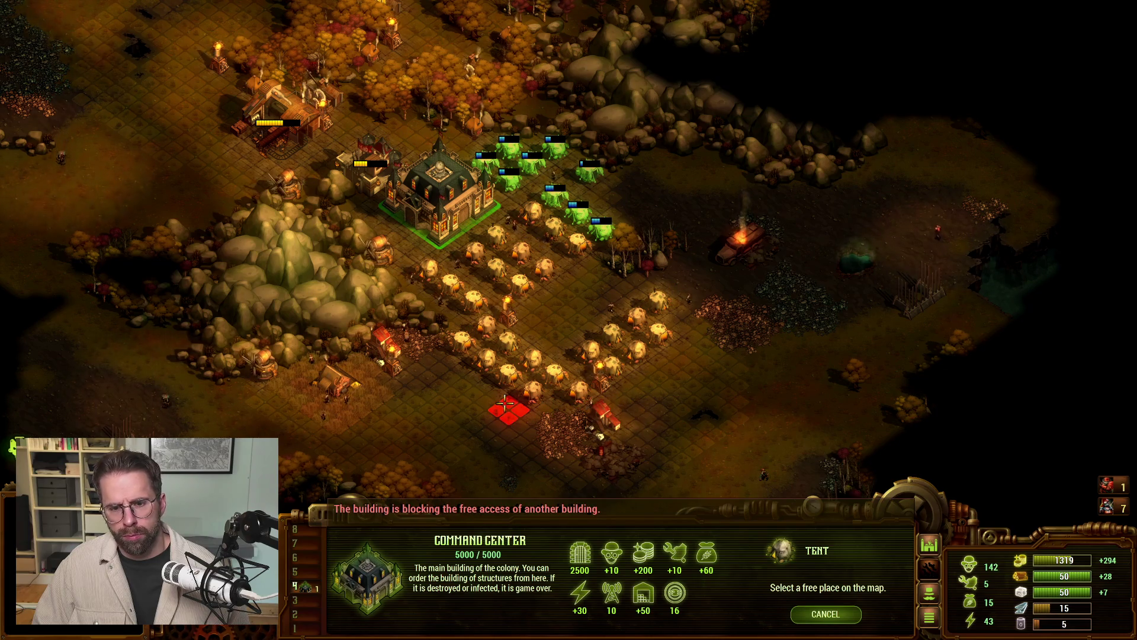
shift+click(454, 384)
key(Escape)
double_click(581, 385)
key(Delete)
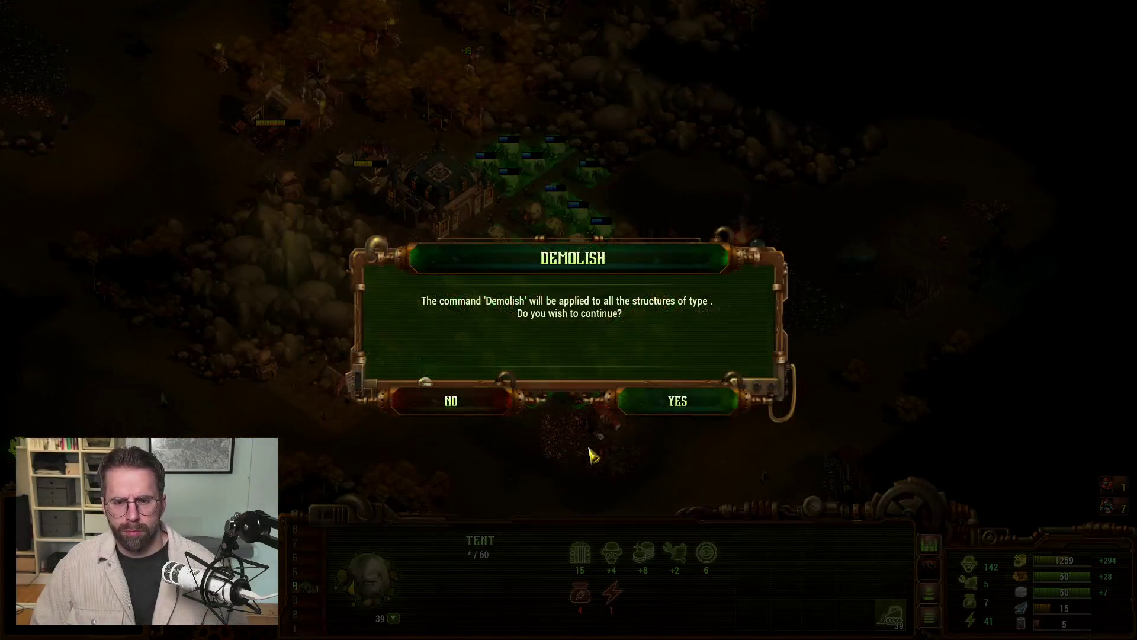
click(448, 403)
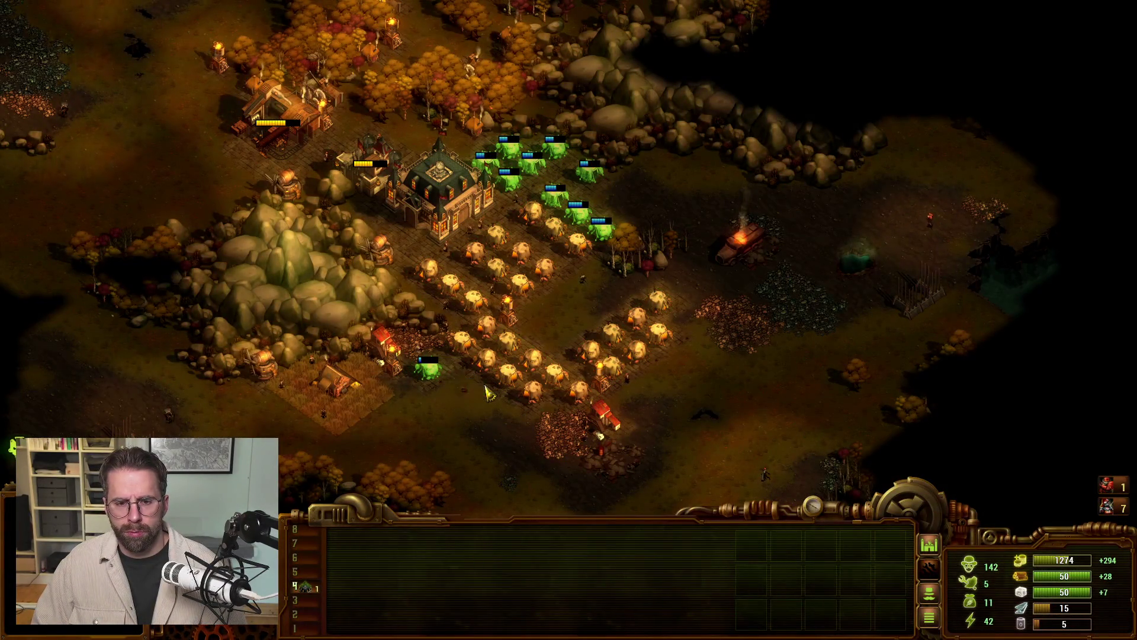
key(t)
shift+click(450, 383)
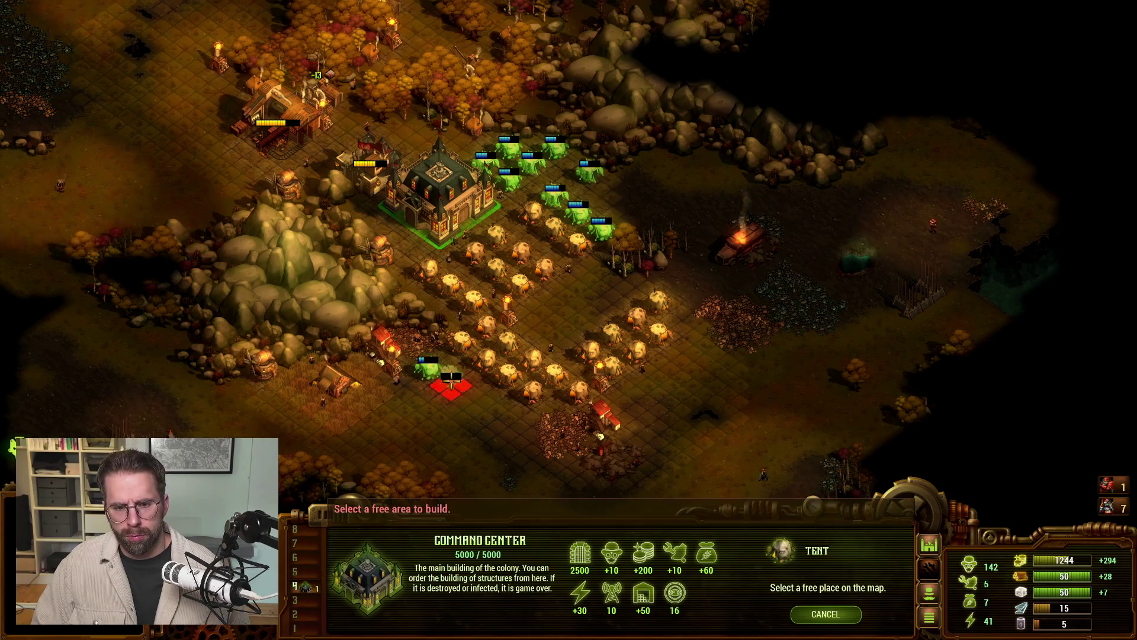
shift+click(476, 400)
key(Escape)
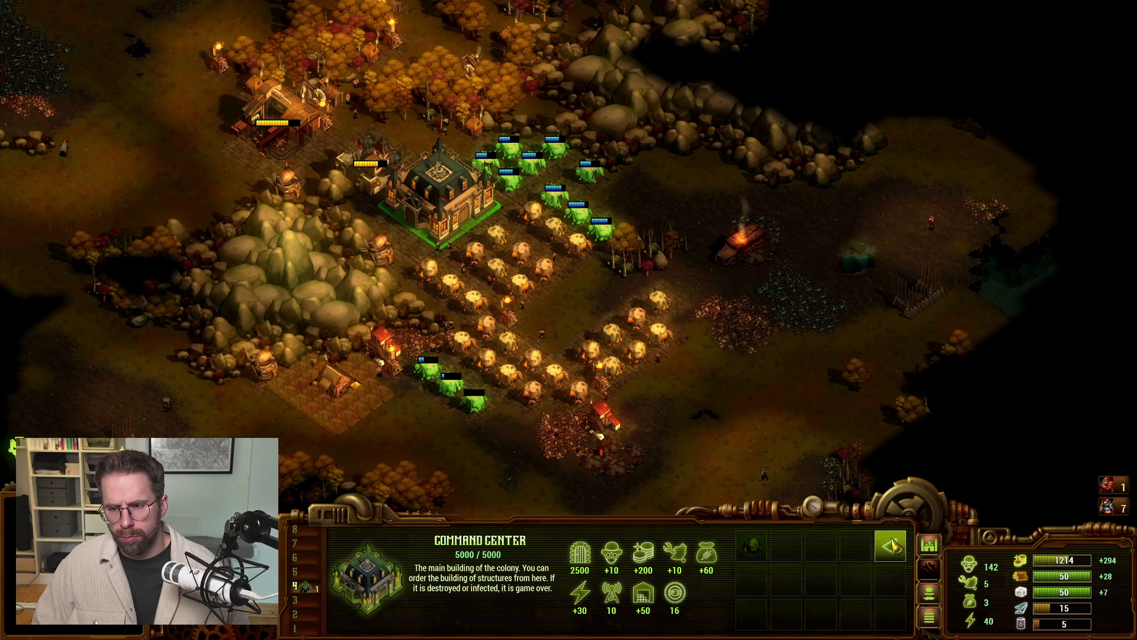
click(891, 545)
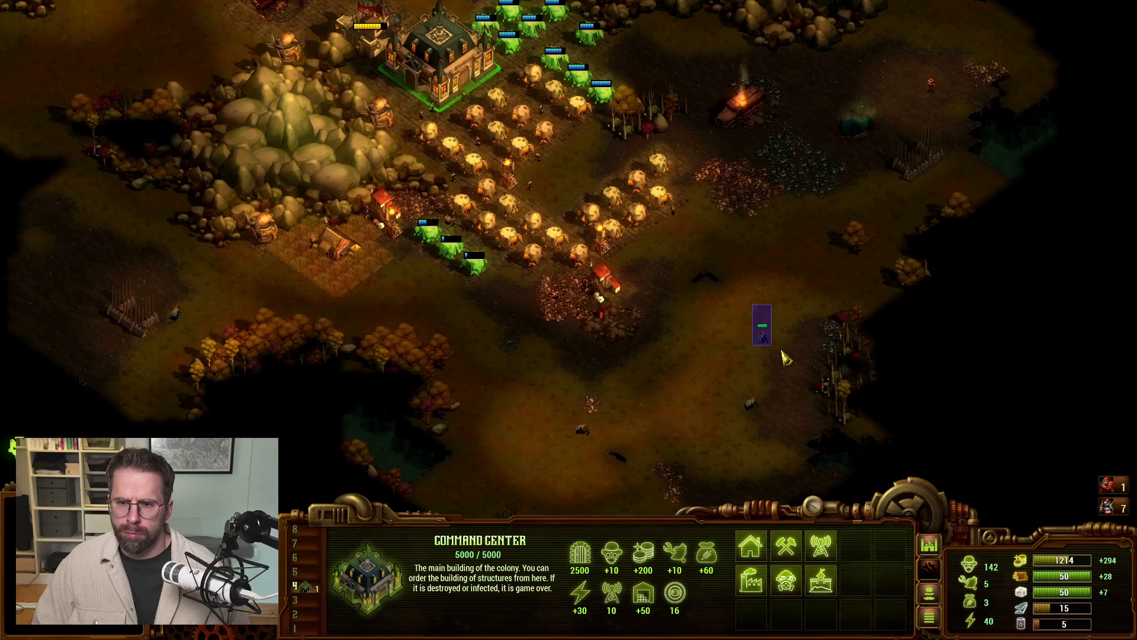
Step: Send the eastern ranger further east on a patrol route
click(770, 343)
right_click(844, 300)
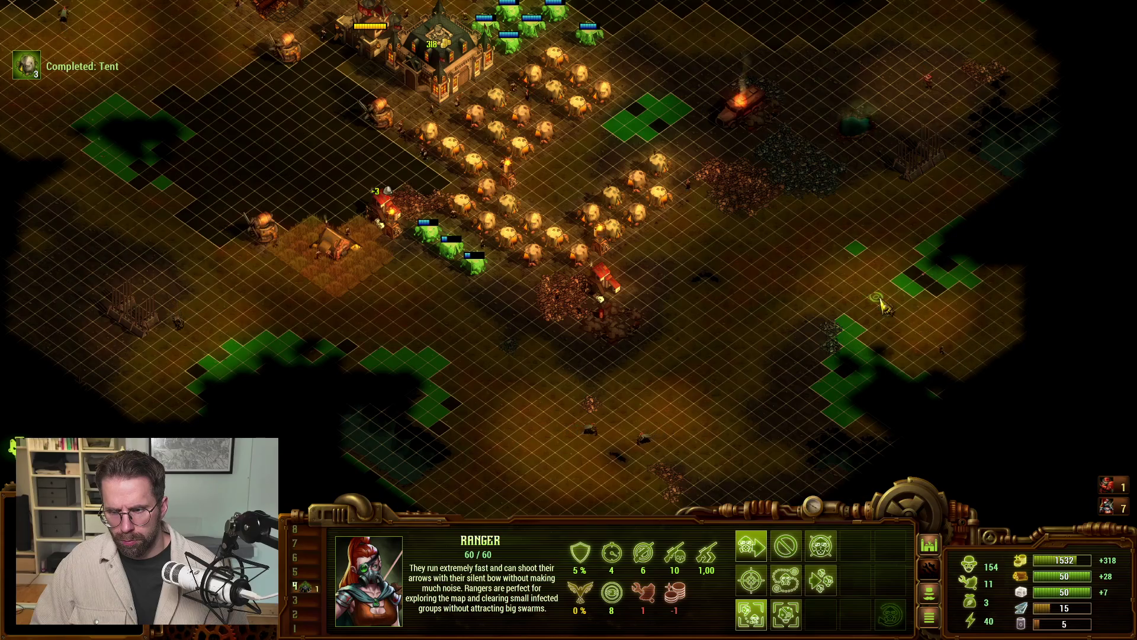
key(p)
click(877, 342)
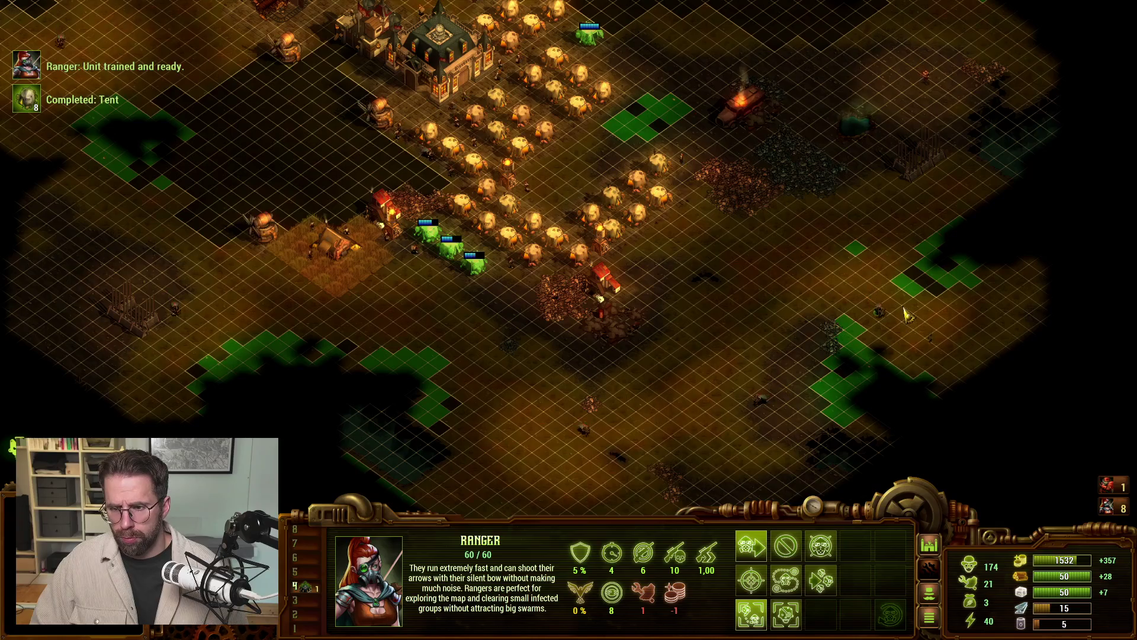
key(p)
click(896, 367)
Step: Queue another Ranger and set the newly trained Ranger patrolling the lower-left edge
click(370, 97)
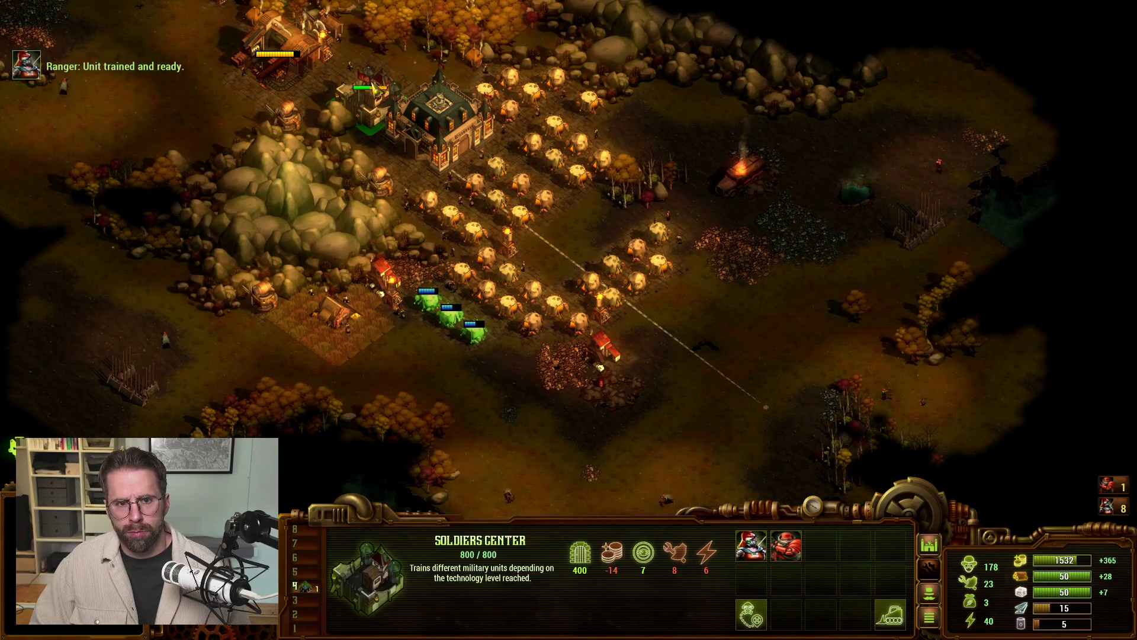
click(751, 545)
click(504, 335)
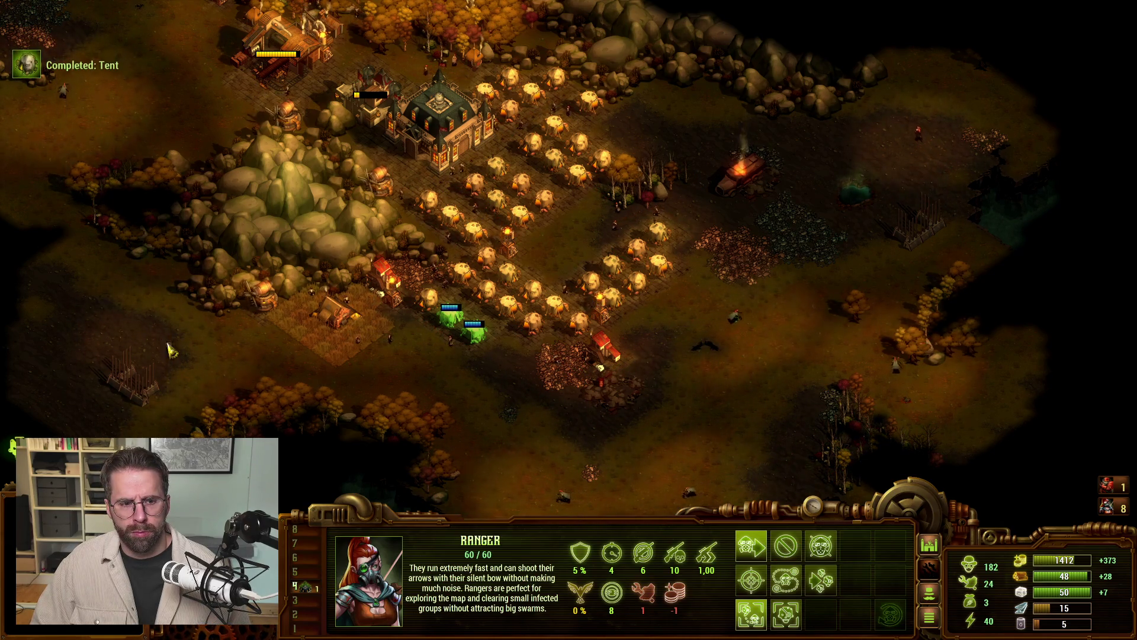
key(p)
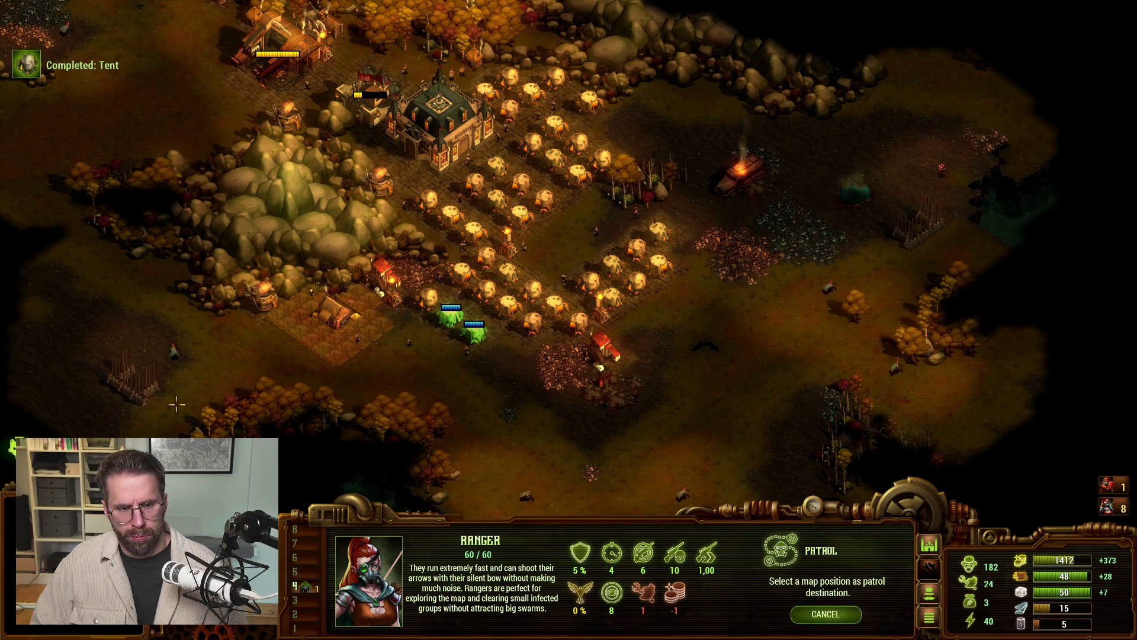
click(185, 409)
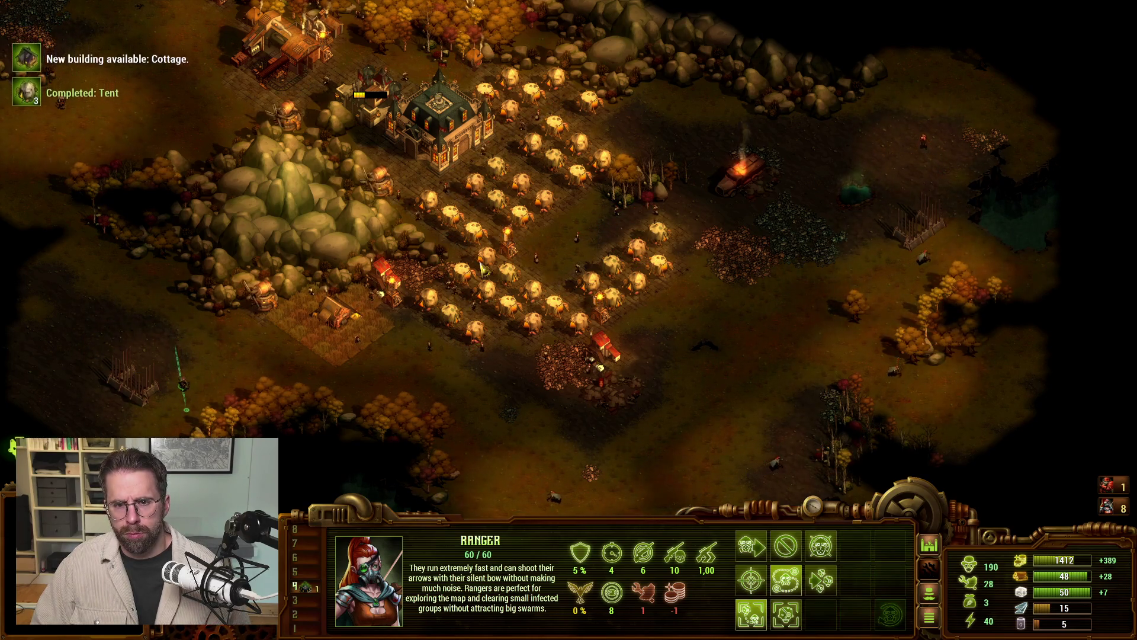
key(h)
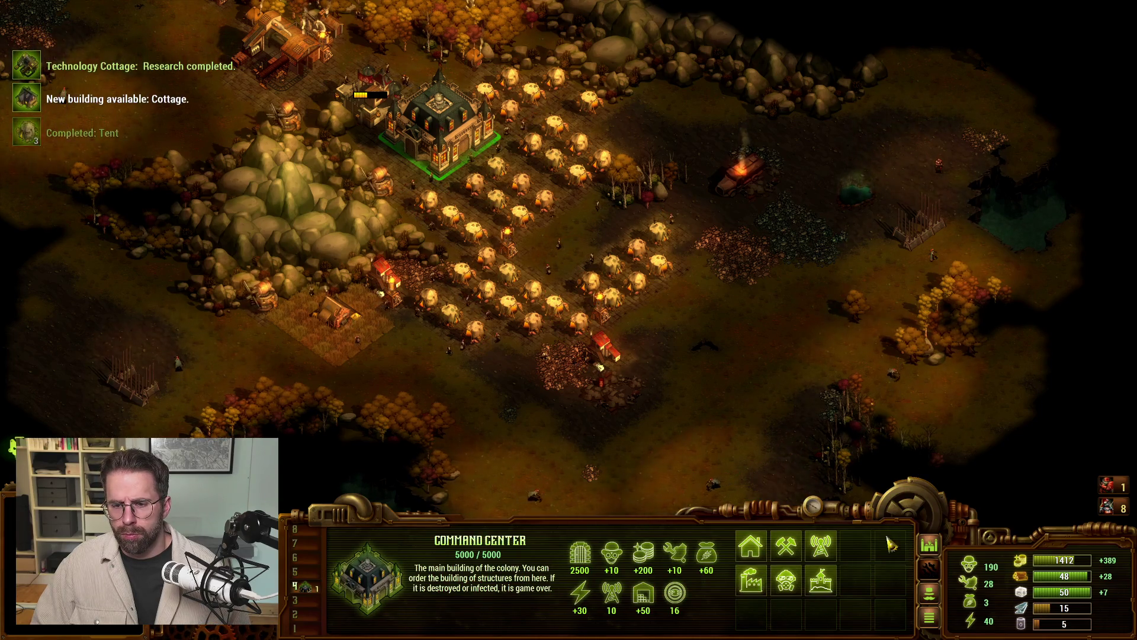
Step: Start Market research and place a second Soldiers Center behind the Command Center, grouping both as 5
key(w)
click(831, 557)
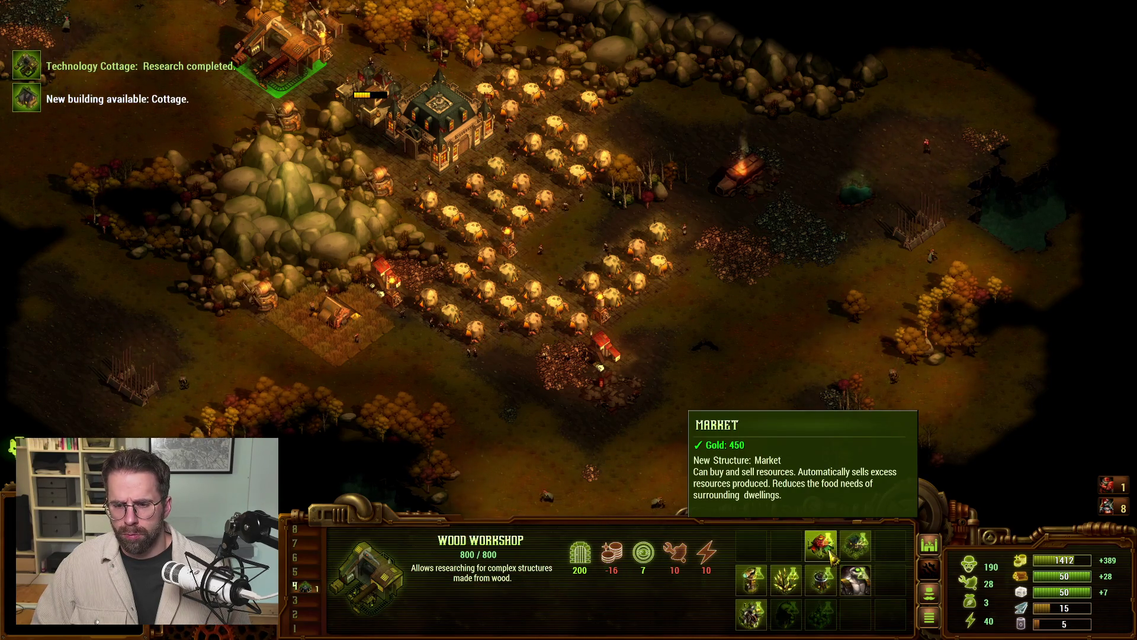
key(h)
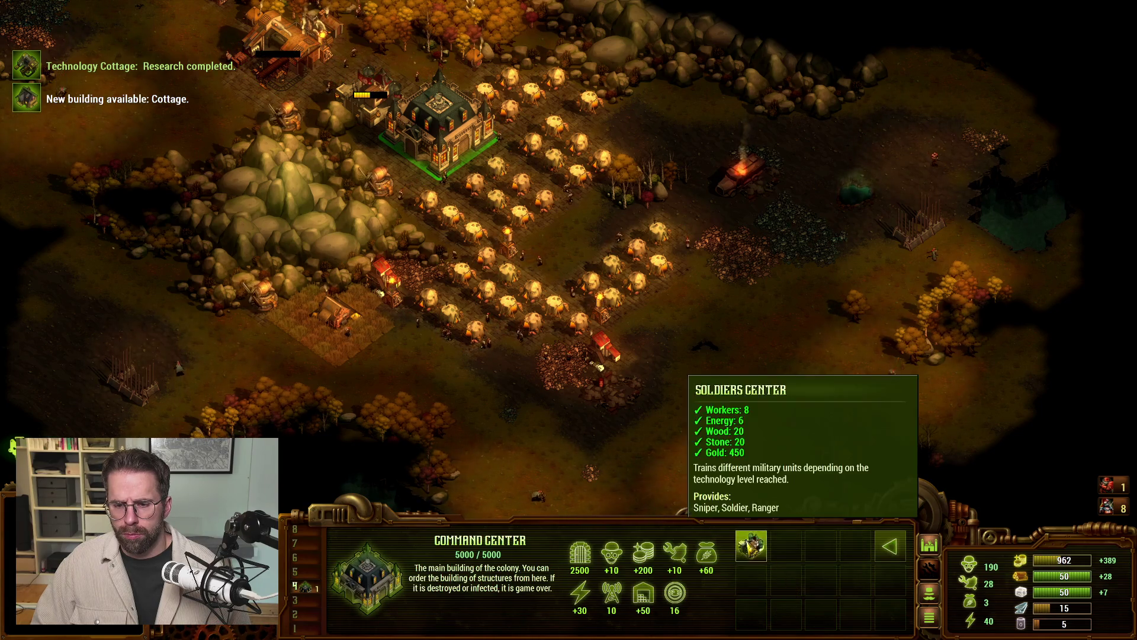
click(751, 545)
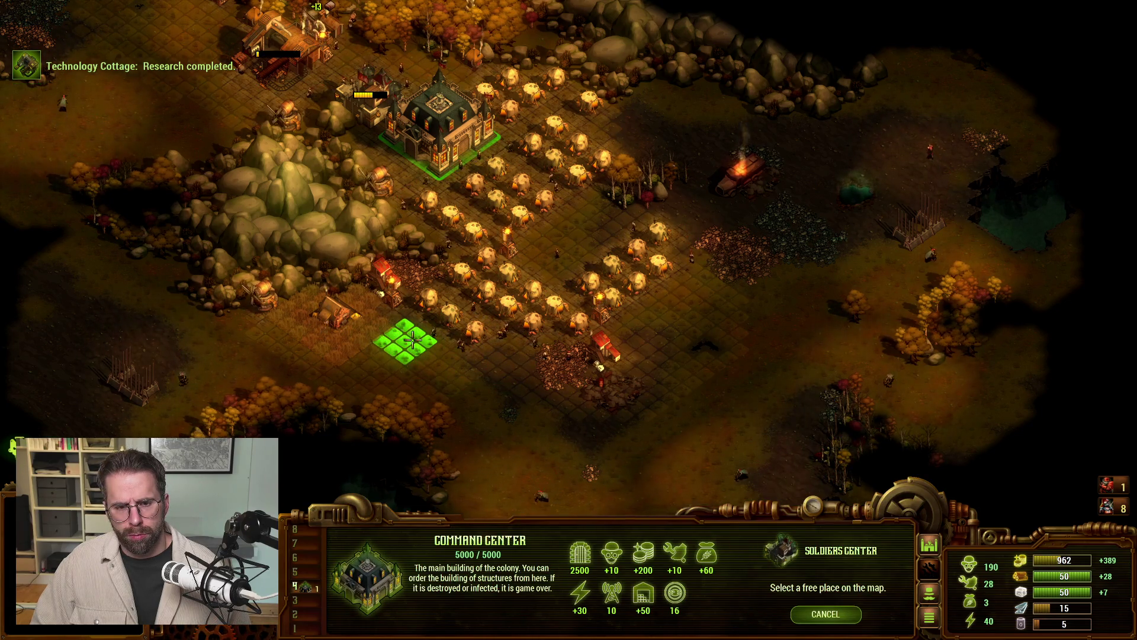
click(382, 270)
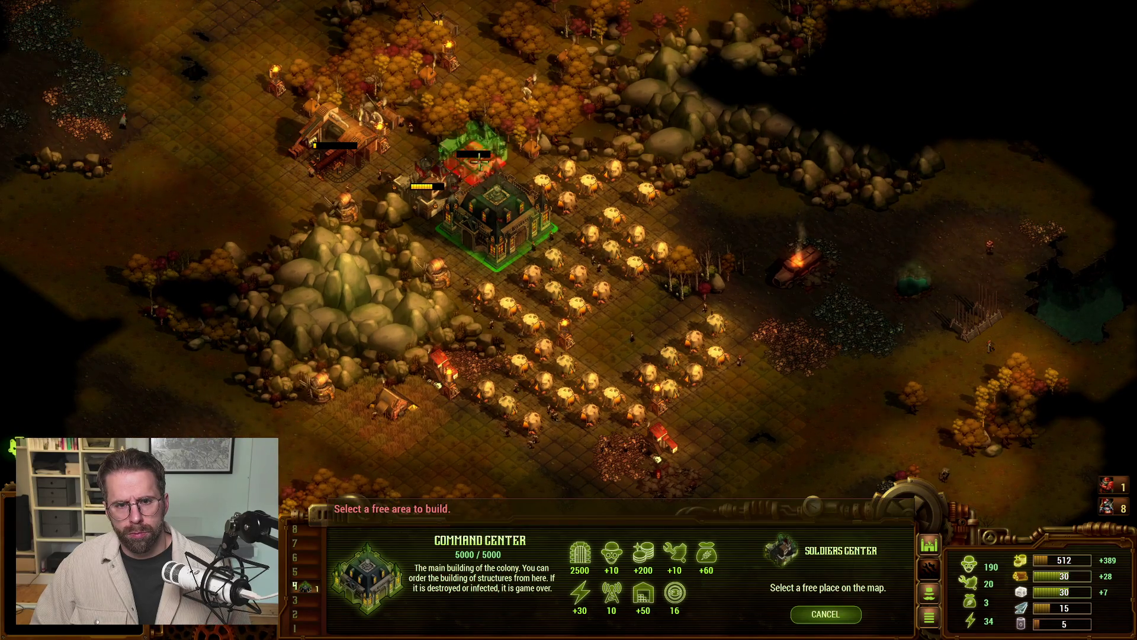
click(478, 157)
click(426, 188)
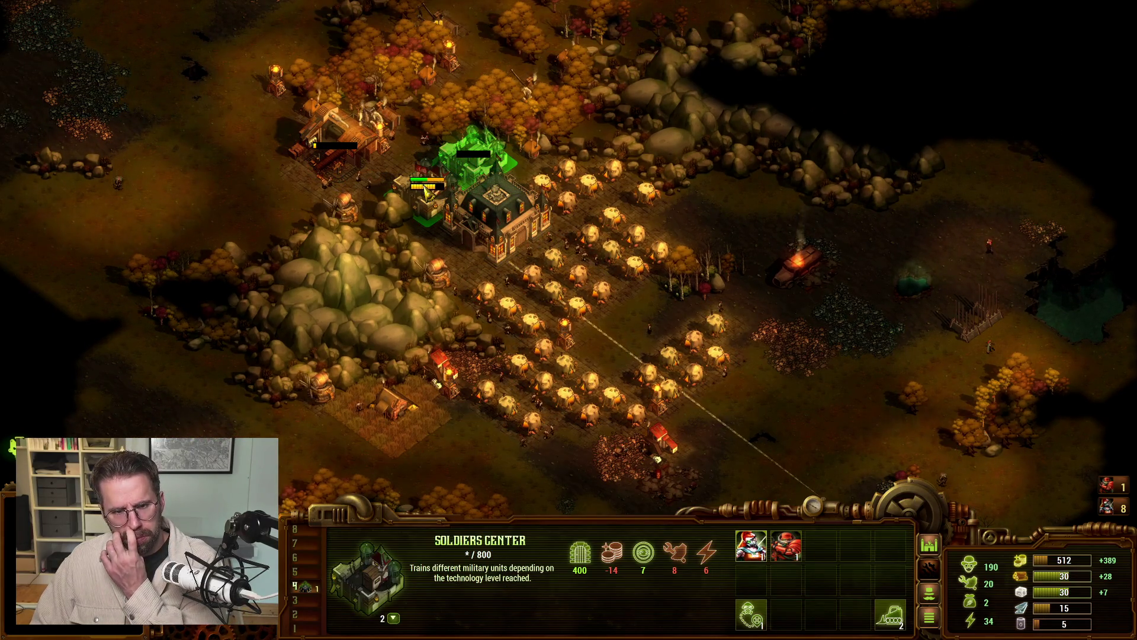
key(ctrl+5)
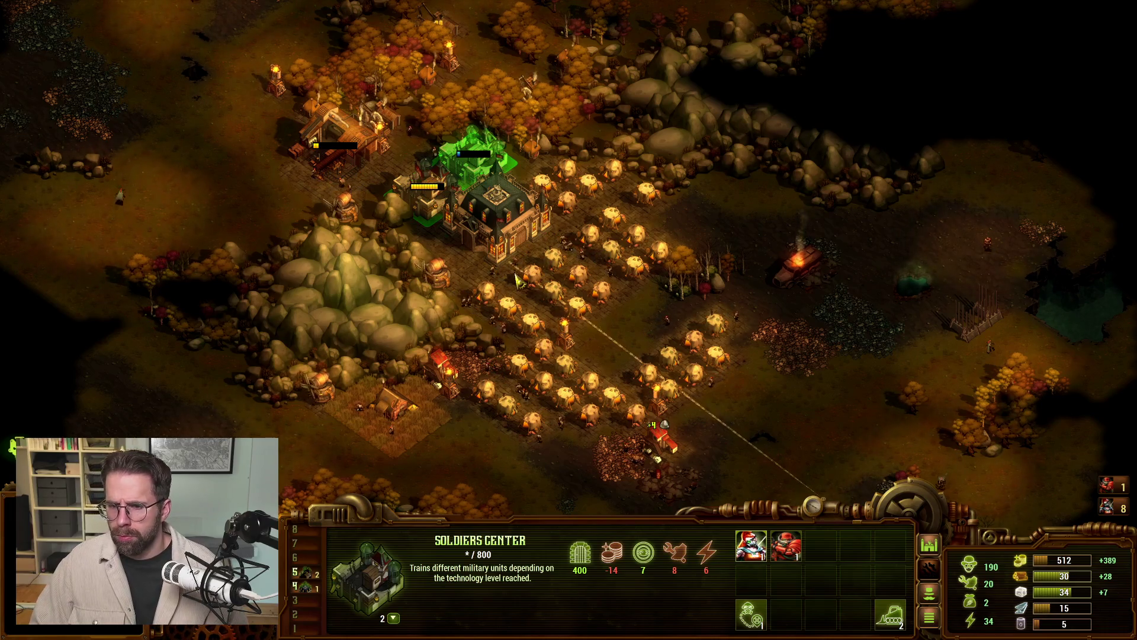
Step: Place a Tesla Tower east of the houses
click(498, 225)
click(790, 542)
right_click(813, 483)
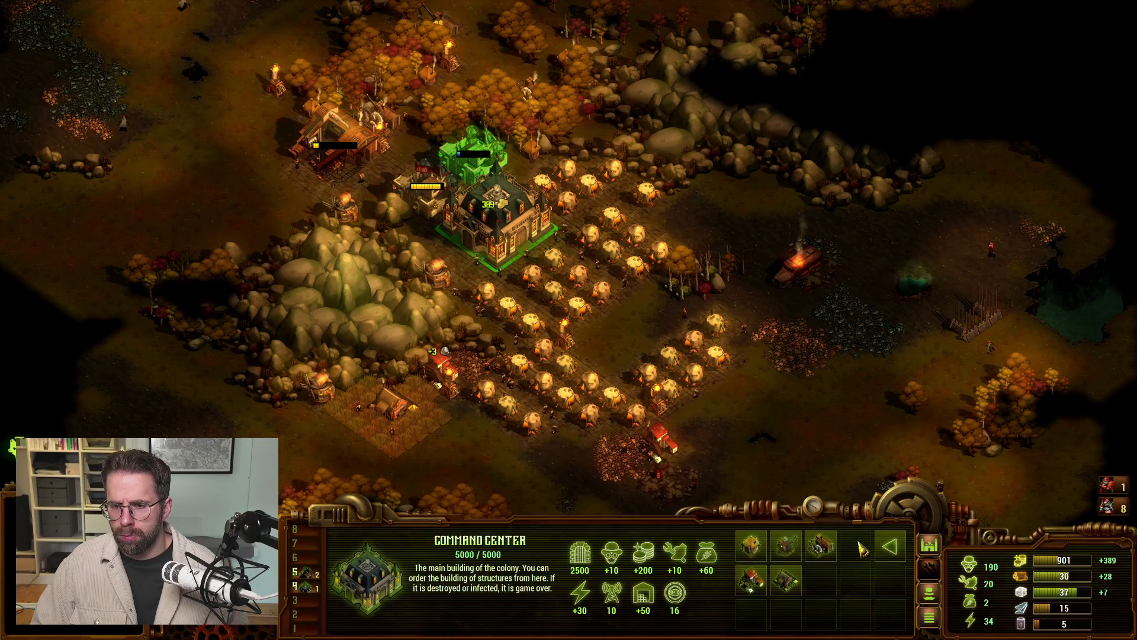
click(821, 581)
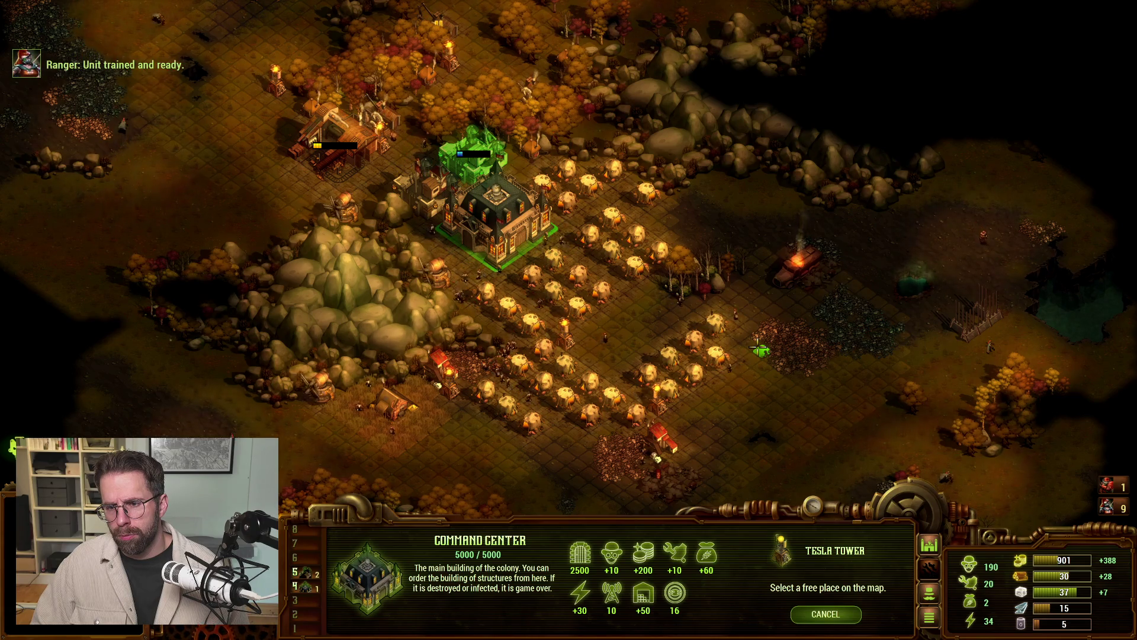
click(760, 349)
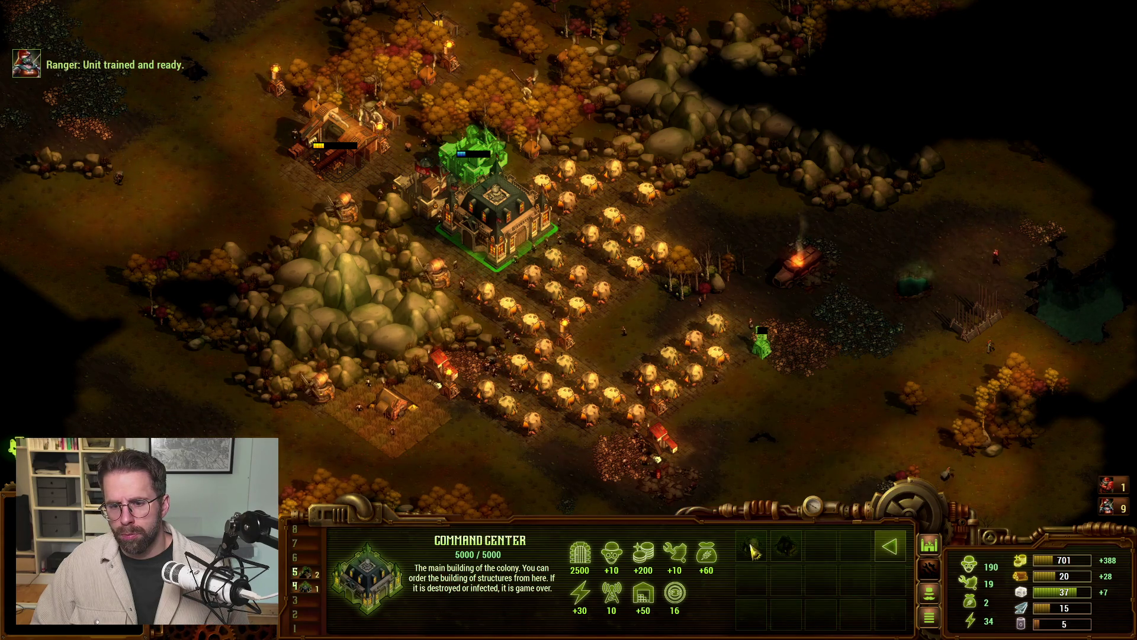
click(889, 546)
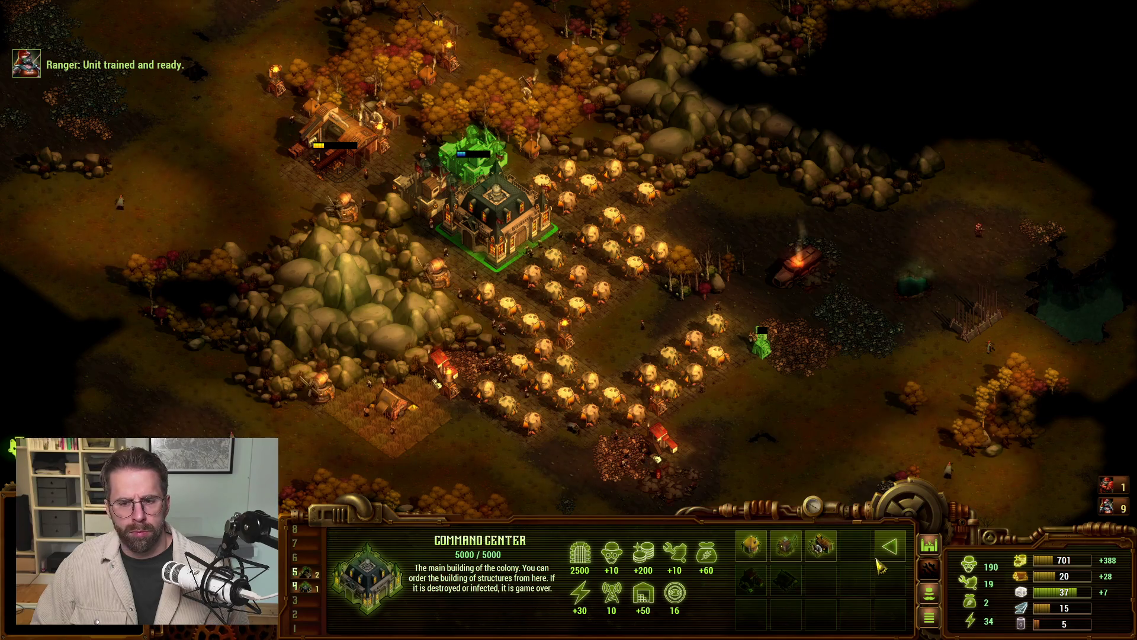
key(Escape)
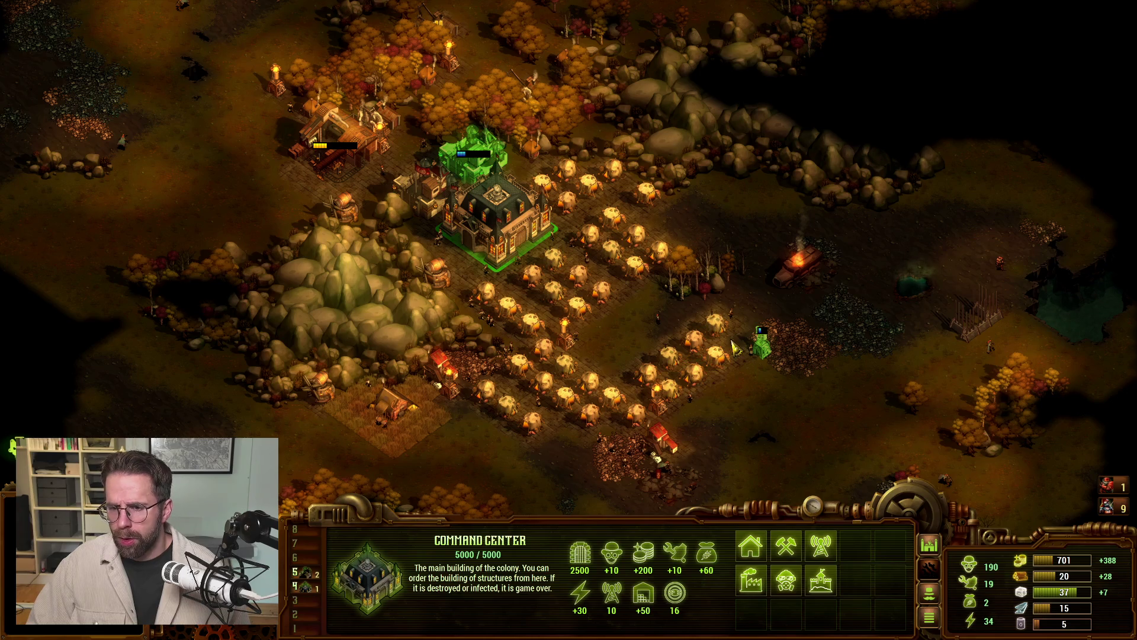
Step: Show health bars, pan the map up-left, then switch to the Unreal Editor
key(Right)
key(Up)
key(Left)
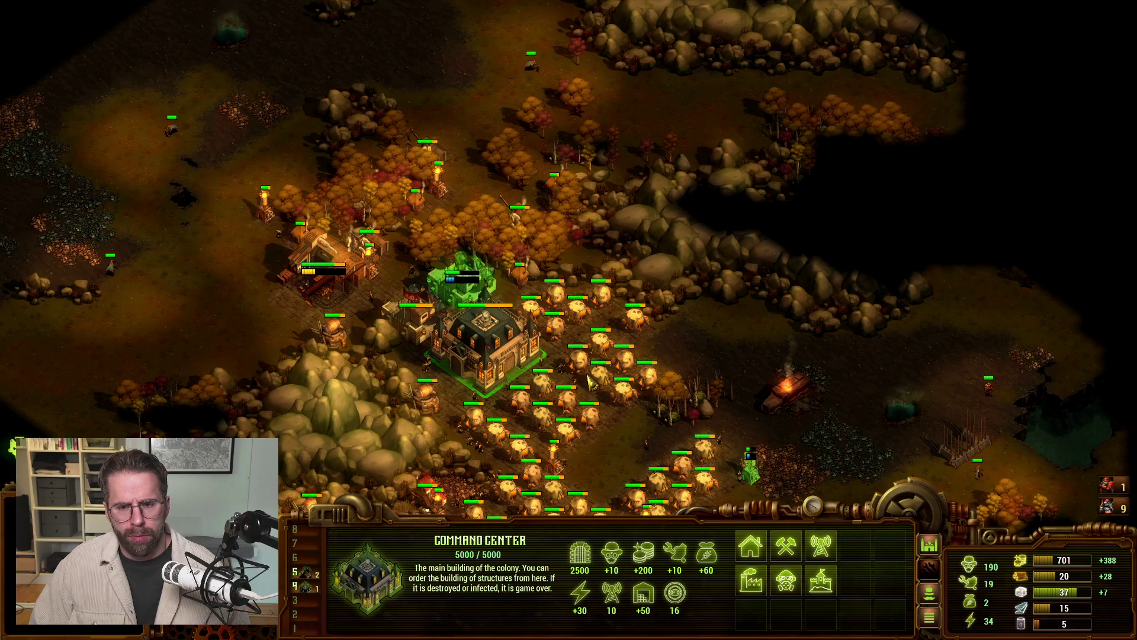
key(alt+Tab)
key(Escape)
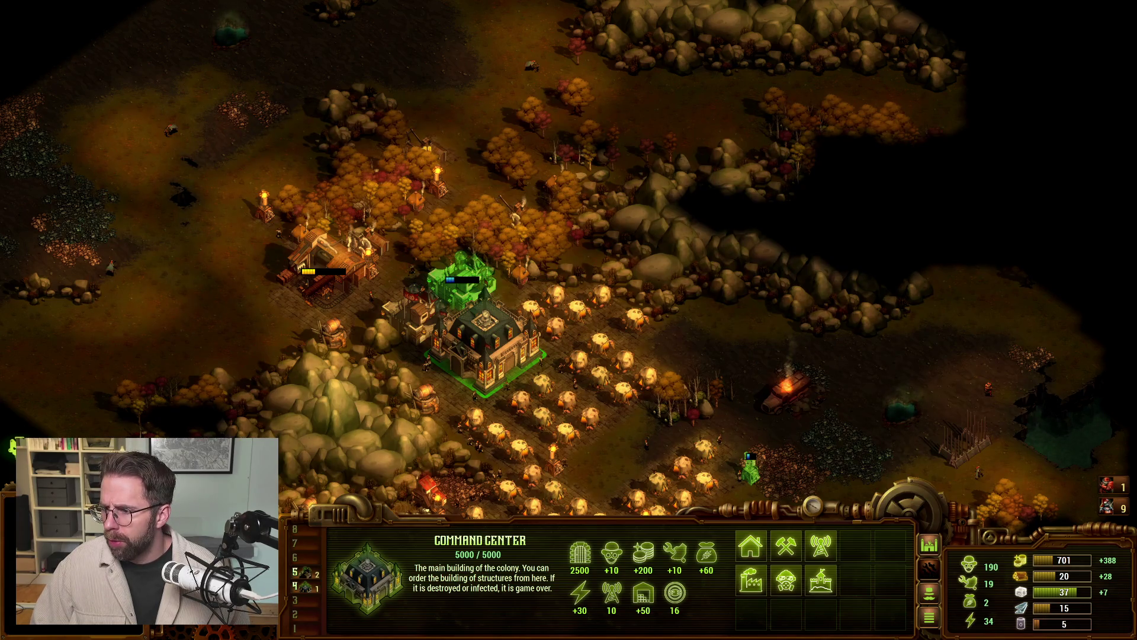
key(alt+Tab)
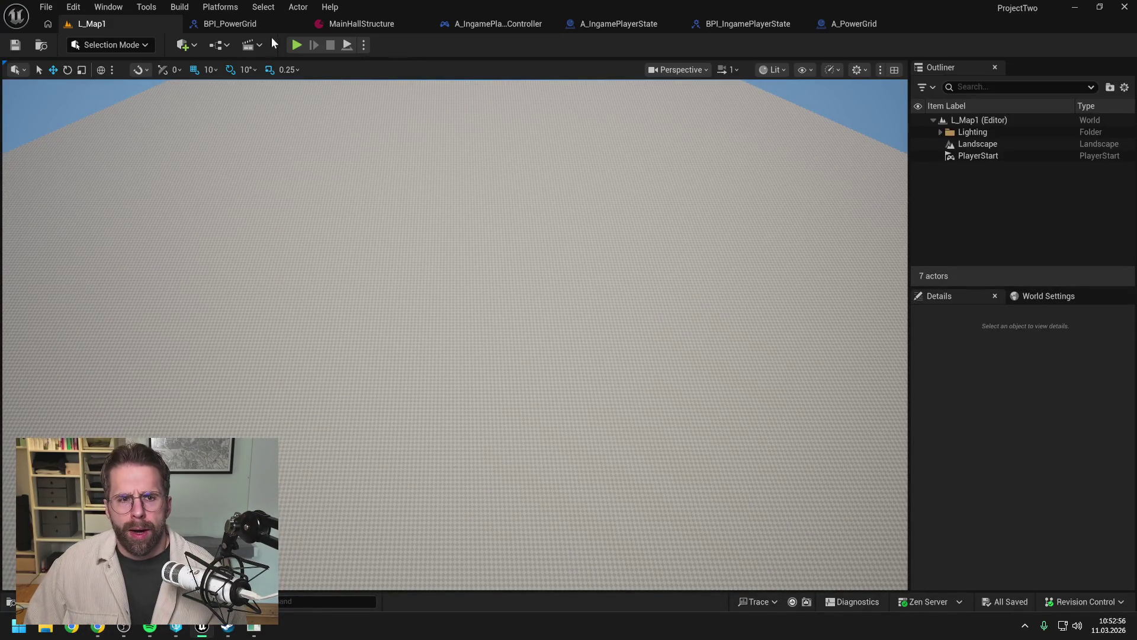
click(295, 45)
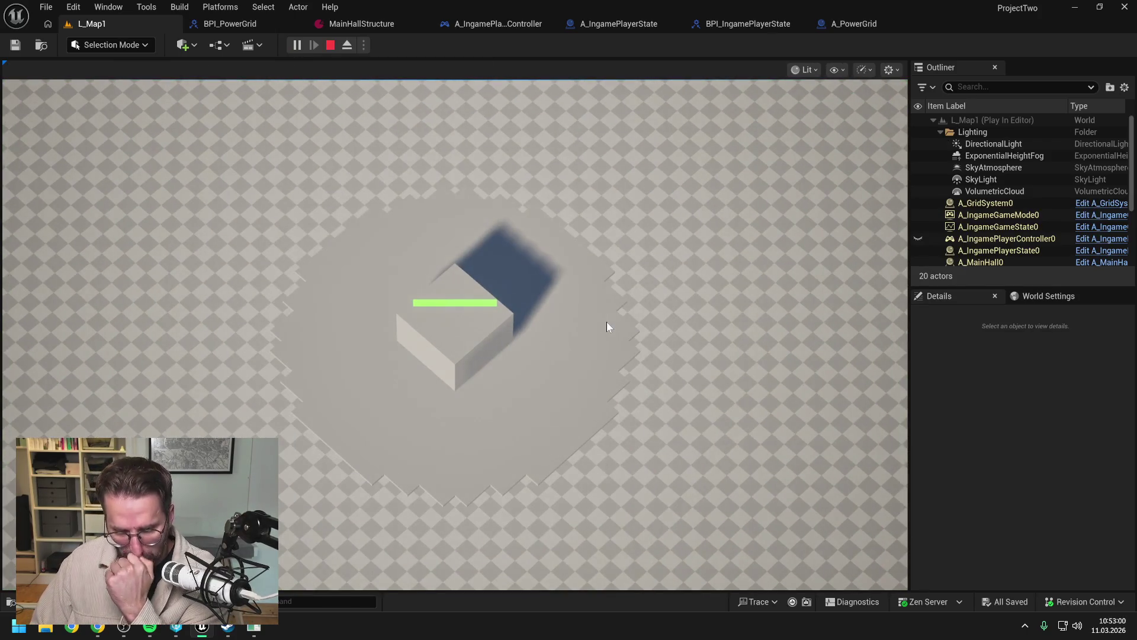
scroll(555, 352, up, 1)
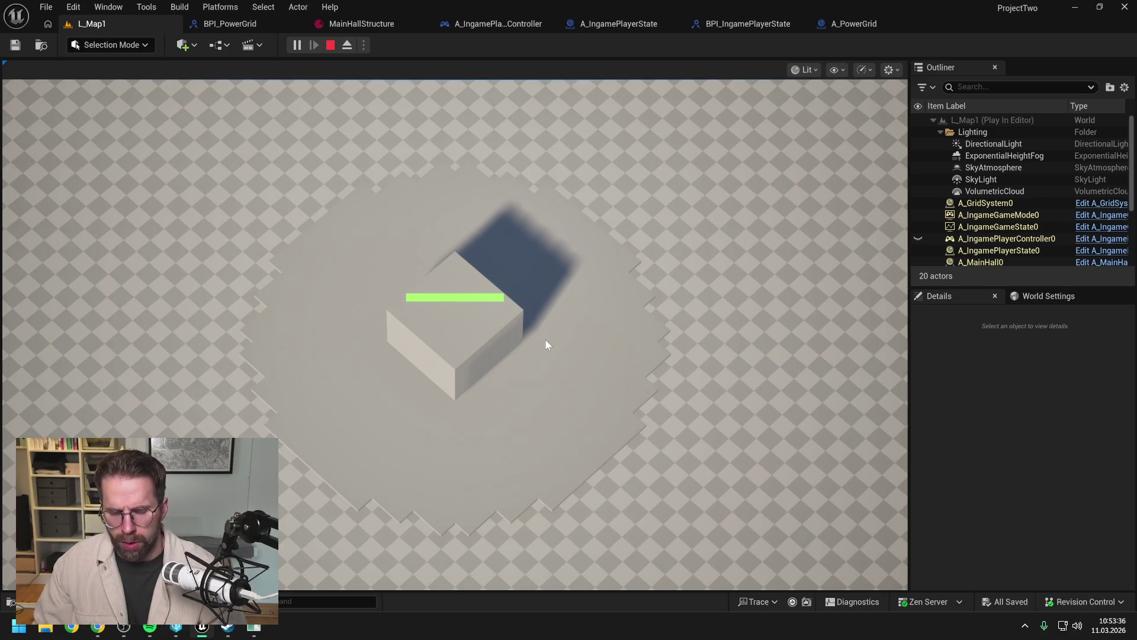
key(Escape)
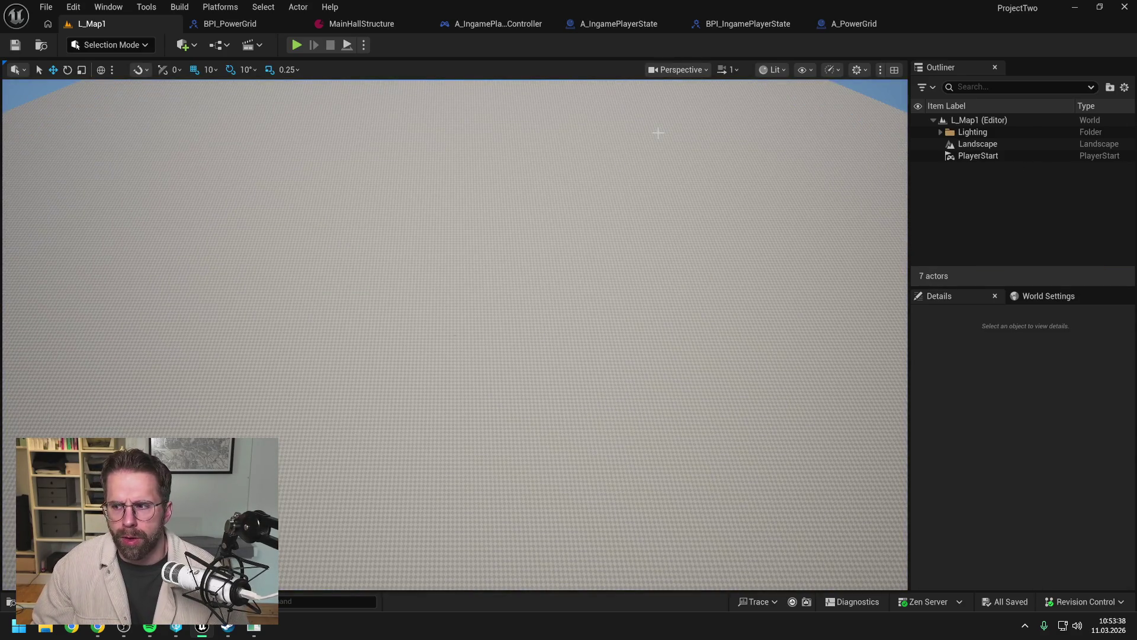
Step: Bring up the A_PowerGrid EventGraph, frame its nodes, and show the Content Browser drawer
click(781, 26)
click(847, 25)
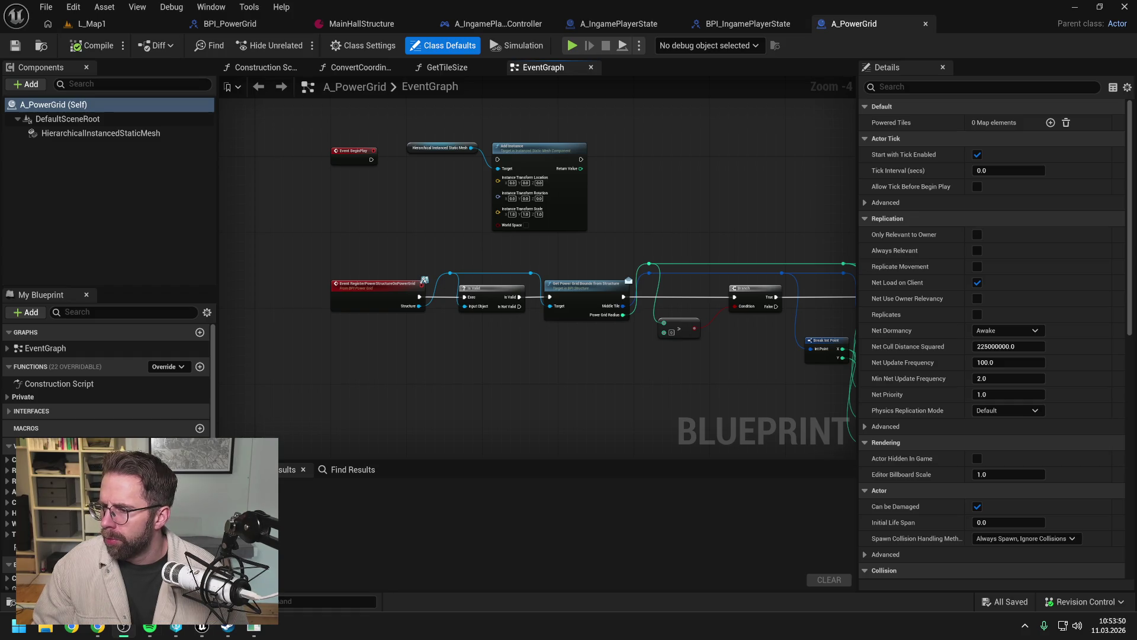
mouse_move(684, 197)
mouse_down()
mouse_move(589, 179)
mouse_move(624, 185)
mouse_move(635, 208)
mouse_up()
scroll(606, 179, down, 1)
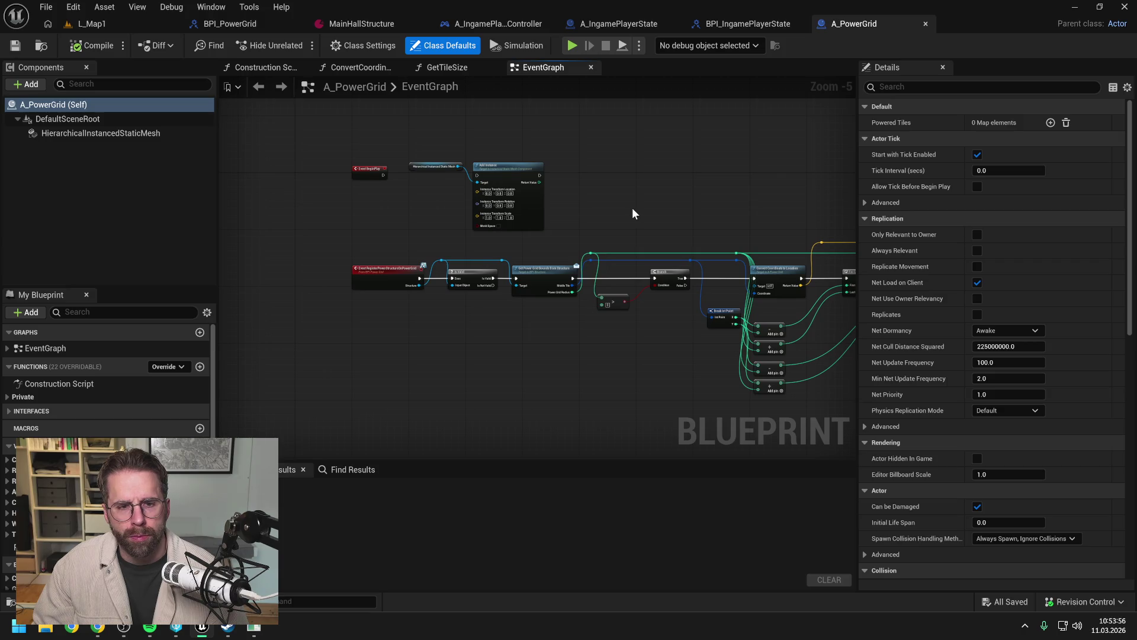
key(ctrl+space)
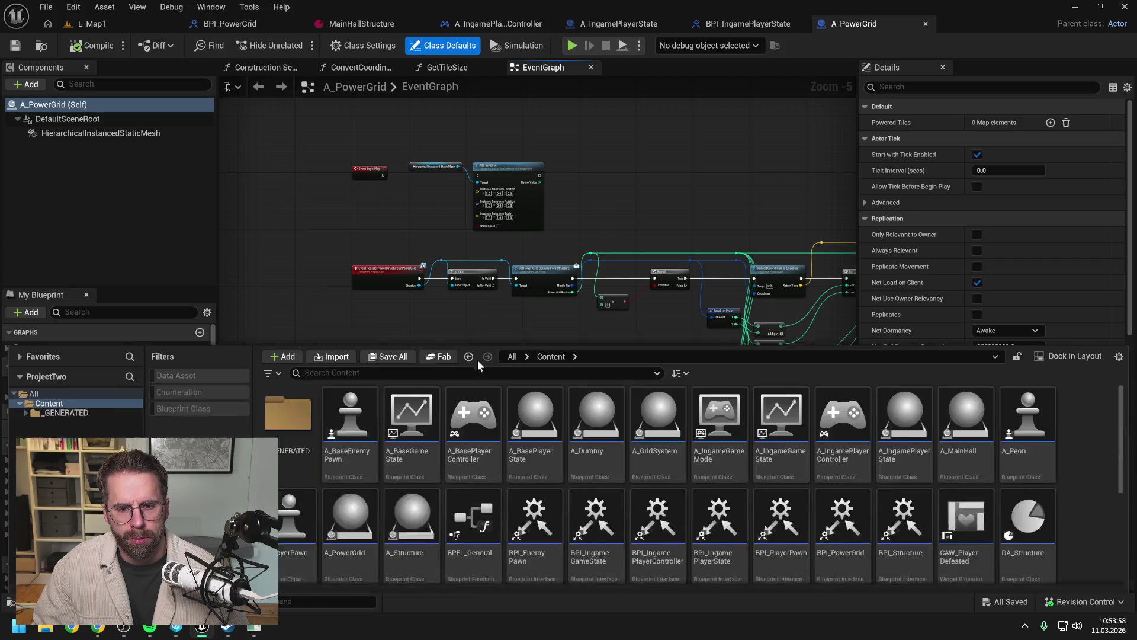
scroll(900, 450, down, 3)
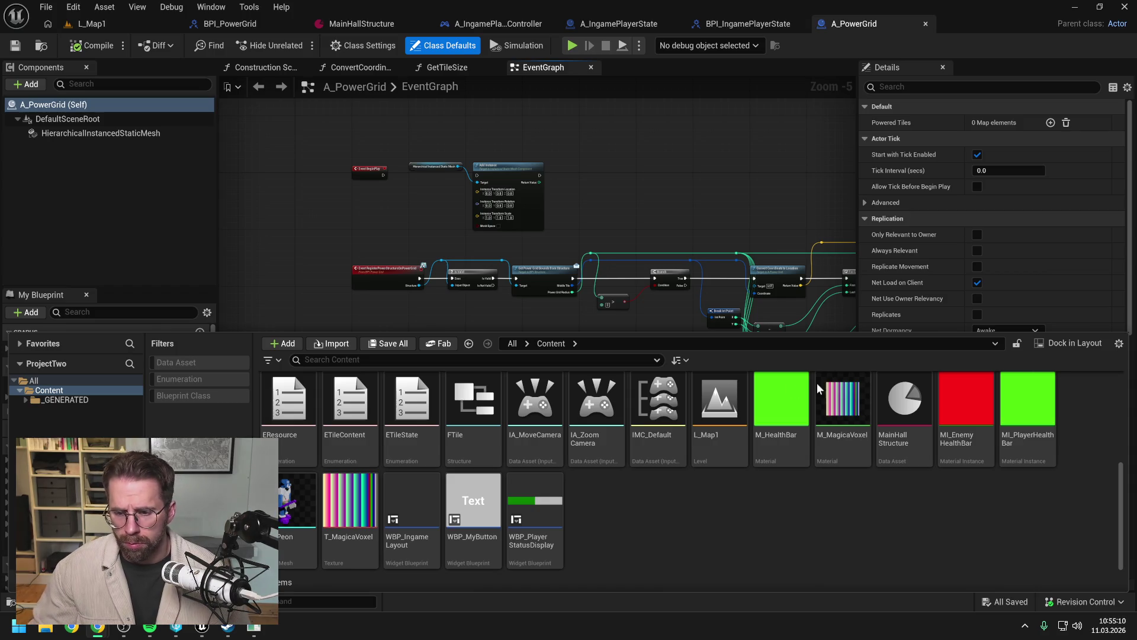
click(253, 628)
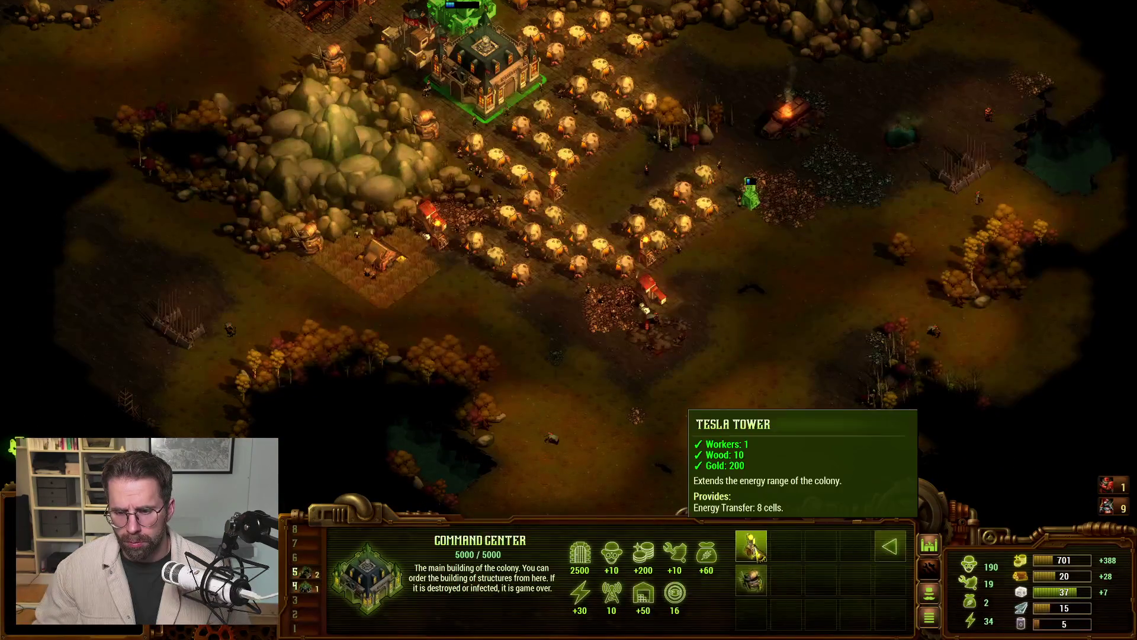
click(821, 546)
scroll(797, 313, up, 2)
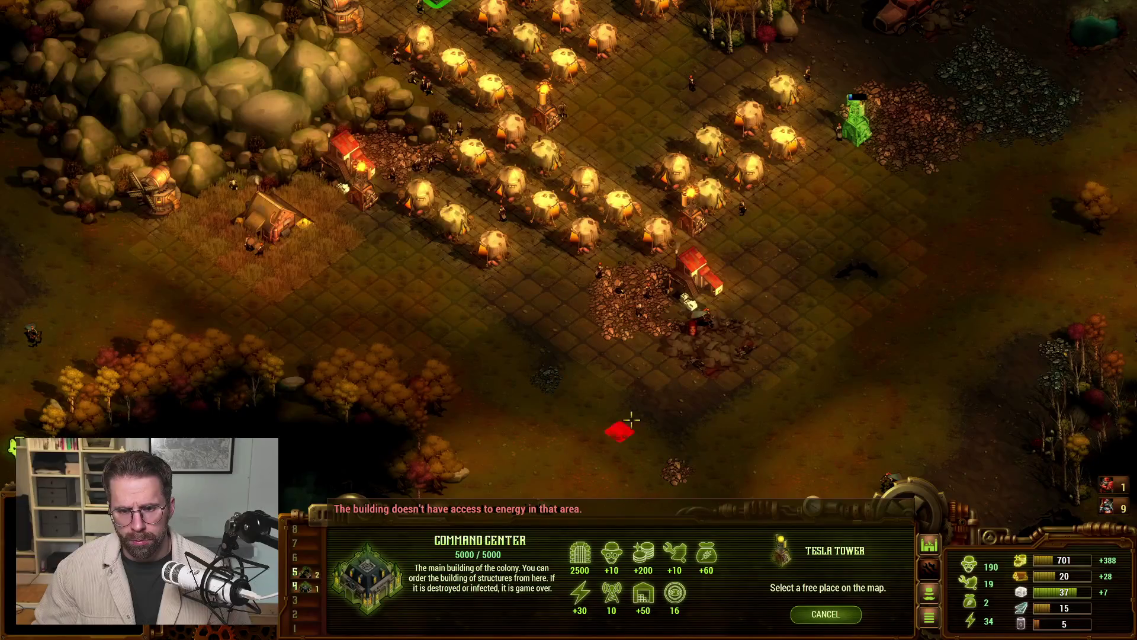
key(alt)
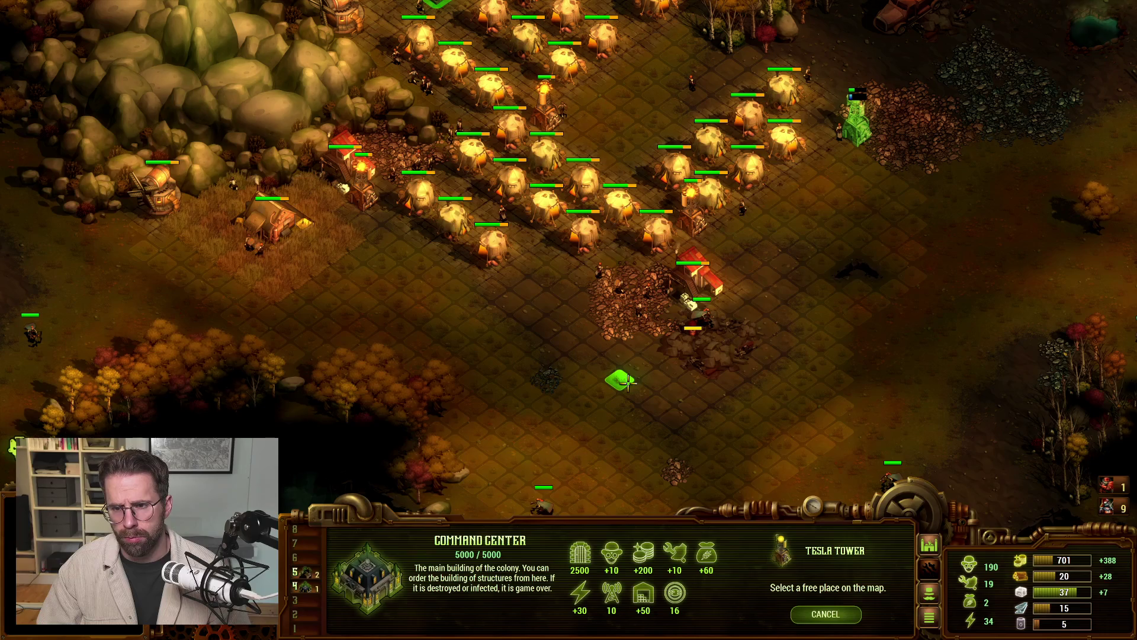
scroll(622, 379, down, 3)
right_click(744, 227)
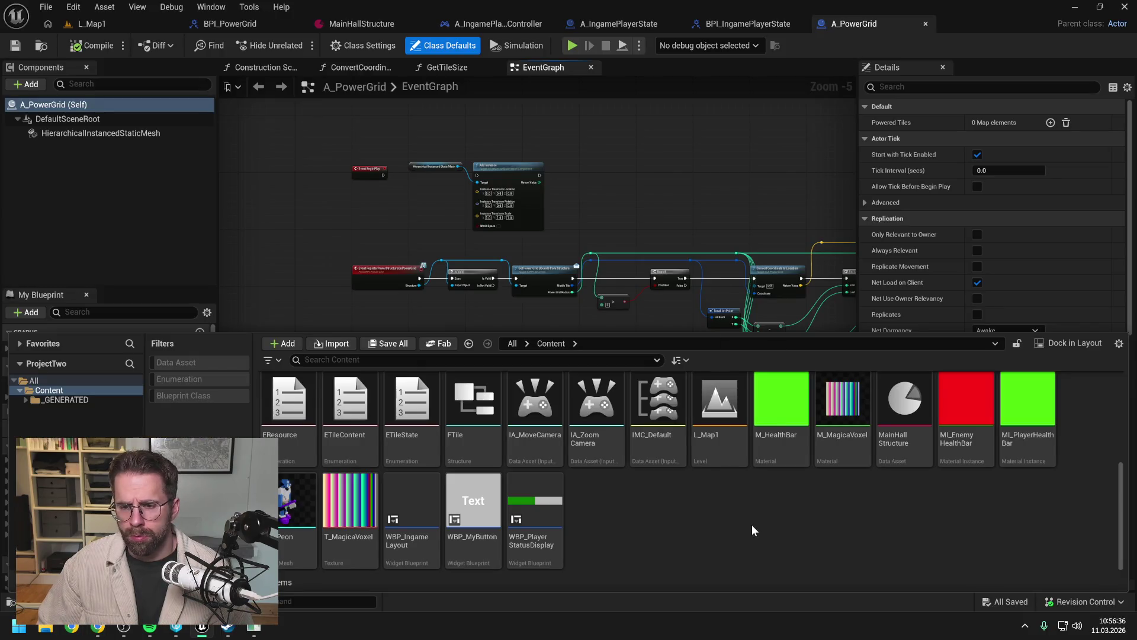
Step: Create a Material asset named M_PowerGridTile in the Content folder and open it
right_click(752, 526)
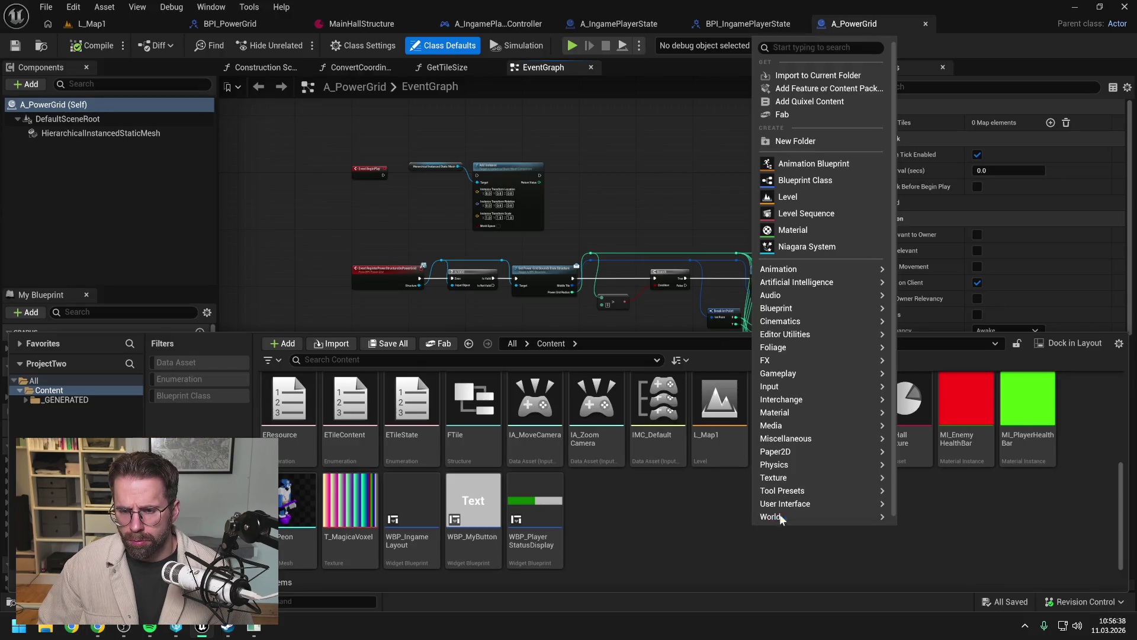
mouse_move(809, 391)
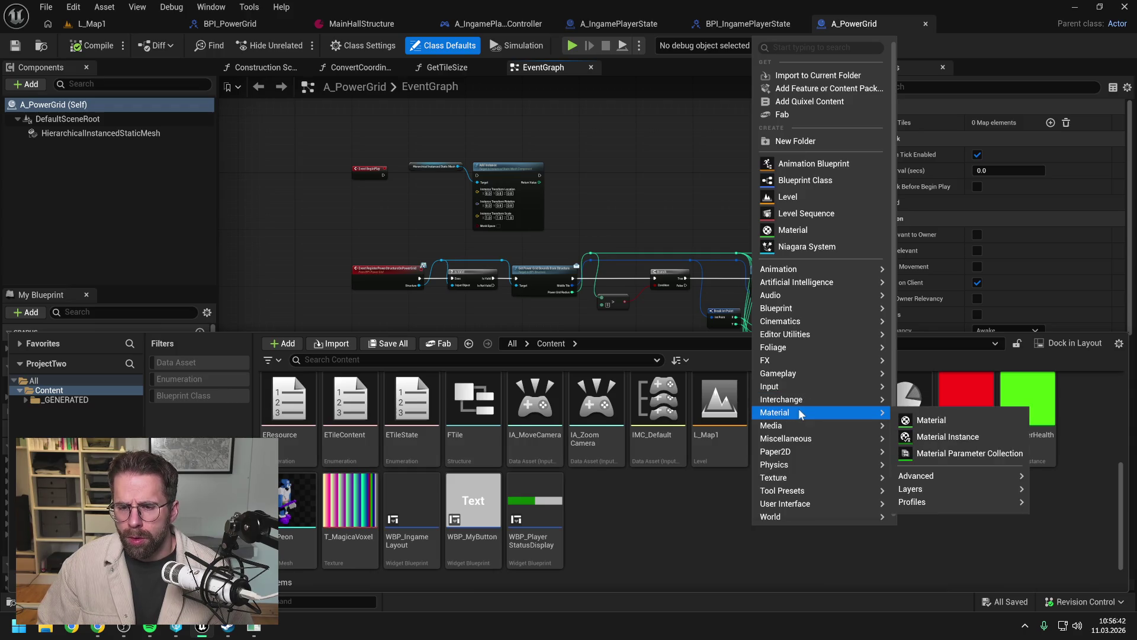
click(930, 420)
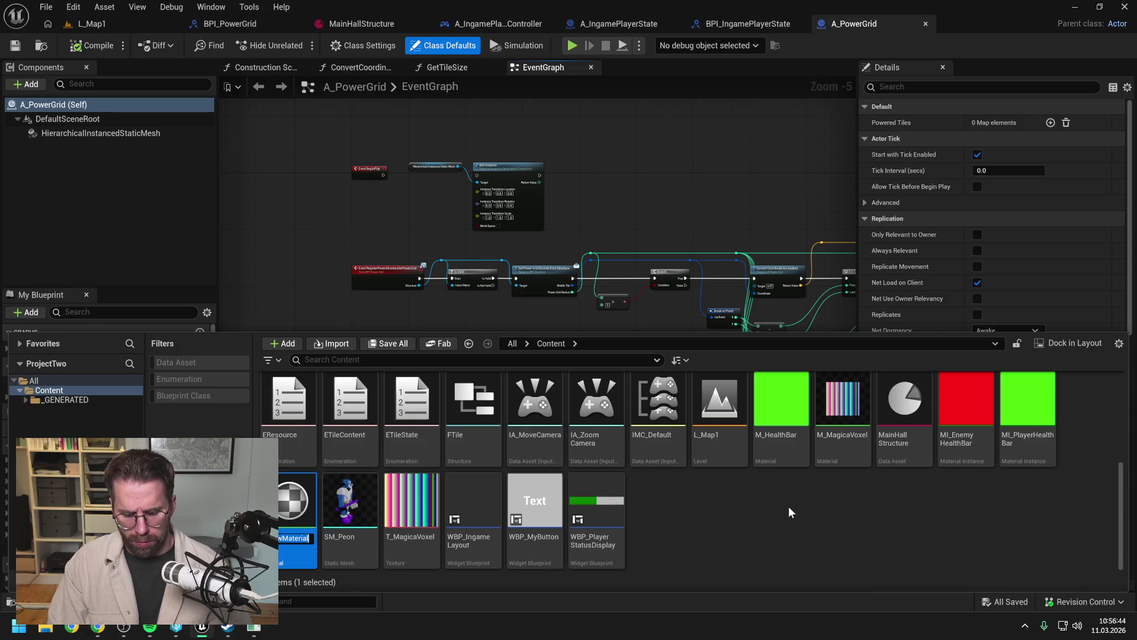
key(BackSpace)
text(M_P)
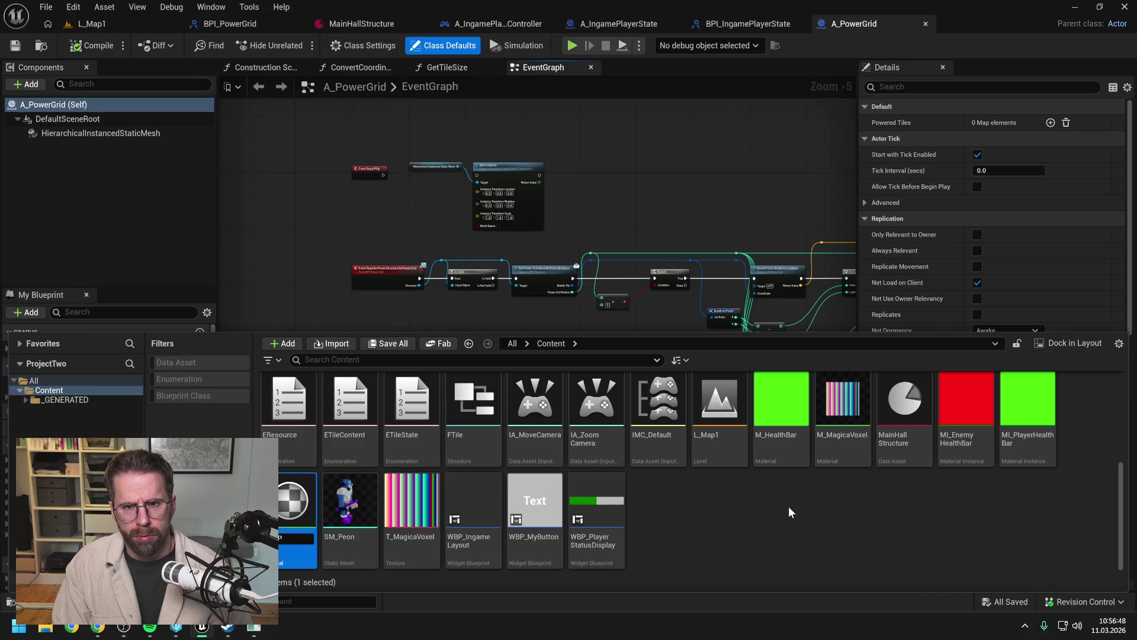
text(ower)
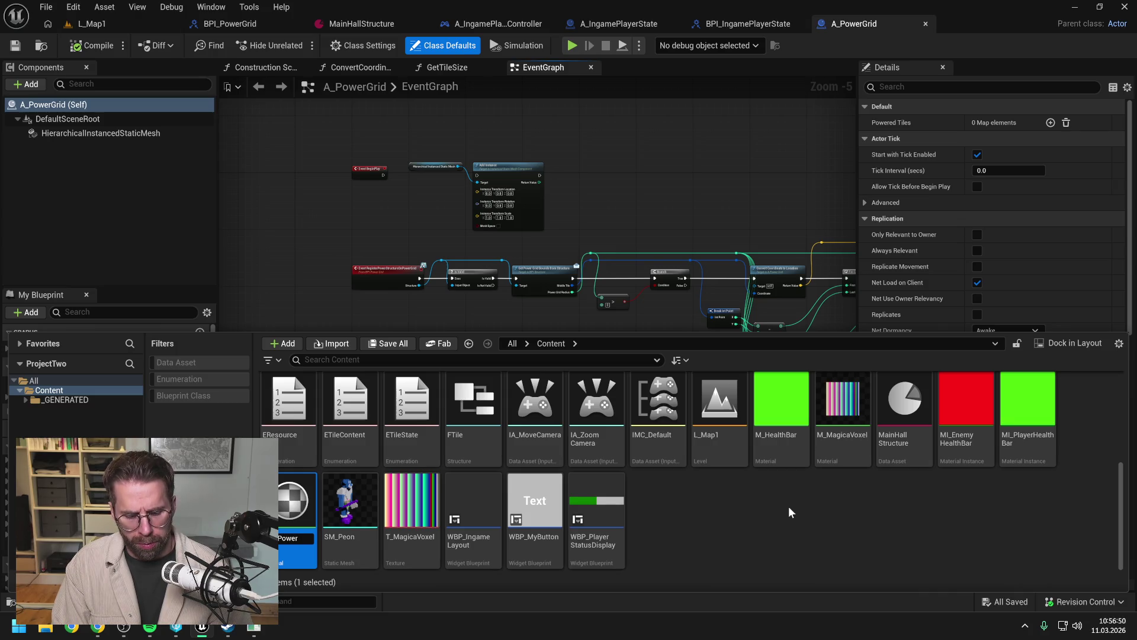
text(Grid)
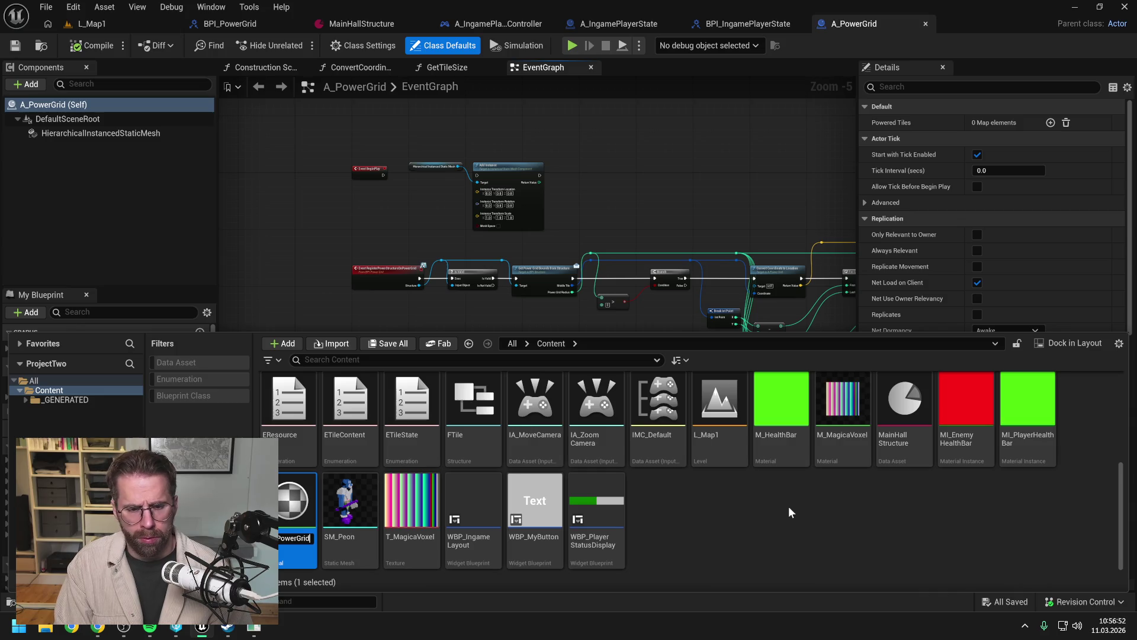
text(Tile)
key(Return)
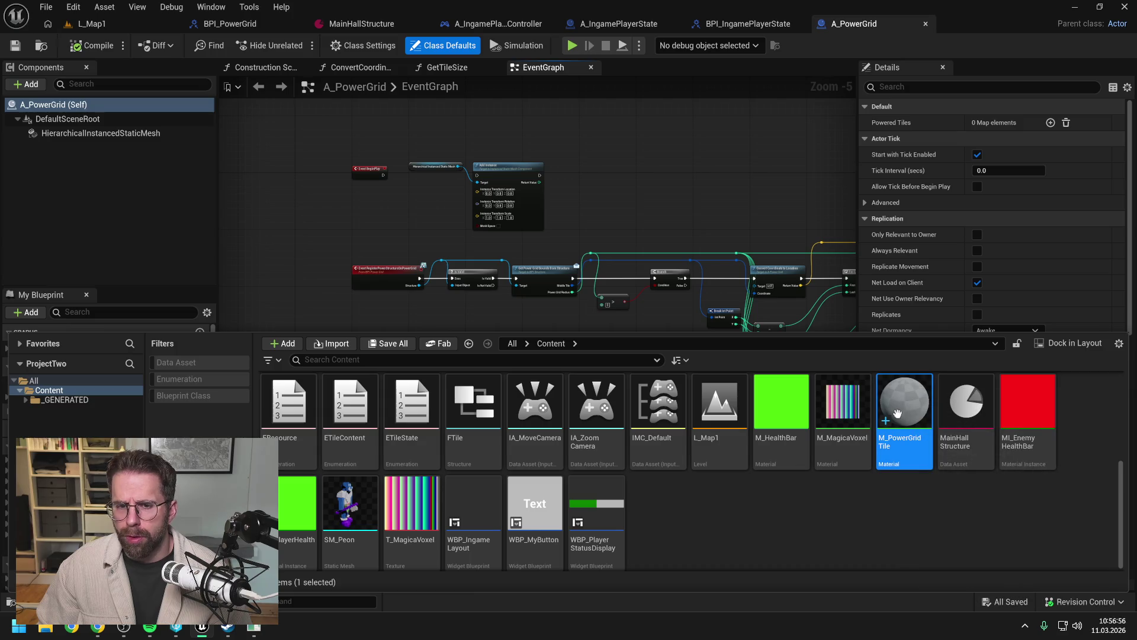
key(Return)
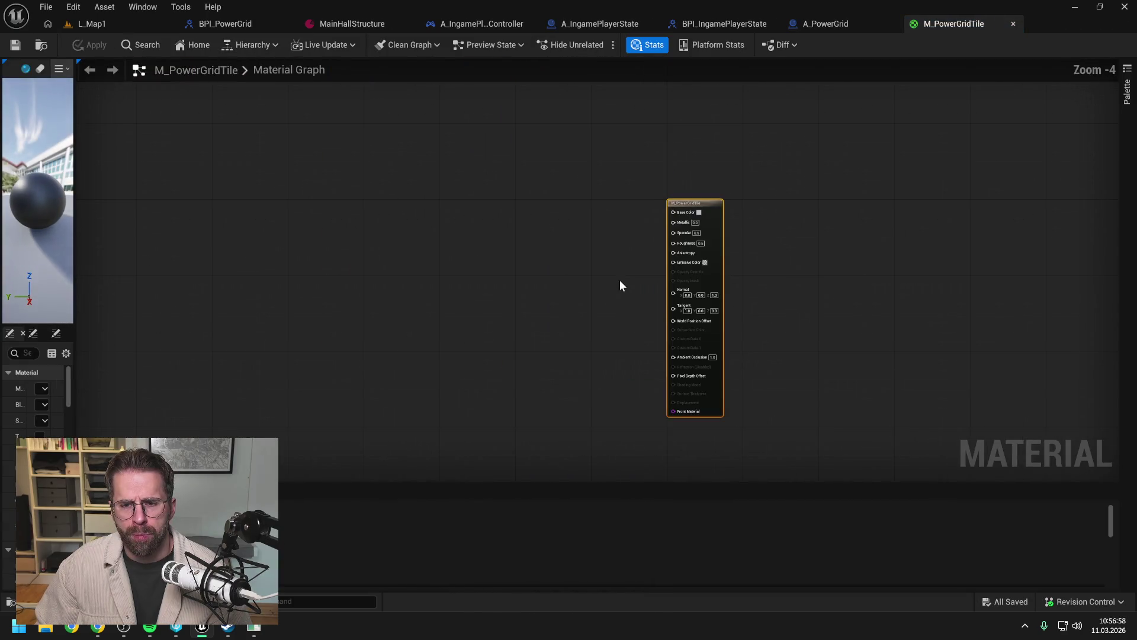
Step: Widen the preview panel and add a TexCoord[0] node to the material graph
mouse_move(75, 315)
mouse_down()
mouse_move(274, 315)
mouse_move(255, 314)
mouse_up()
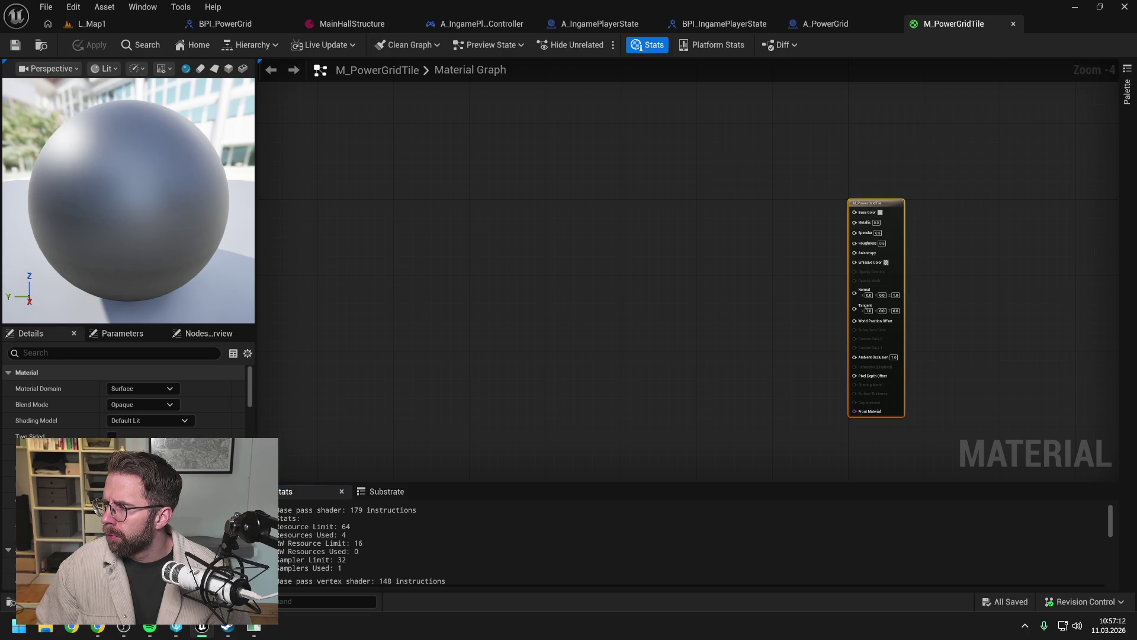
click(674, 277)
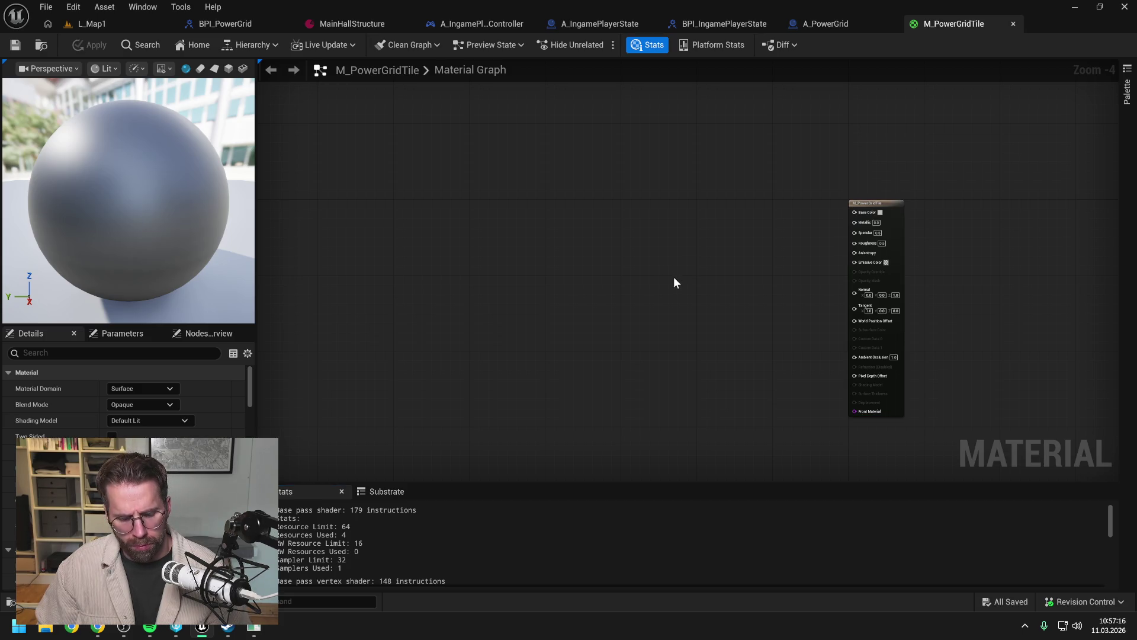
right_click(674, 278)
text(text)
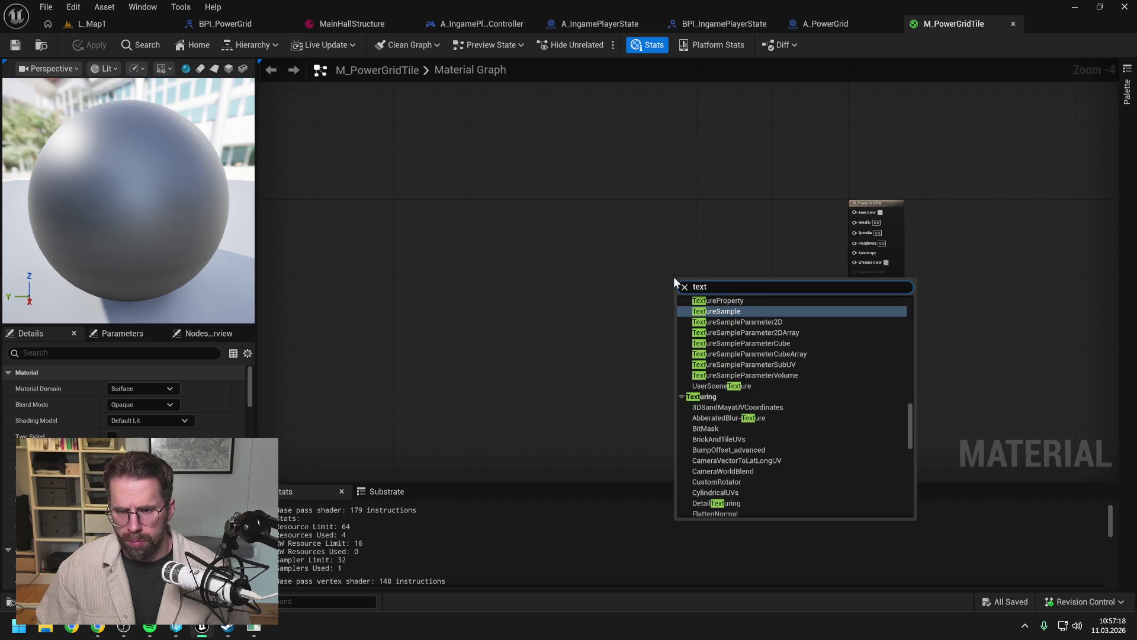
text(ure coo)
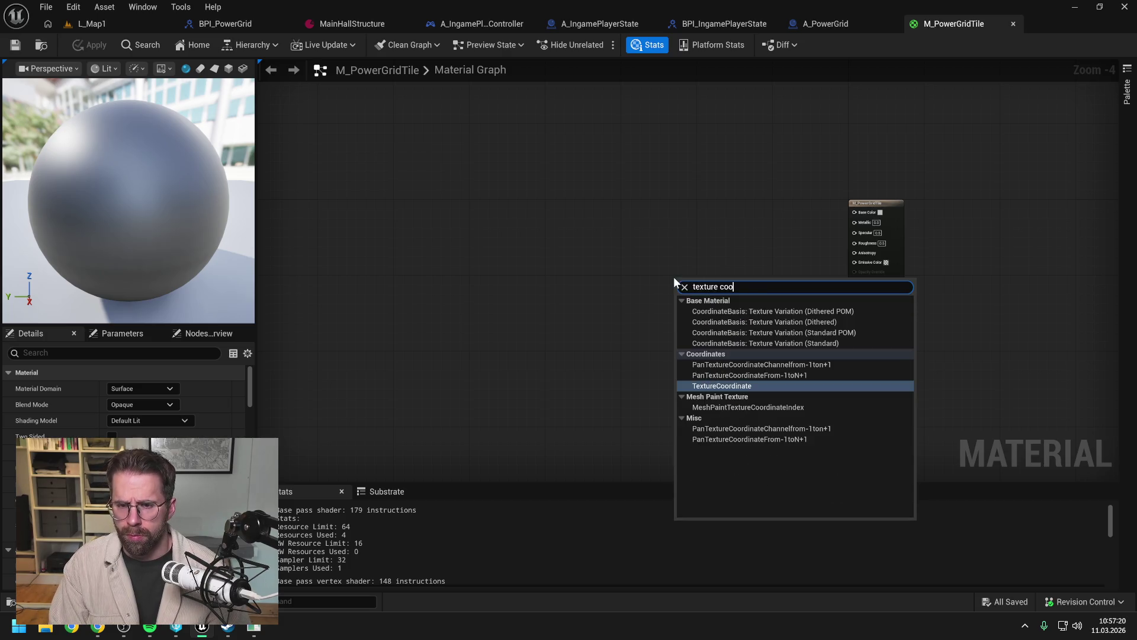
key(Return)
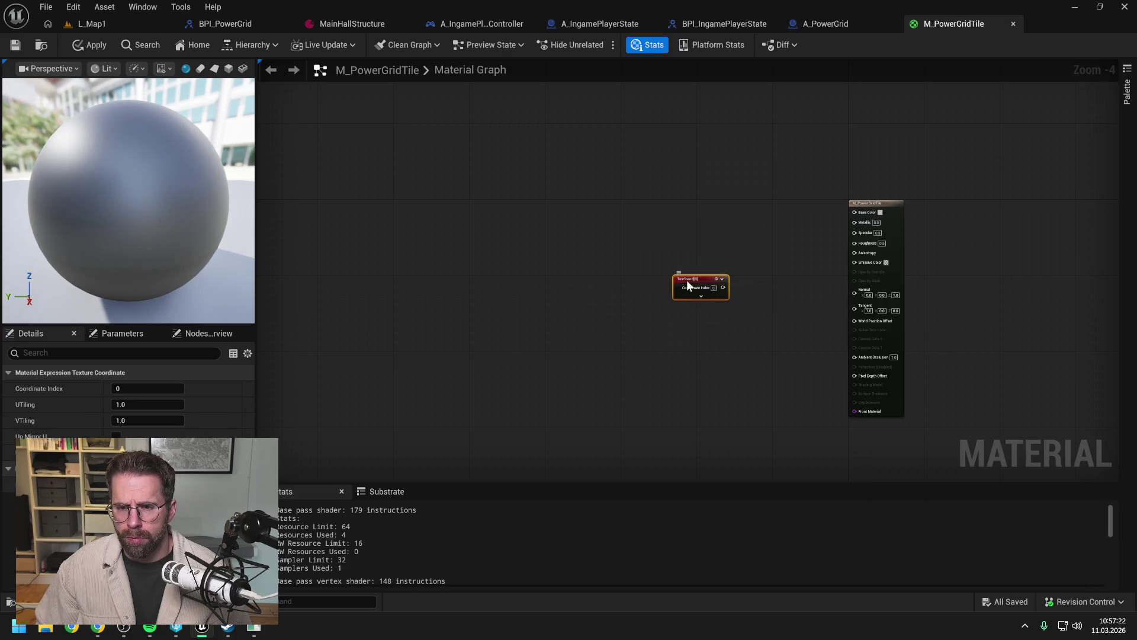
drag(687, 280, 582, 234)
click(597, 250)
click(689, 262)
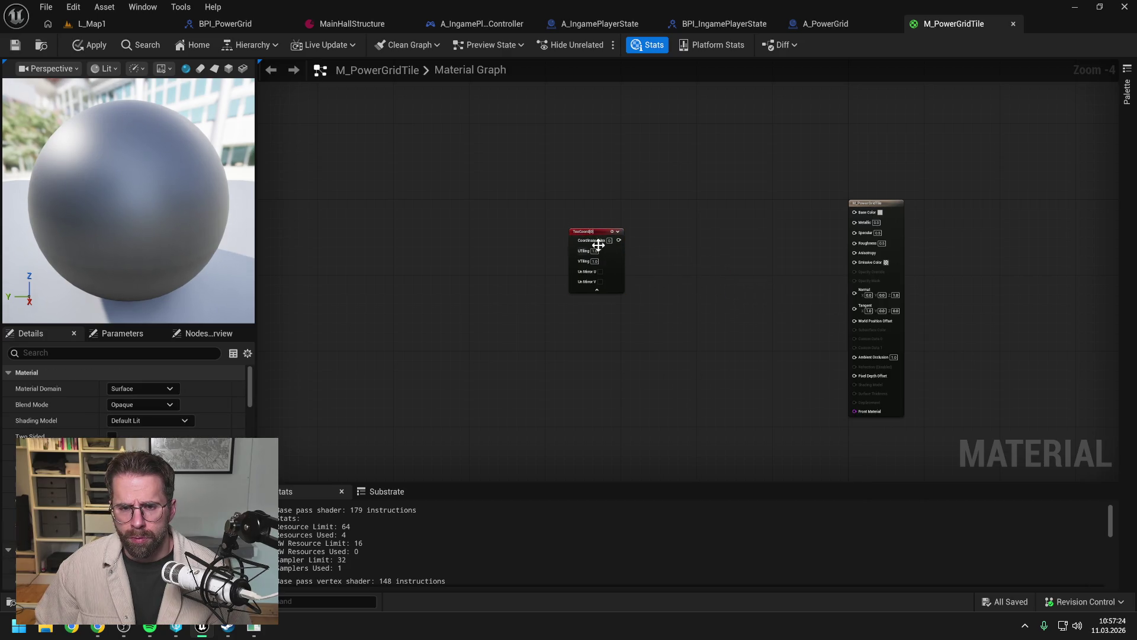
scroll(602, 244, up, 2)
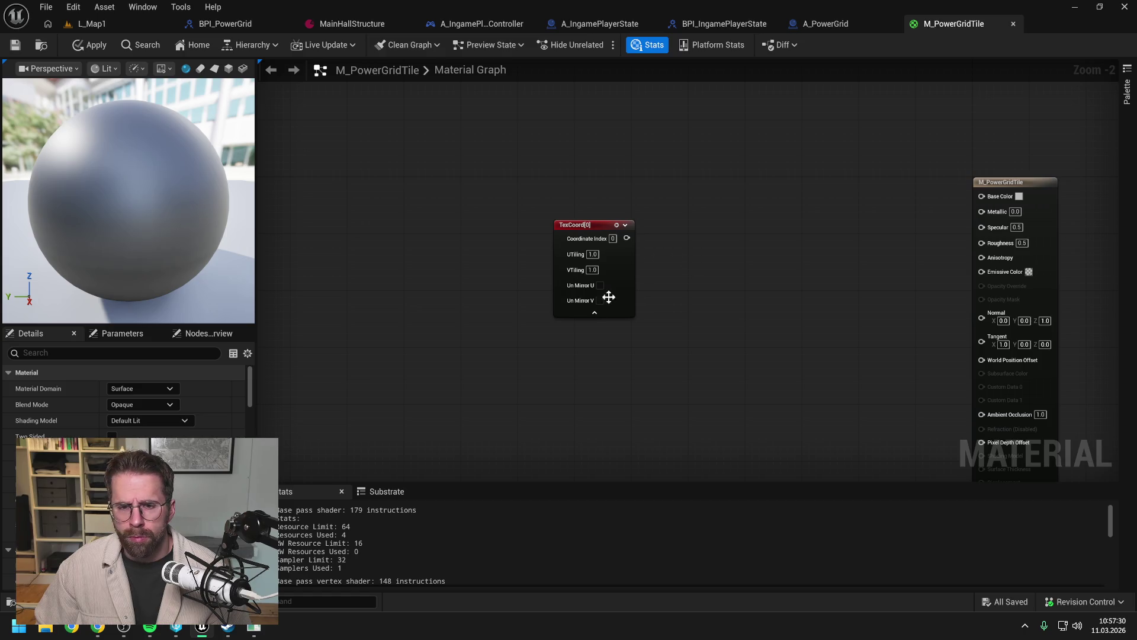
click(595, 312)
Step: Wire a Subtract node from TexCoord with B set to 0.5
drag(627, 238, 683, 239)
text(subtract)
key(Return)
click(707, 266)
text(0.5)
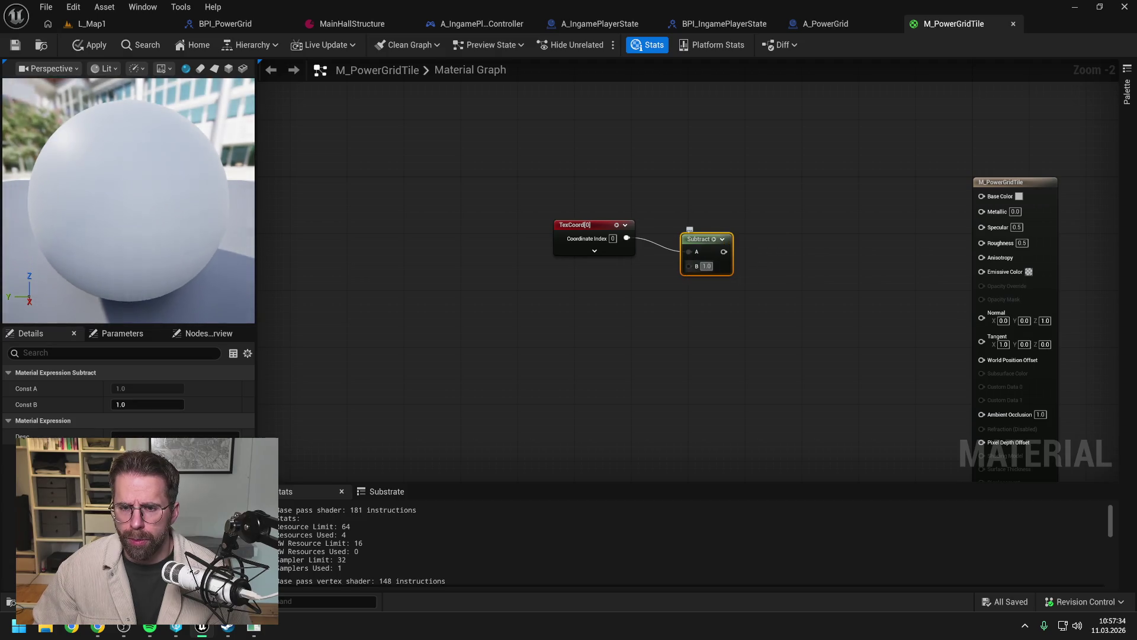
click(724, 277)
drag(696, 241, 682, 226)
drag(574, 189, 723, 258)
click(712, 295)
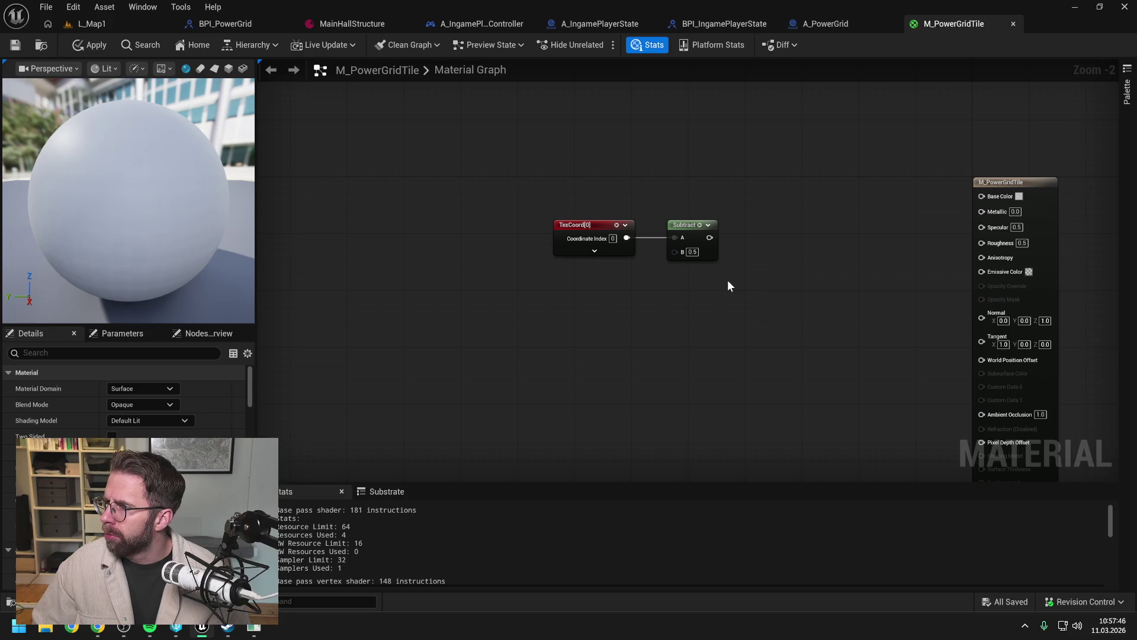
Step: Chain an Abs node after the Subtract node
drag(710, 238, 744, 248)
text(abs)
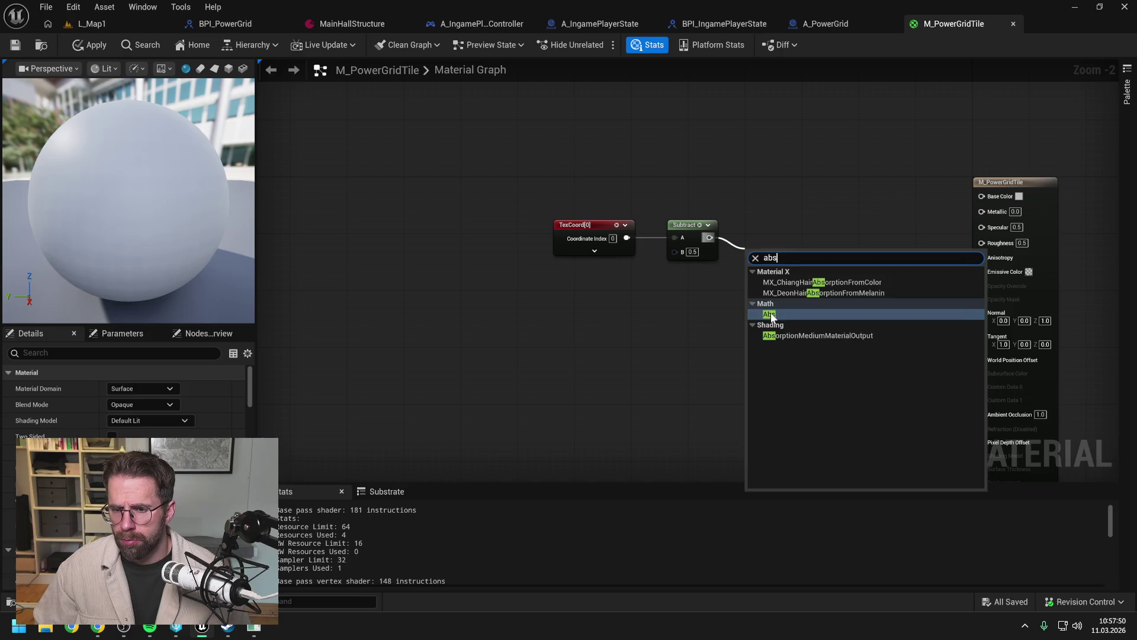
key(Return)
drag(760, 254, 748, 232)
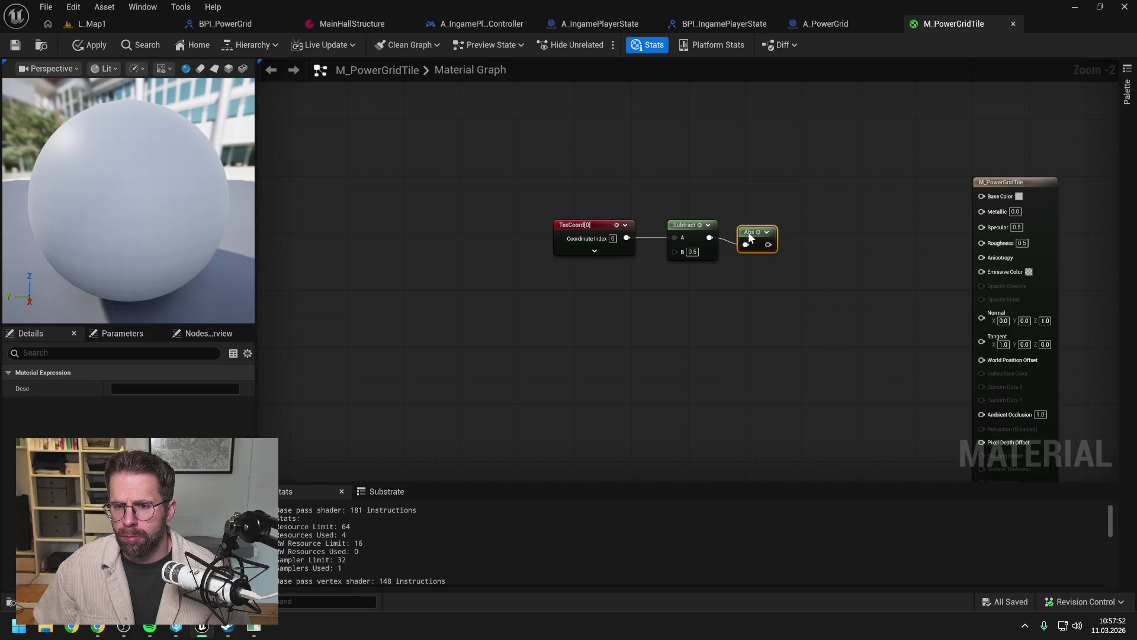
click(770, 287)
drag(792, 279, 766, 283)
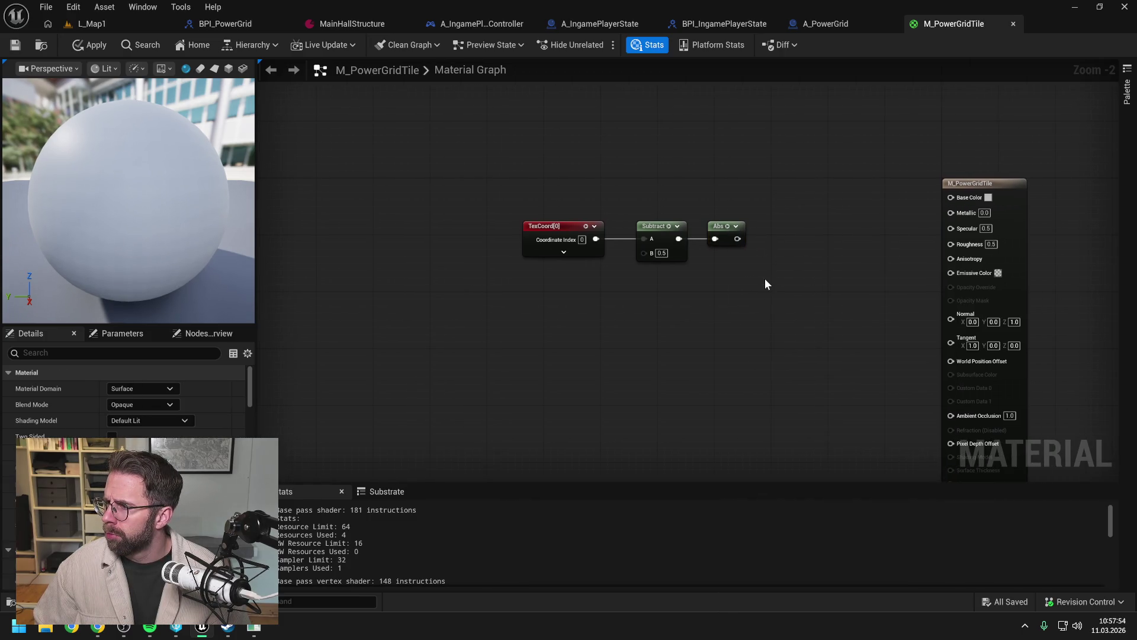
right_click(767, 273)
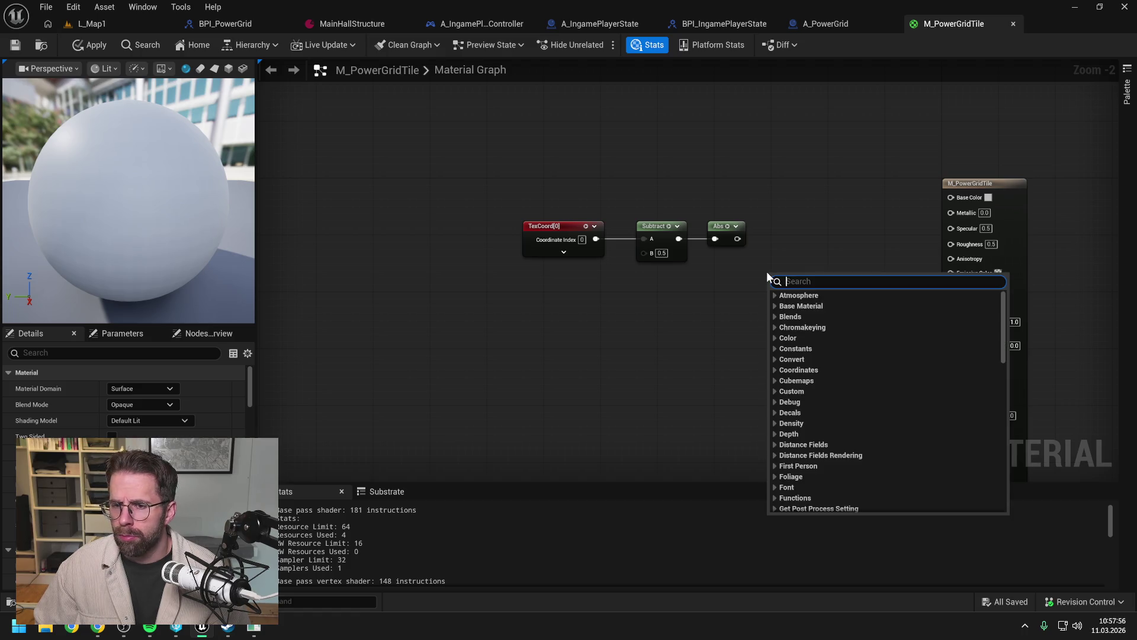
text(vect)
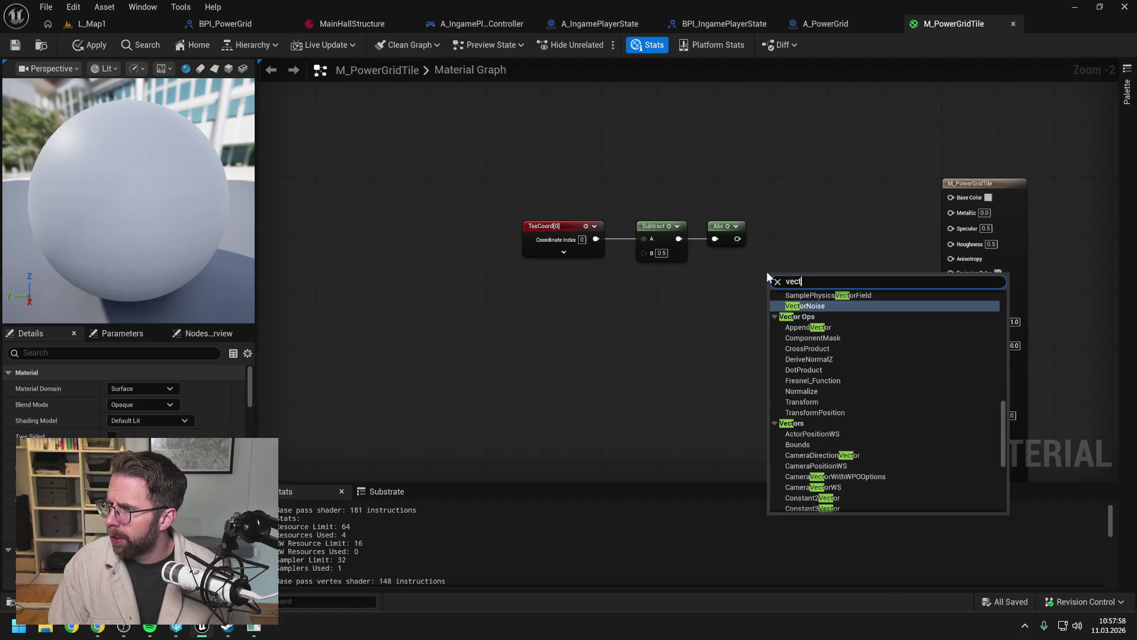
text(or to radial)
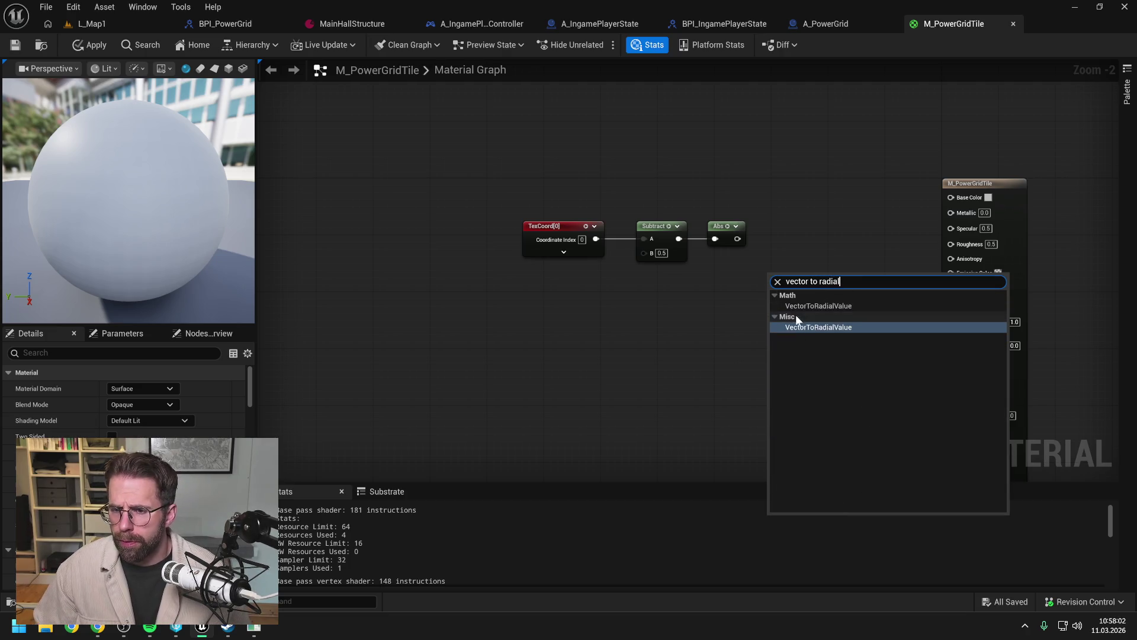
Step: Add a VectorToRadialValue node before the M_PowerGridTile output node and feed it the Abs output
key(Return)
drag(875, 207, 982, 214)
drag(780, 297, 816, 234)
click(726, 308)
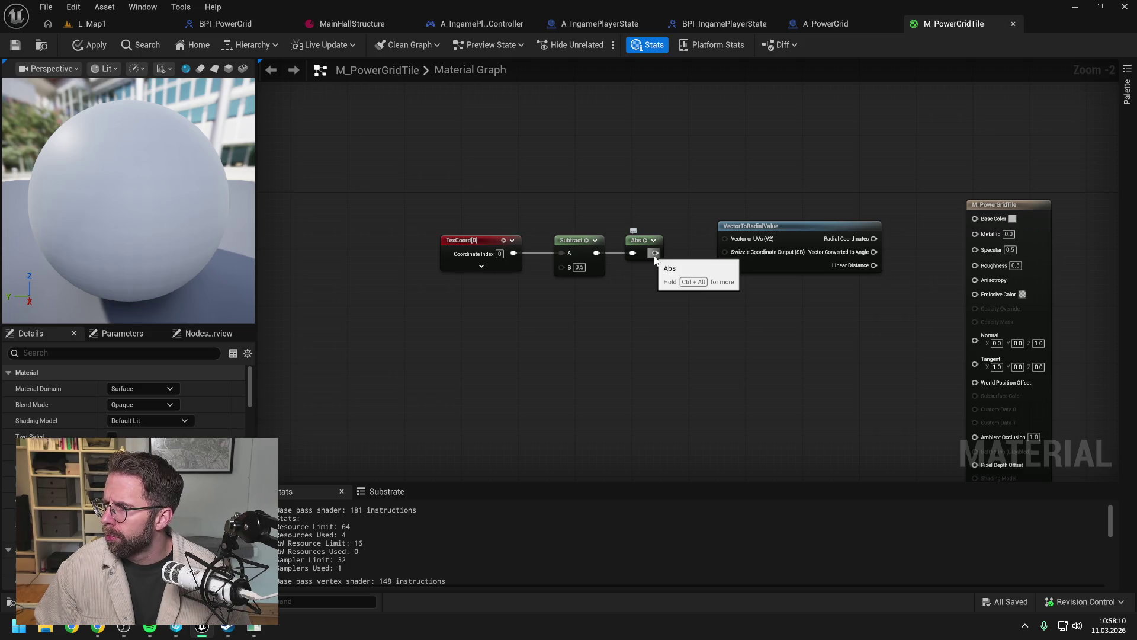
drag(702, 283, 714, 303)
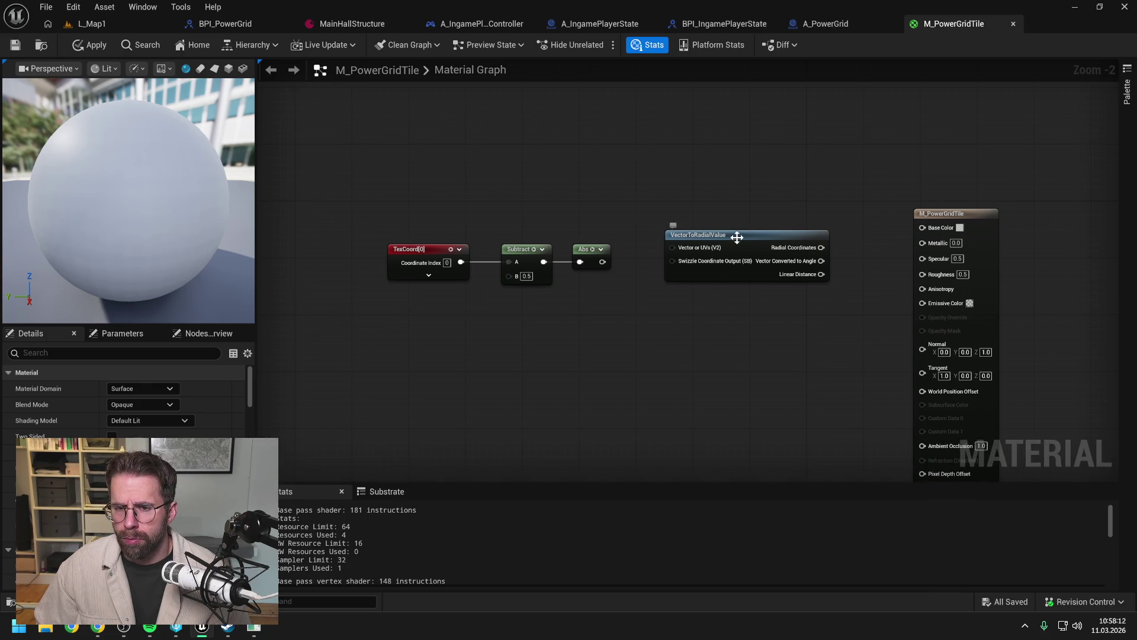
drag(736, 236, 736, 257)
click(752, 214)
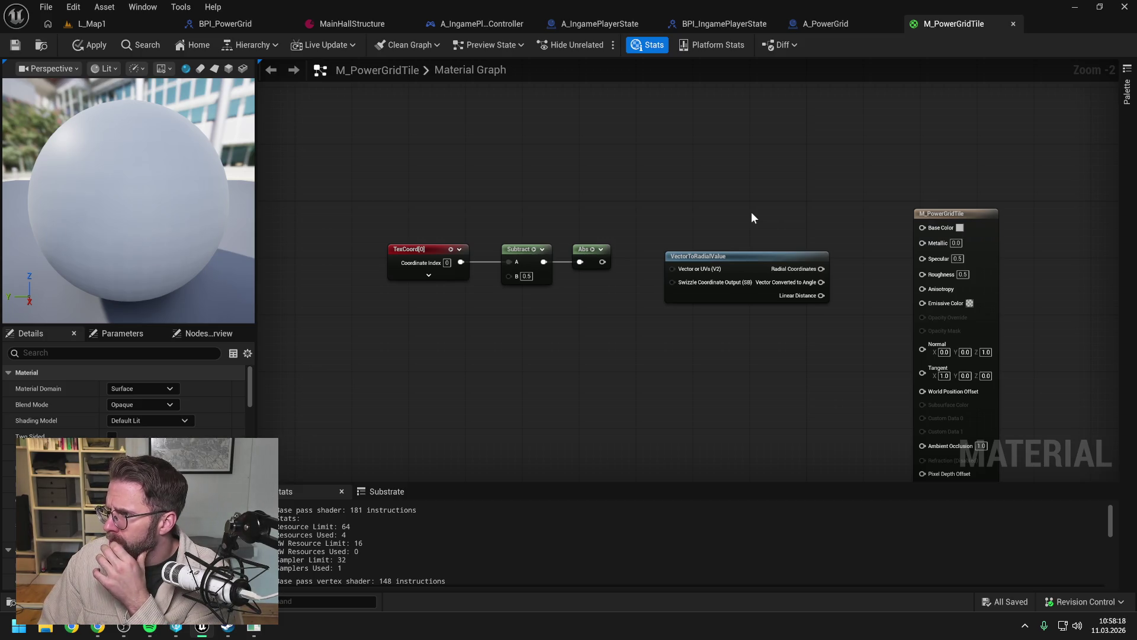
mouse_move(602, 262)
mouse_down()
mouse_move(672, 268)
mouse_move(709, 249)
mouse_up()
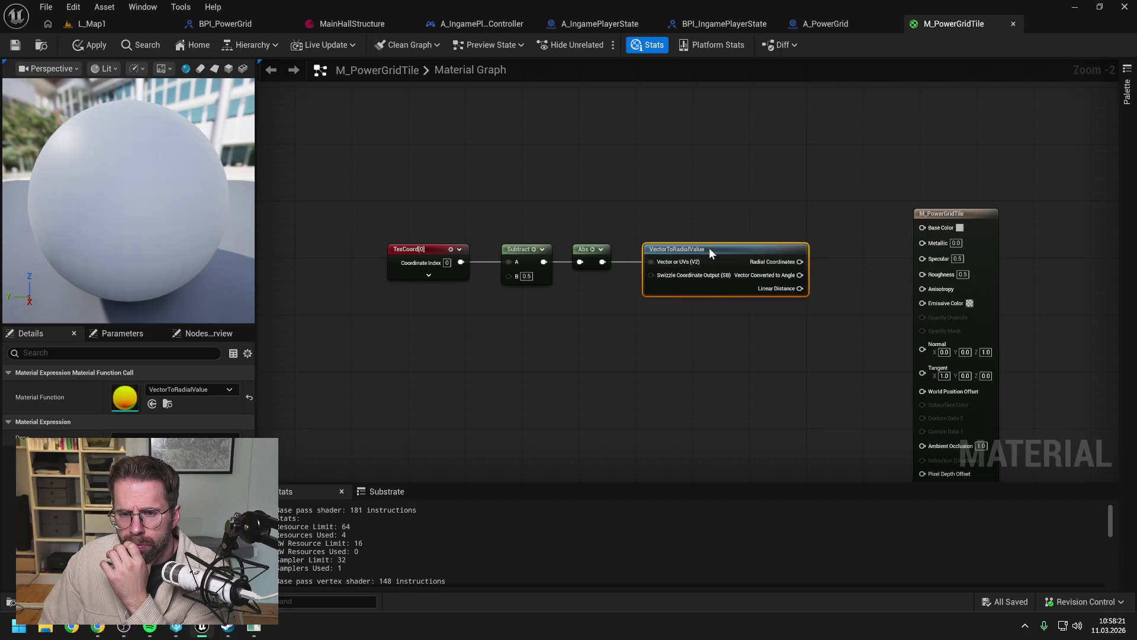
click(744, 205)
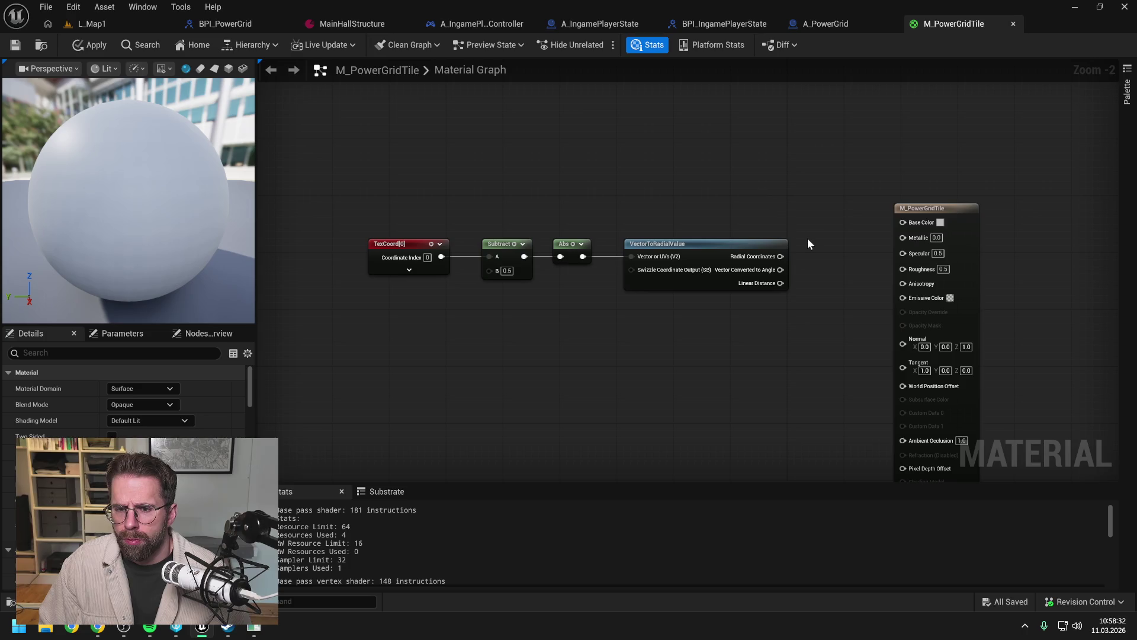
drag(781, 256, 812, 260)
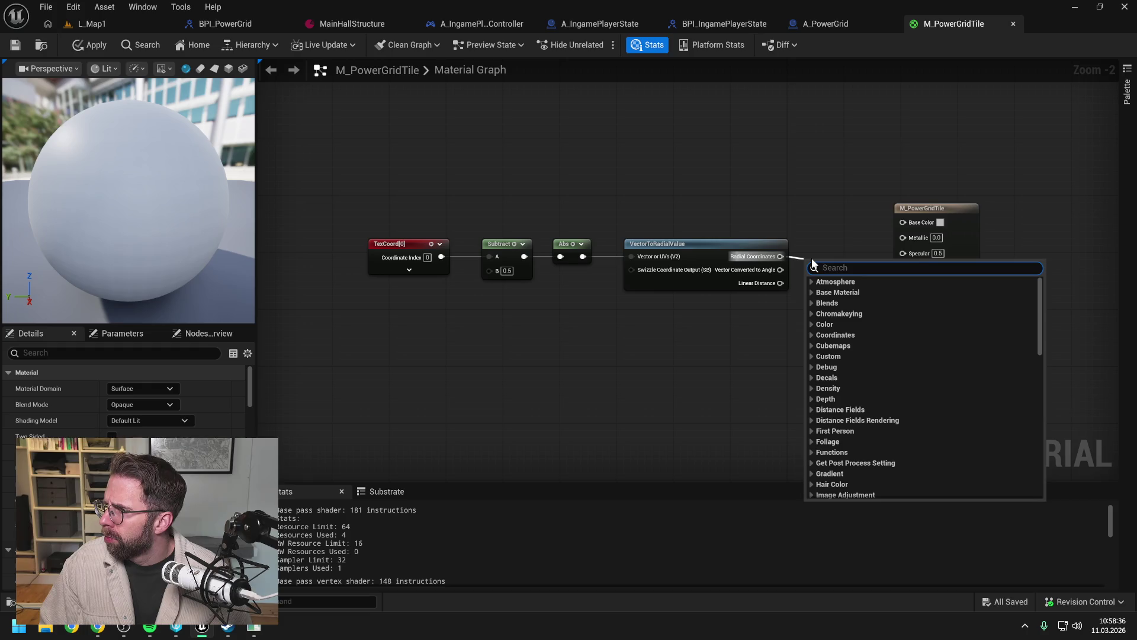
Step: Add a Subtract node (B 0.4) after Radial Coordinates and align it with the chain
text(sub)
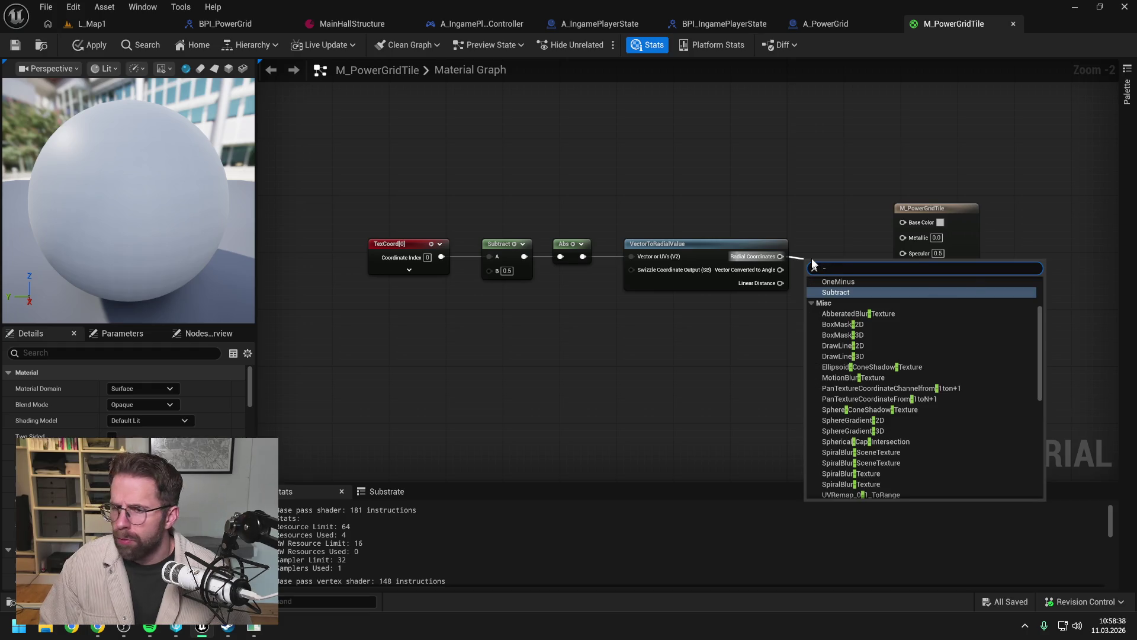
key(Return)
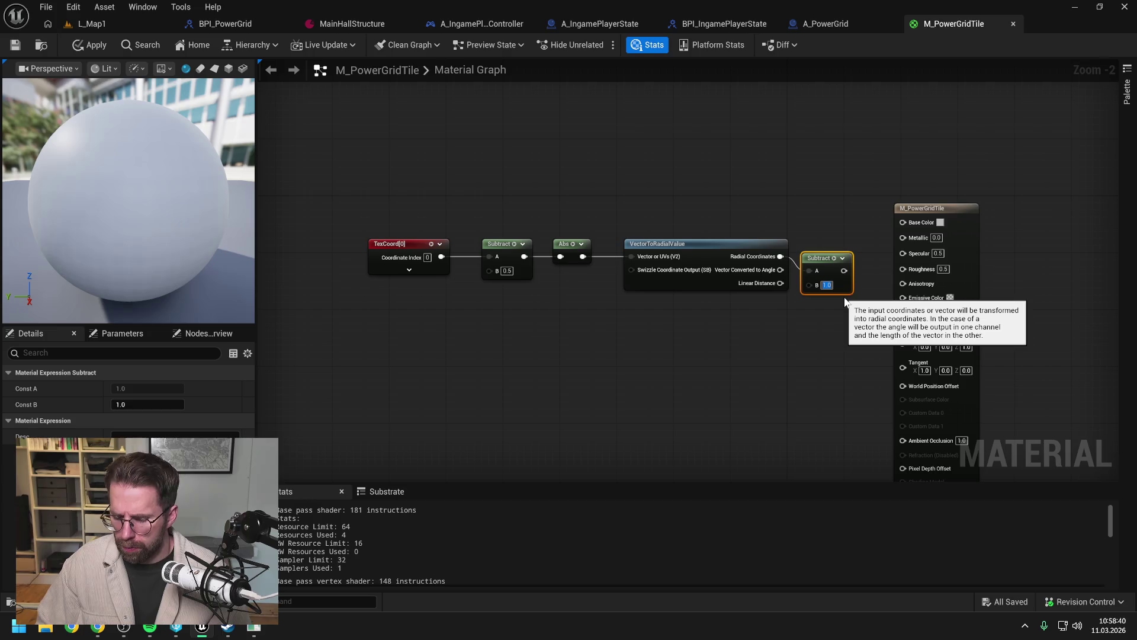
drag(846, 302, 796, 329)
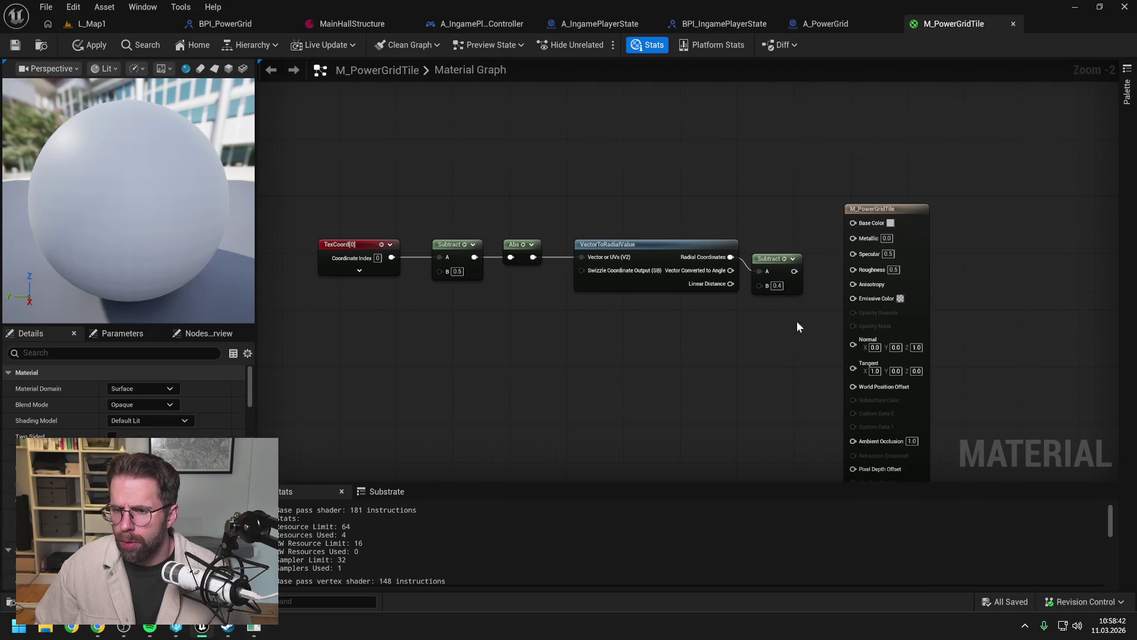
drag(770, 258, 770, 243)
click(794, 305)
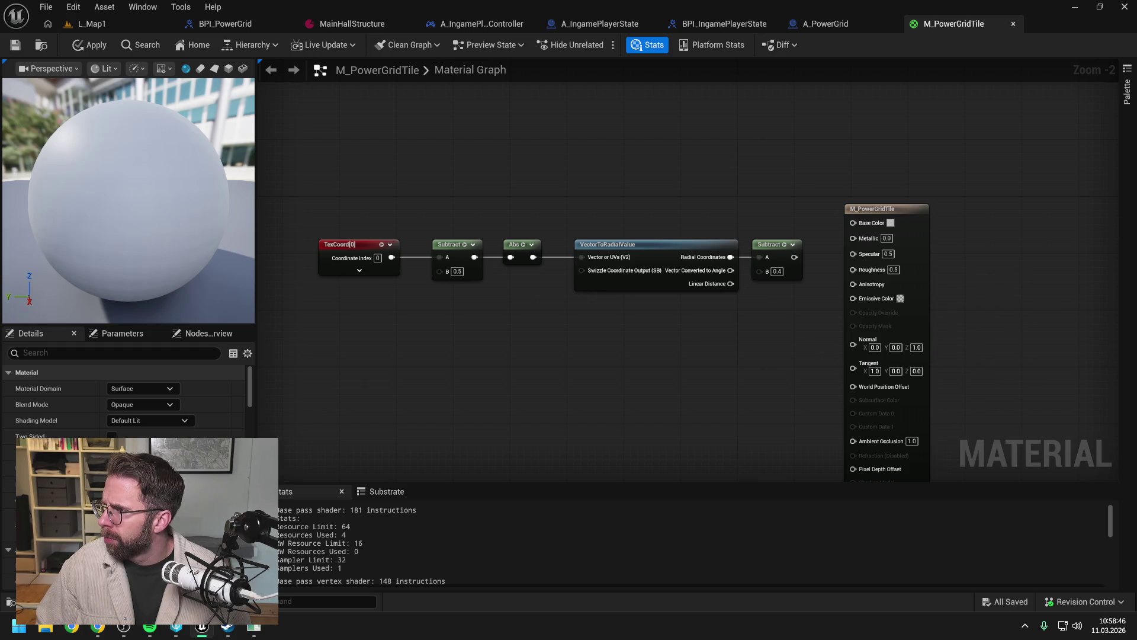
drag(778, 200, 654, 190)
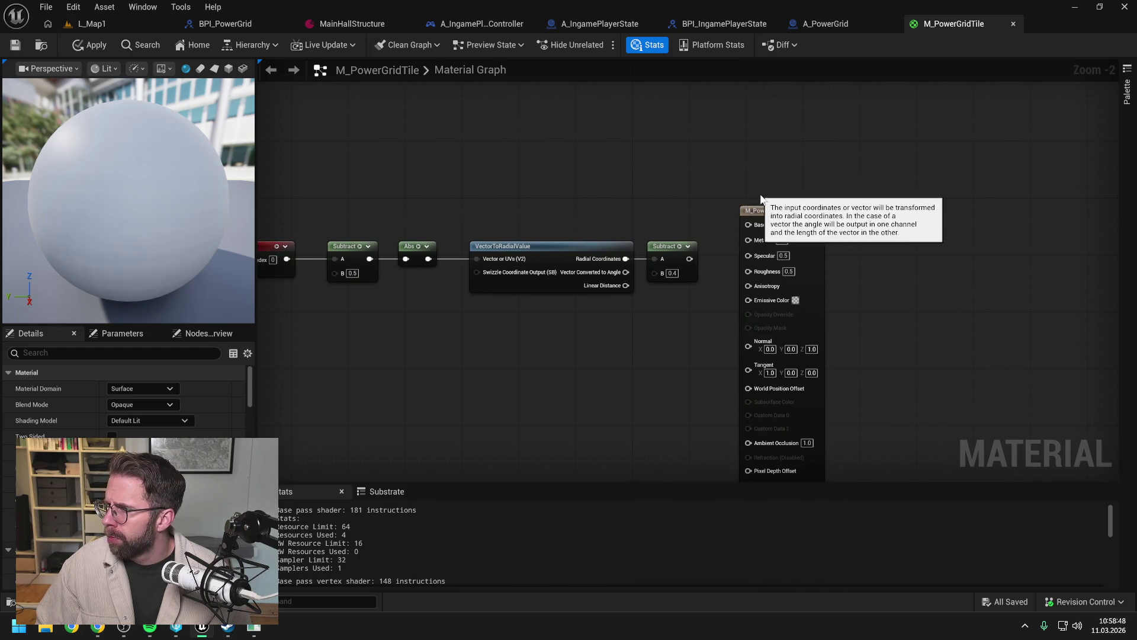
drag(747, 213, 847, 221)
Step: Feed the Subtract output into a new CheapContrast node and place a Constant3Vector above it
drag(690, 259, 751, 258)
text(cheap)
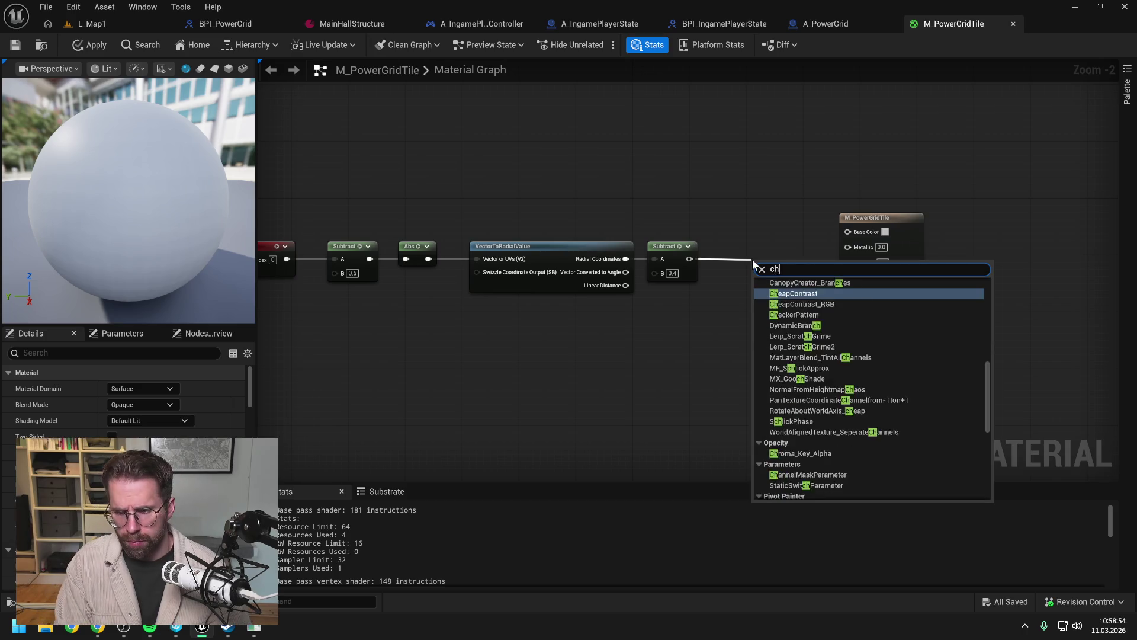
key(Return)
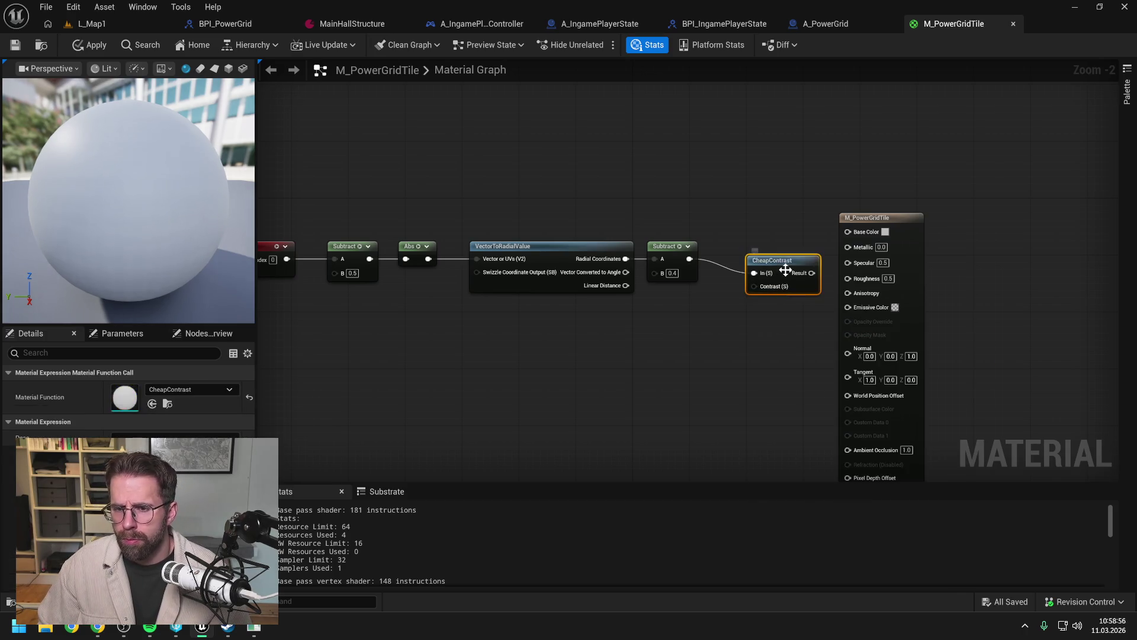
click(762, 330)
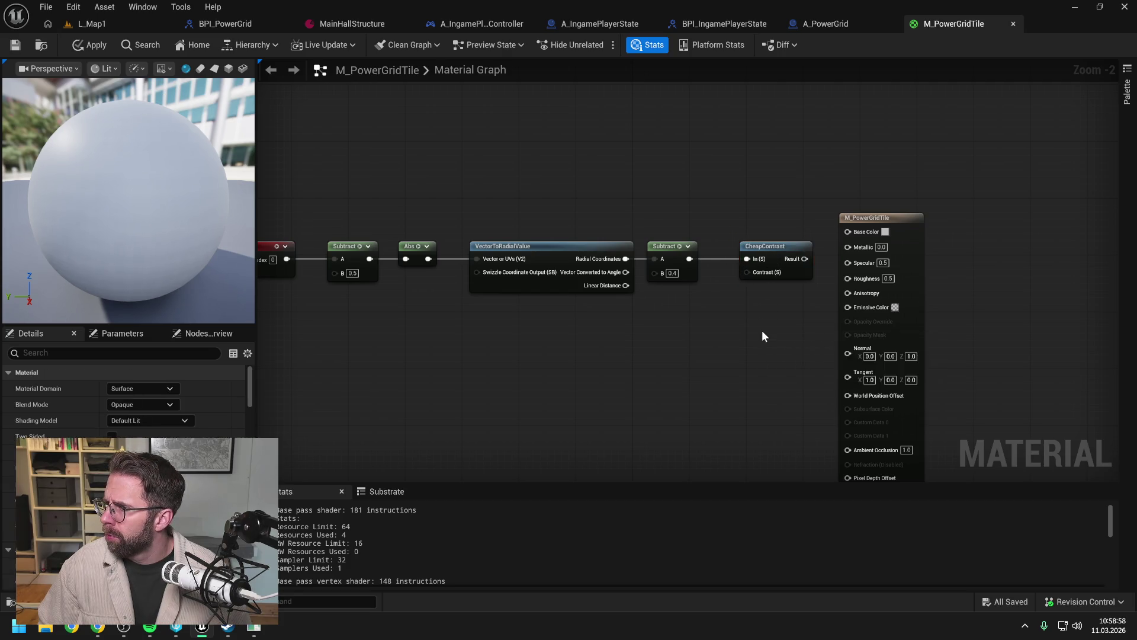
drag(759, 330, 701, 334)
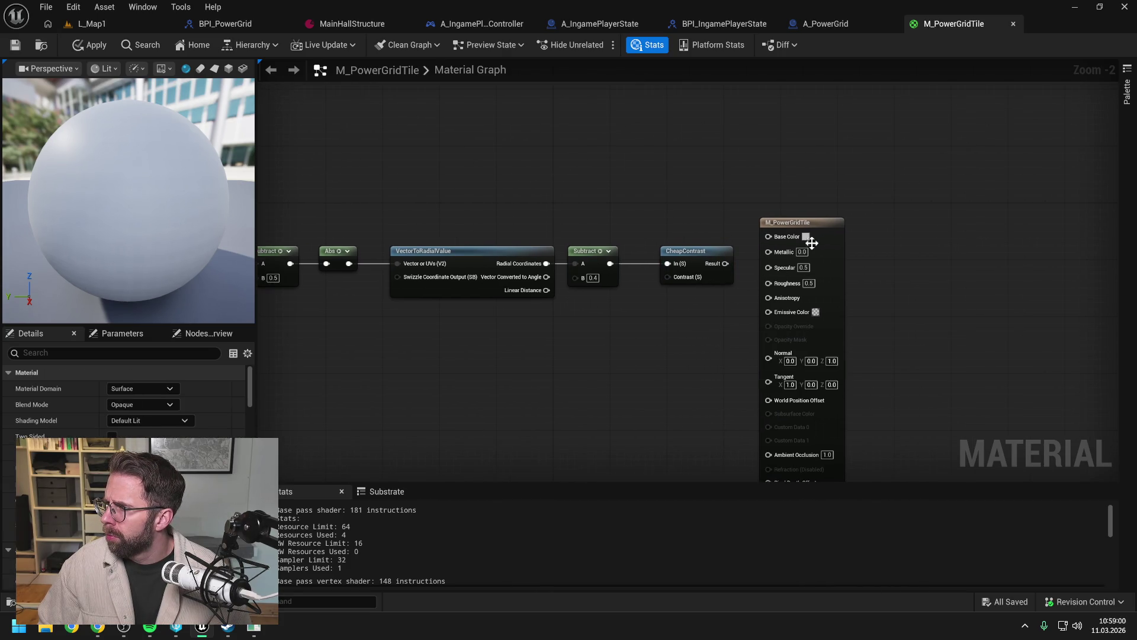
drag(829, 224, 908, 224)
click(694, 178)
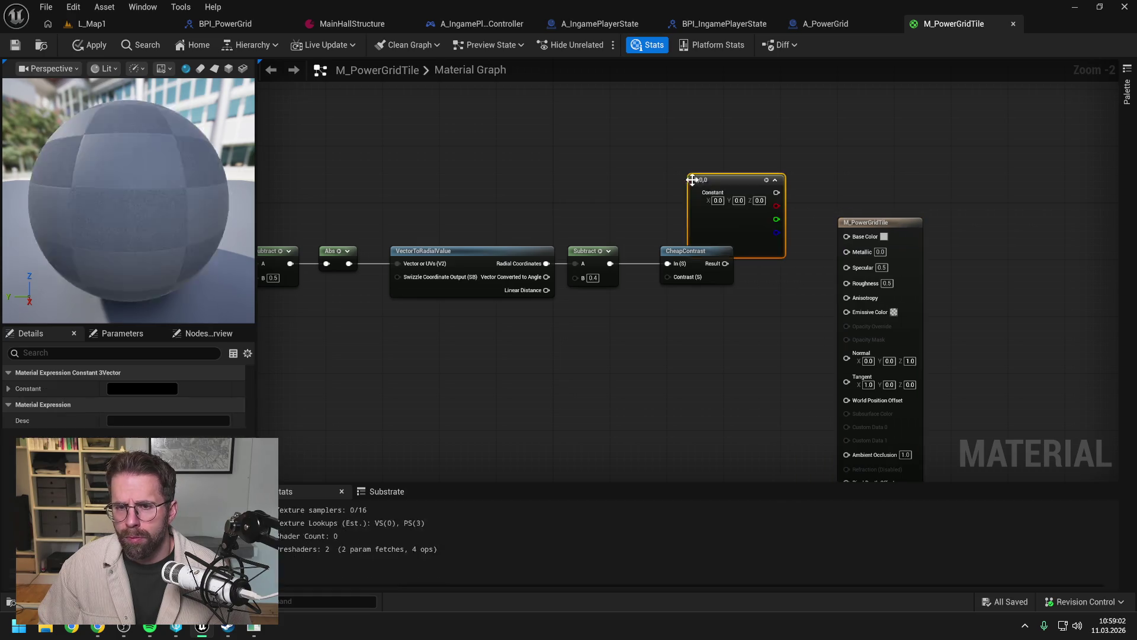
Step: Place the Constant3Vector above CheapContrast and set its colour to lime green (0.155, 1.0, 0.0)
drag(724, 226, 672, 190)
double_click(672, 191)
mouse_move(757, 308)
mouse_down()
mouse_move(713, 330)
mouse_move(724, 336)
mouse_up()
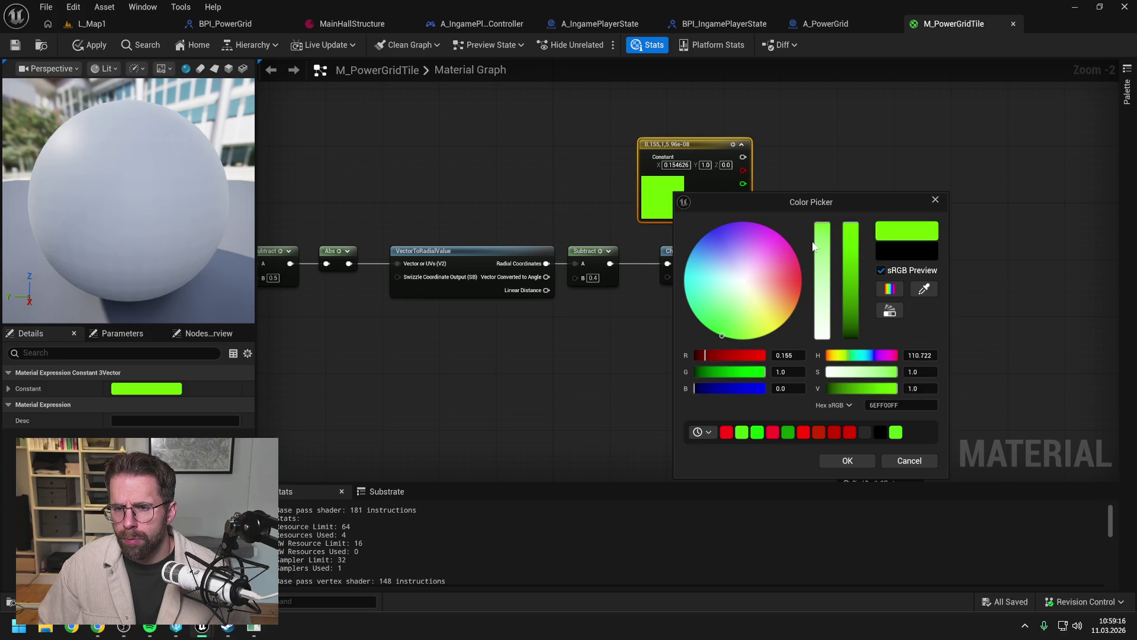
click(849, 461)
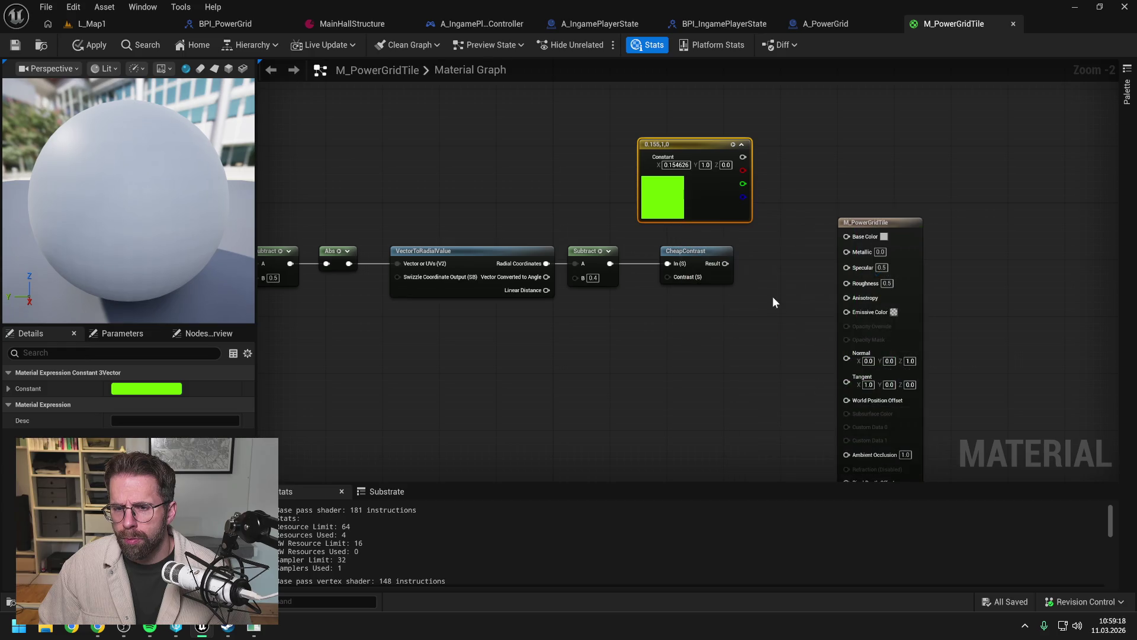
click(764, 298)
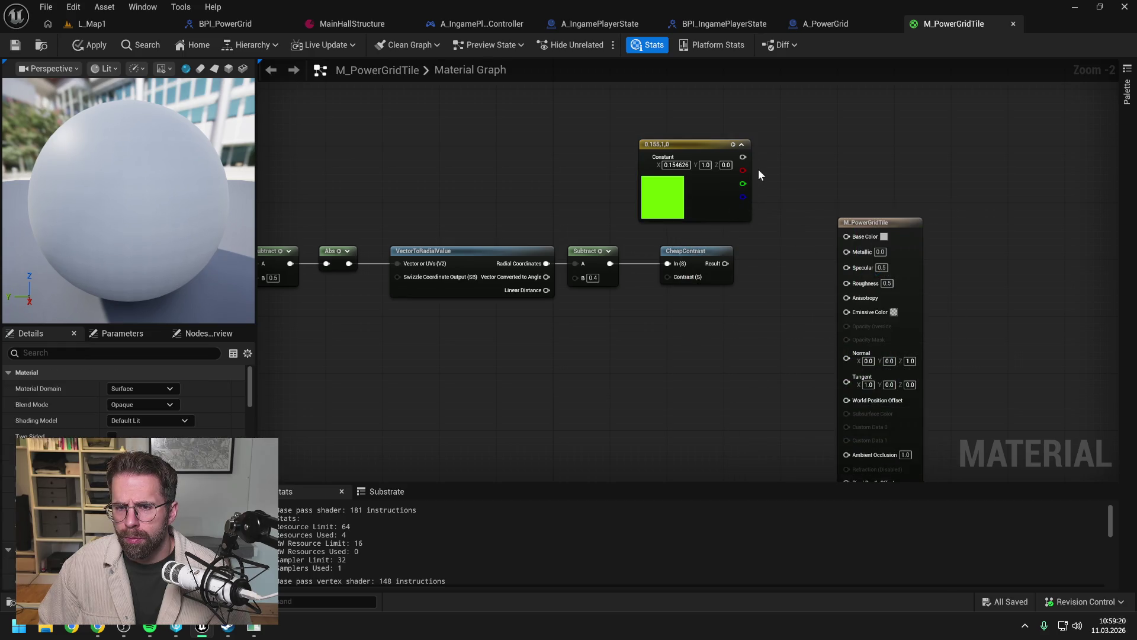
Step: Multiply the green constant by the CheapContrast result with a new Multiply node
drag(744, 156, 771, 219)
text(multipl)
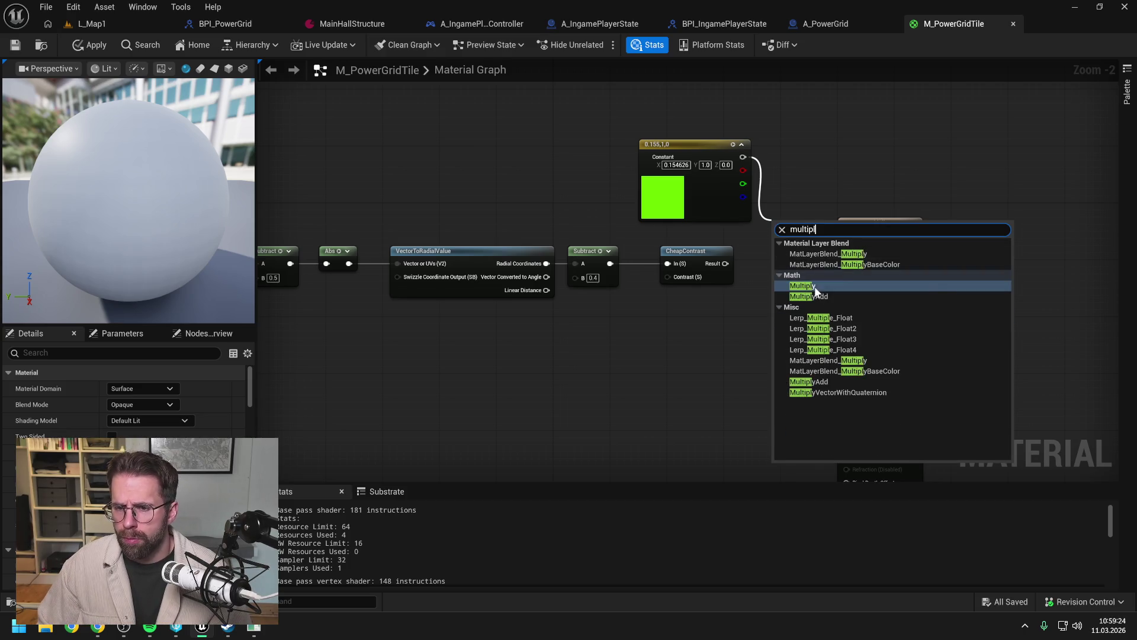
click(815, 286)
mouse_move(725, 263)
mouse_down()
mouse_move(774, 249)
mouse_move(841, 278)
mouse_up()
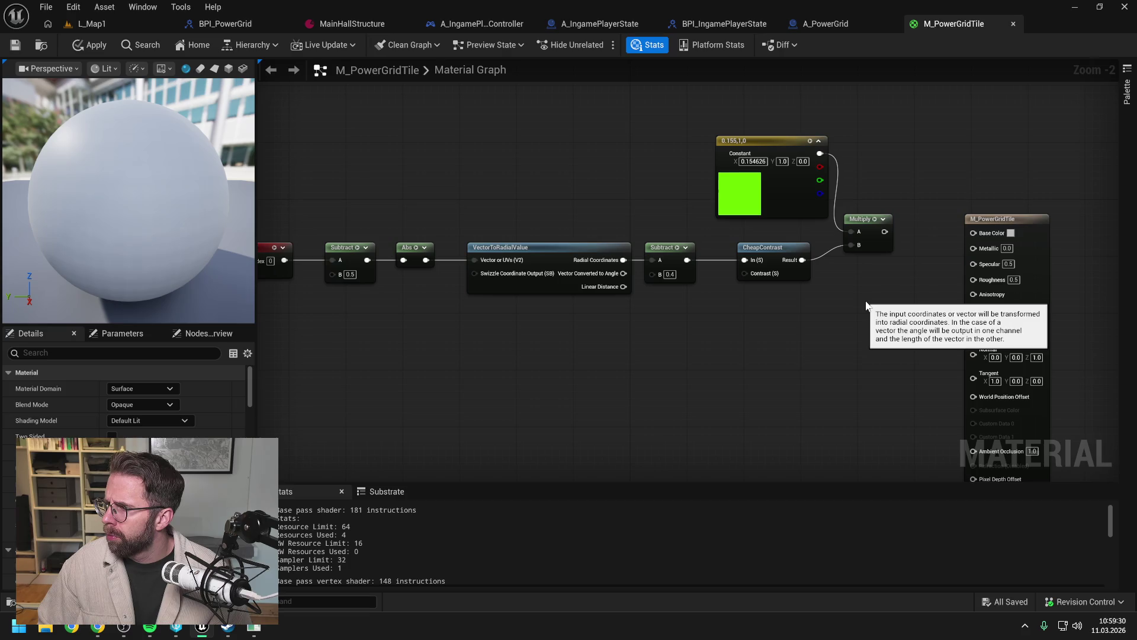
drag(866, 305, 804, 310)
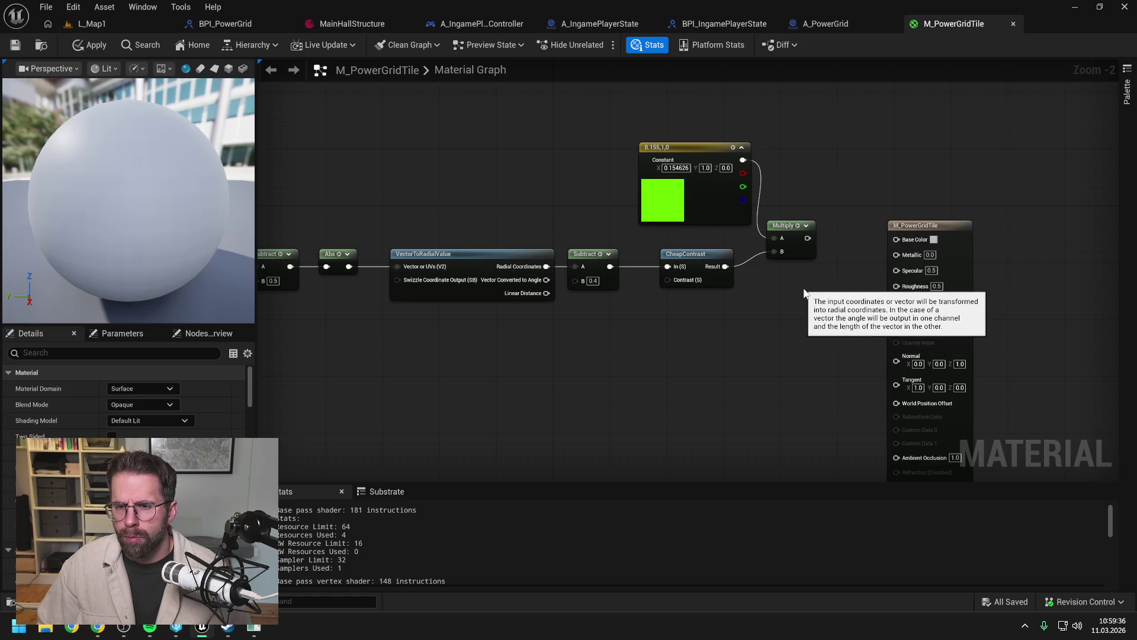
right_click(804, 290)
text(scalare)
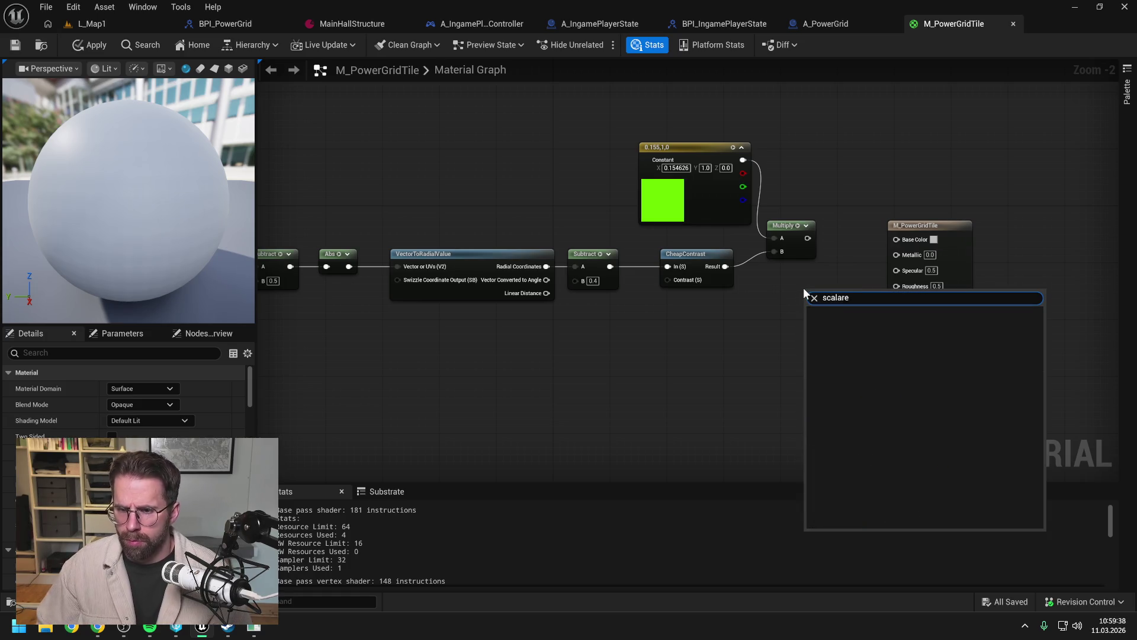
key(BackSpace)
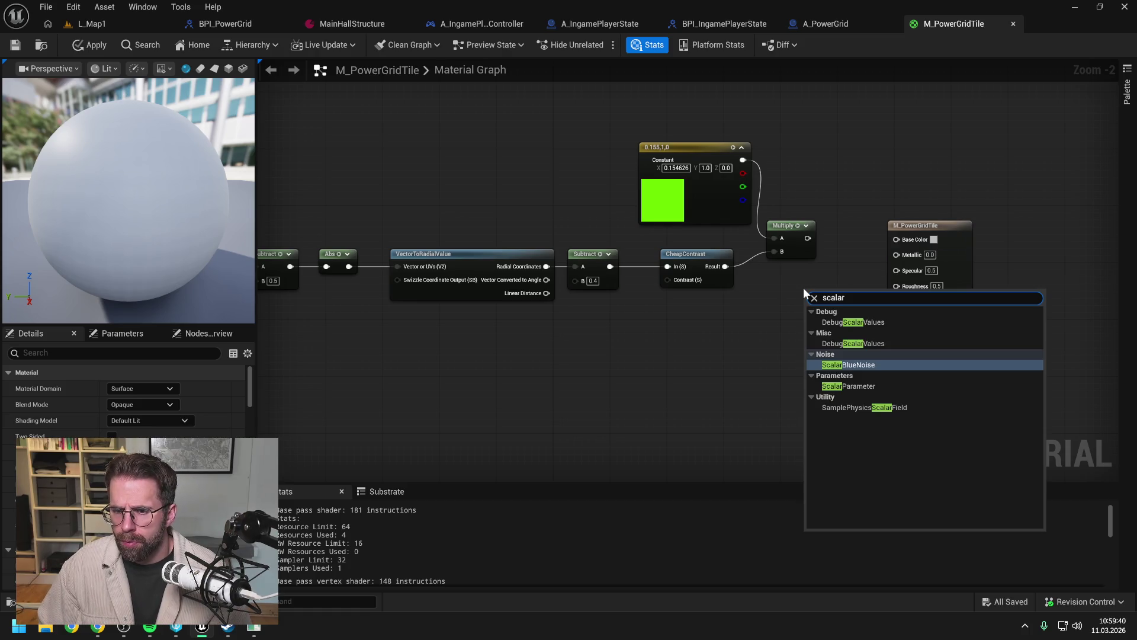
key(Escape)
drag(832, 245, 803, 253)
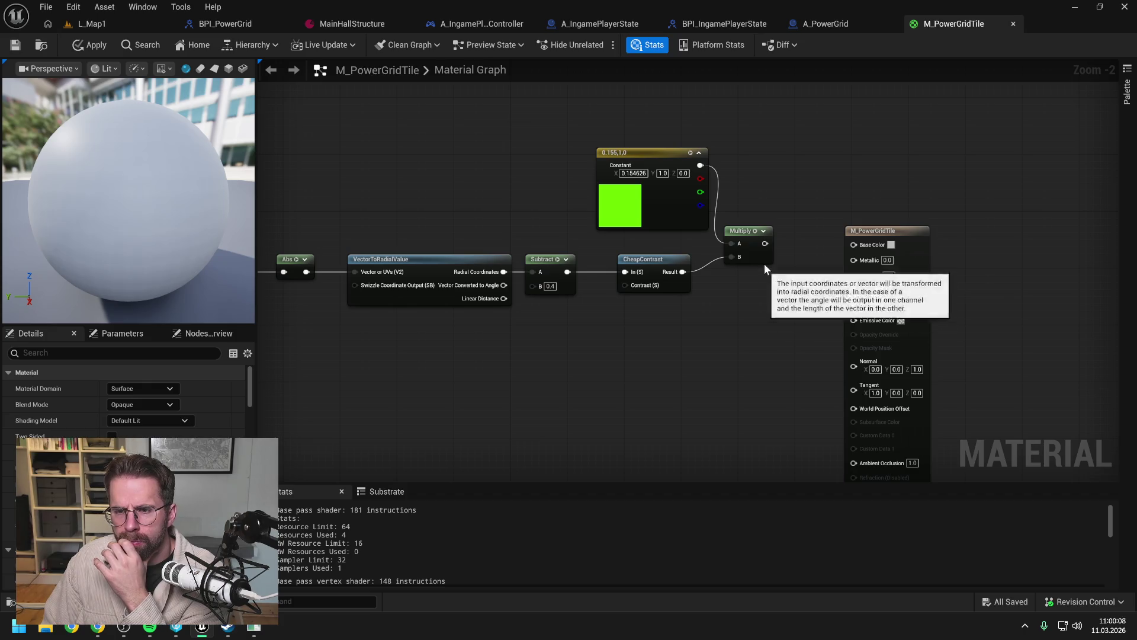
Step: Wire the Multiply output into the material's Base Color and Emissive Color inputs
mouse_move(805, 238)
mouse_down()
mouse_move(831, 223)
mouse_move(862, 170)
mouse_up()
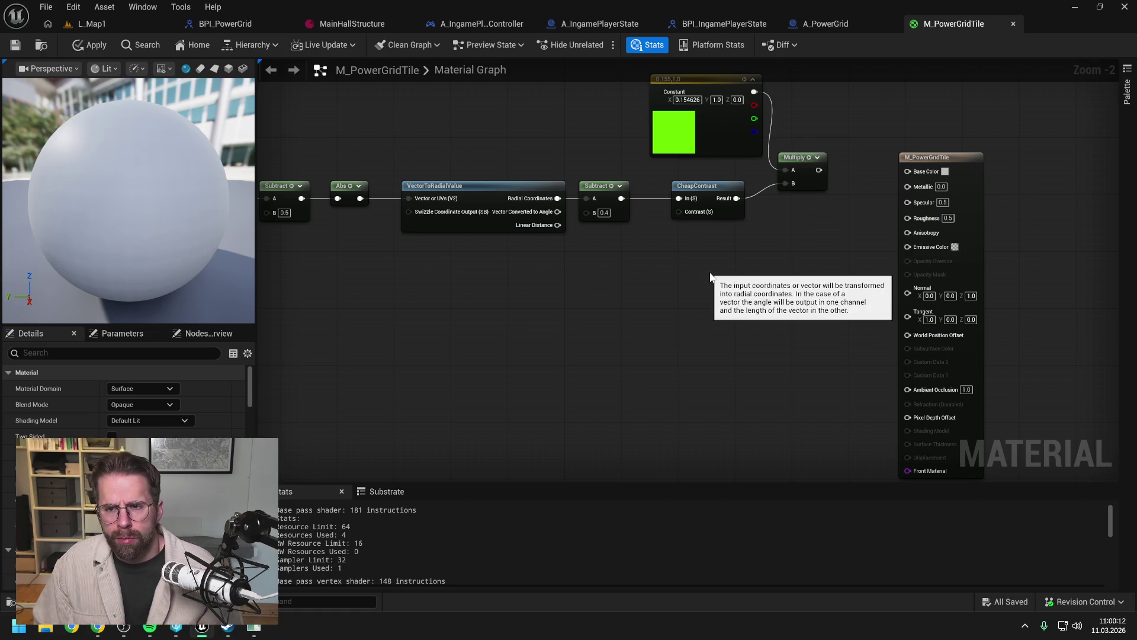
drag(819, 171, 908, 172)
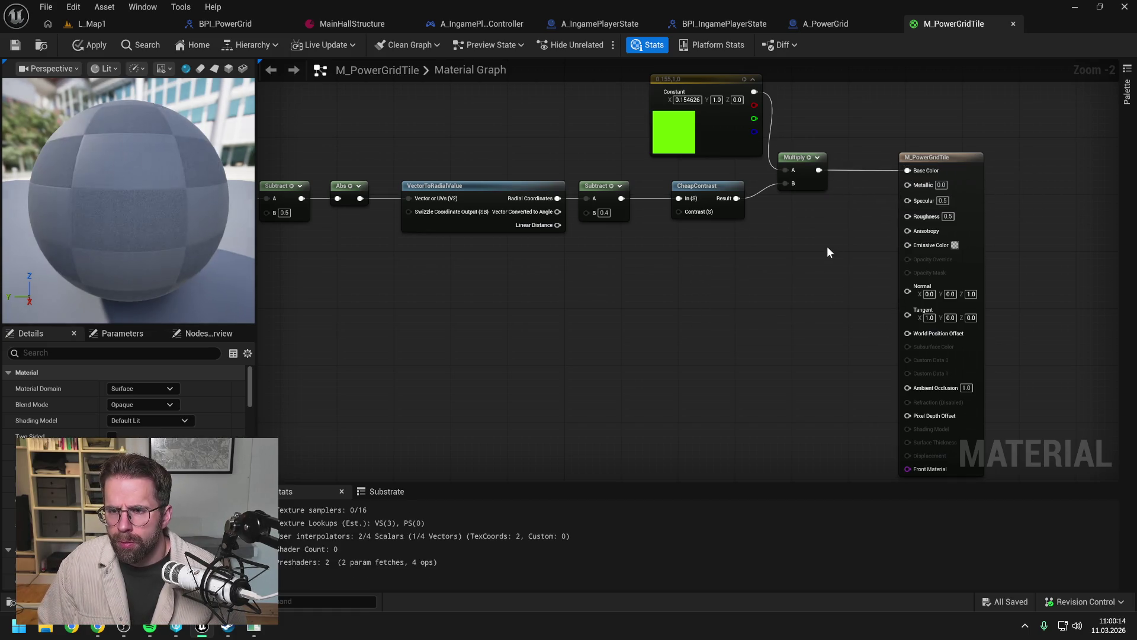
drag(753, 273, 882, 268)
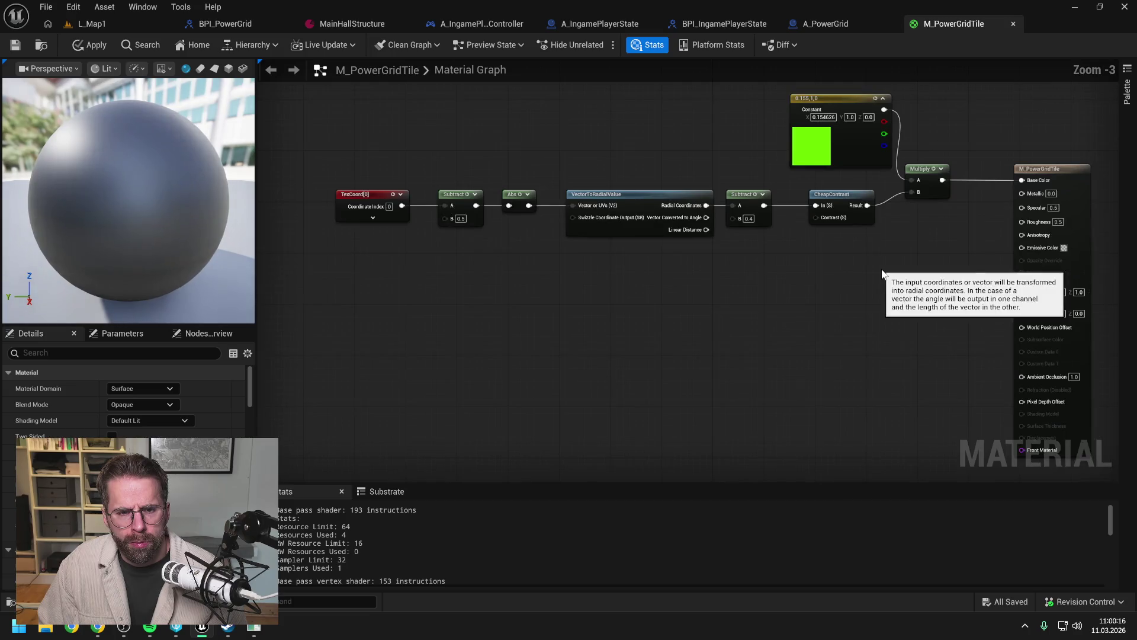
scroll(767, 274, down, 1)
mouse_move(767, 275)
mouse_down()
mouse_move(756, 249)
mouse_move(756, 267)
mouse_move(769, 254)
mouse_move(736, 269)
mouse_up()
scroll(757, 267, down, 1)
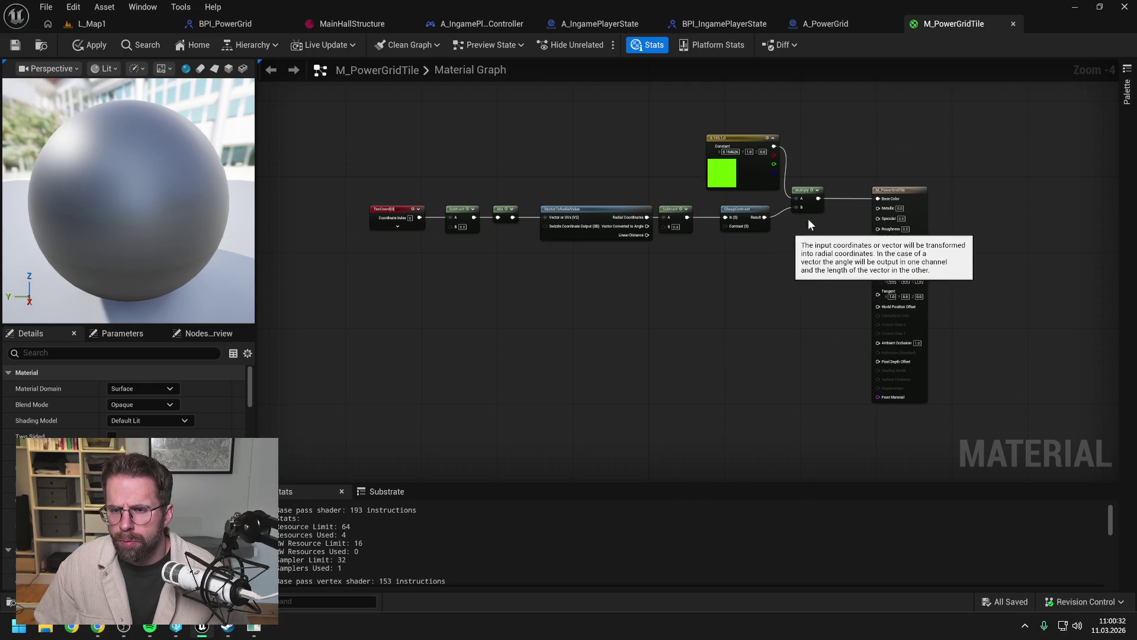
drag(819, 199, 878, 248)
Step: Disconnect Multiply from Base Color, set the blend mode to Additive, and apply
alt+click(878, 199)
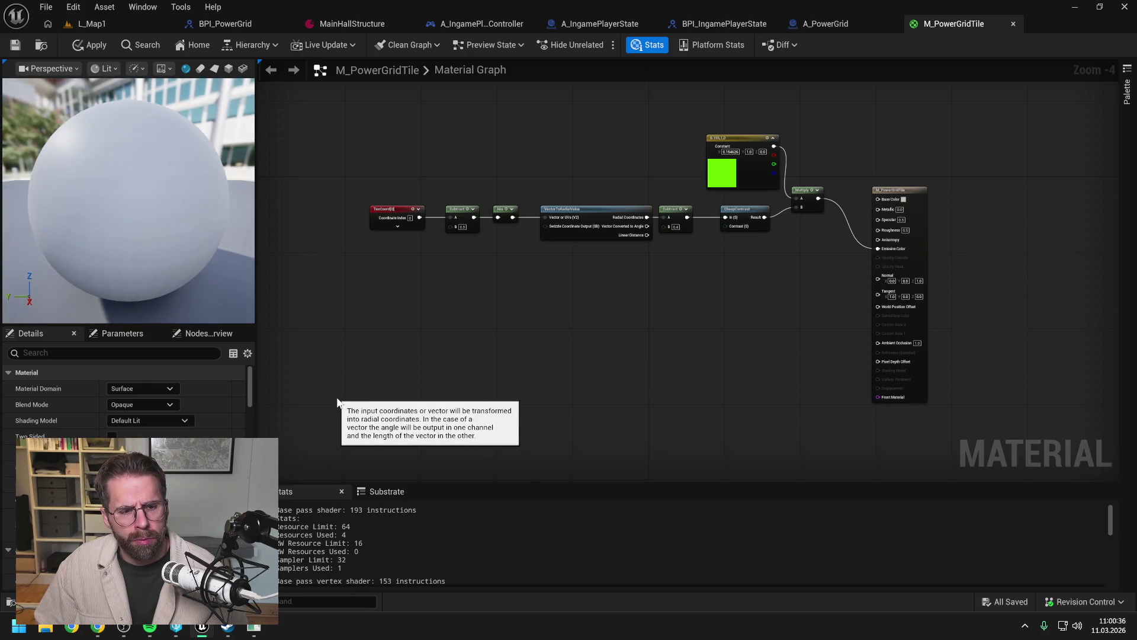
click(150, 389)
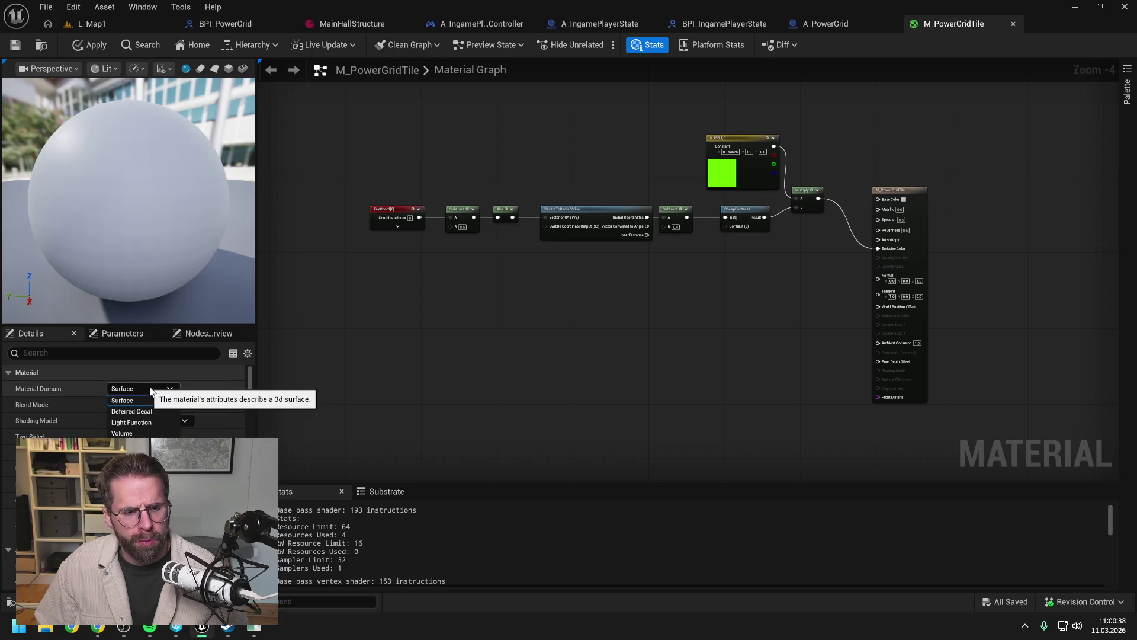
click(144, 400)
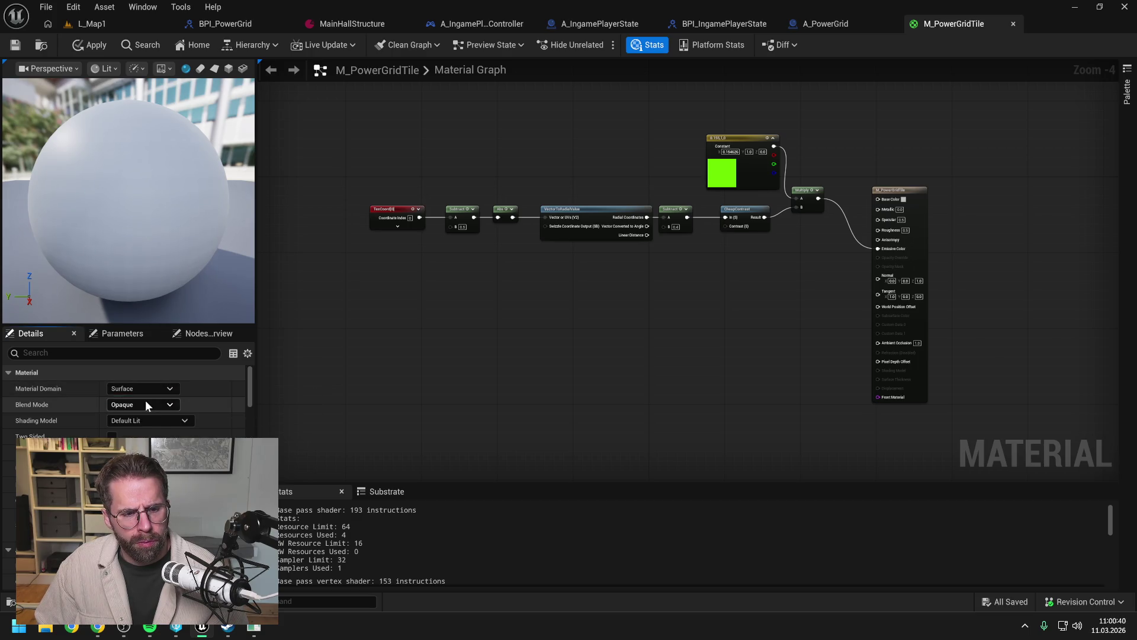
click(147, 404)
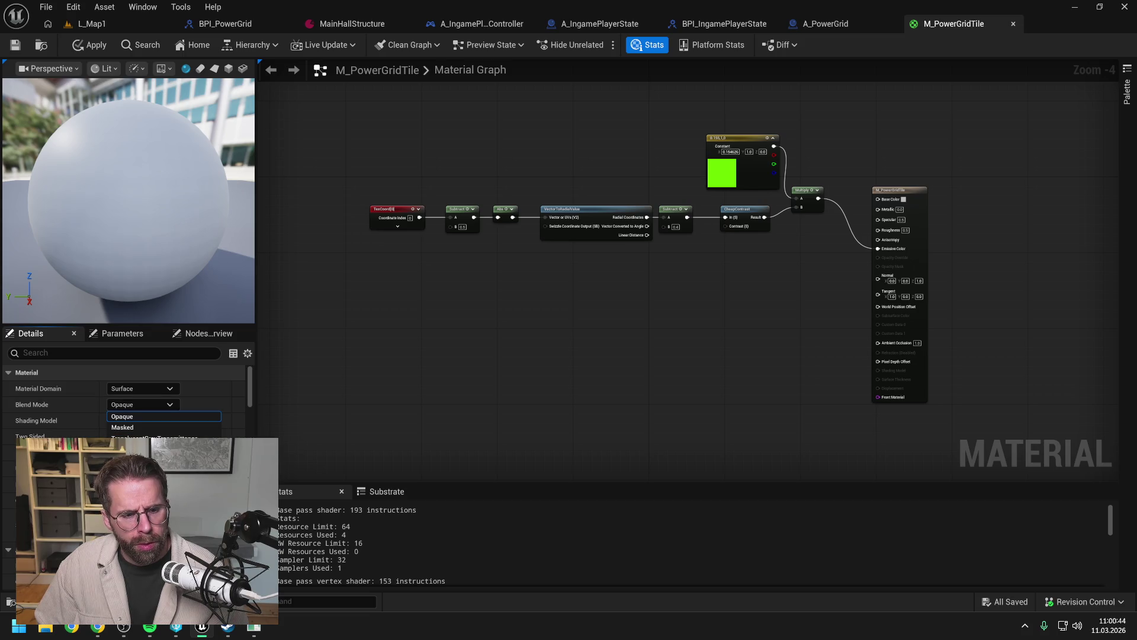
click(136, 448)
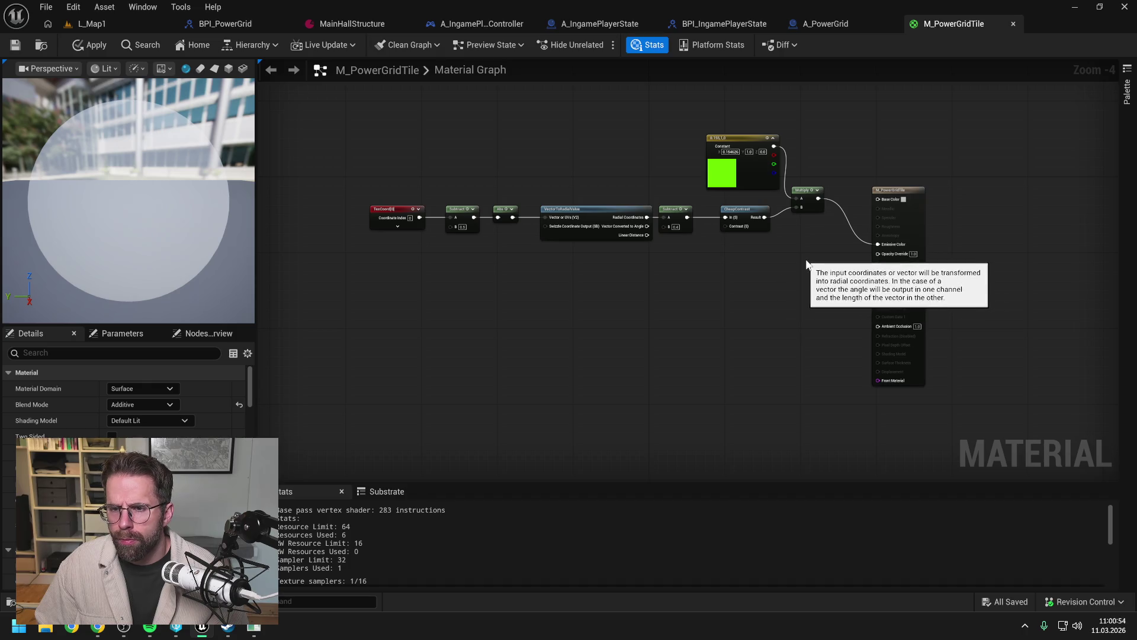
click(93, 45)
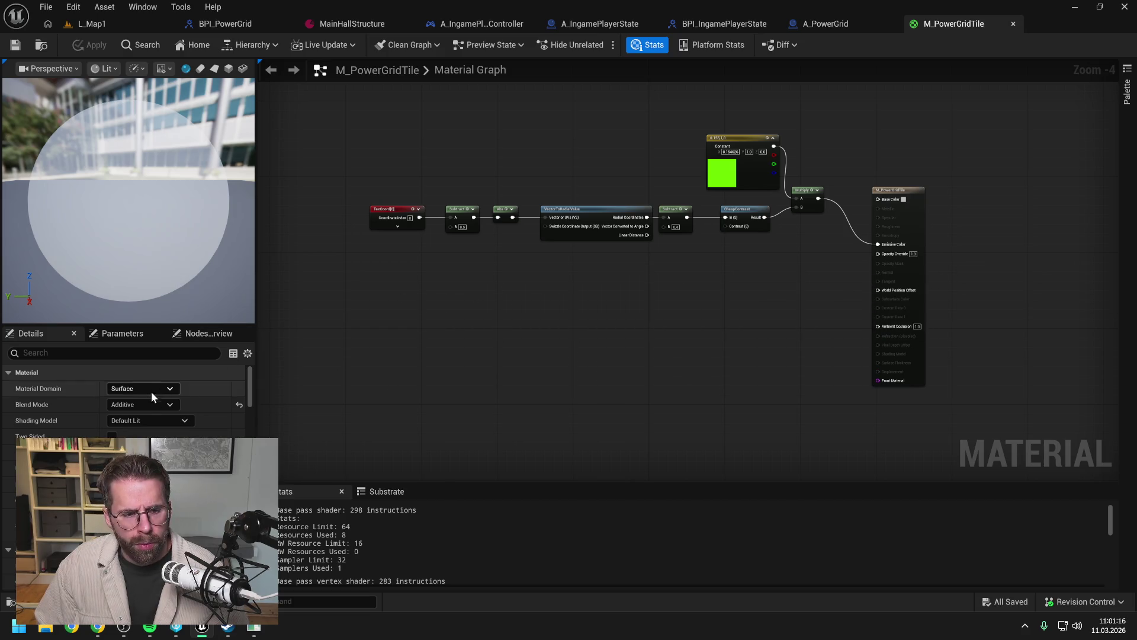
Step: Switch the Shading Model to Unlit, keeping the Surface domain, and apply the material
click(144, 407)
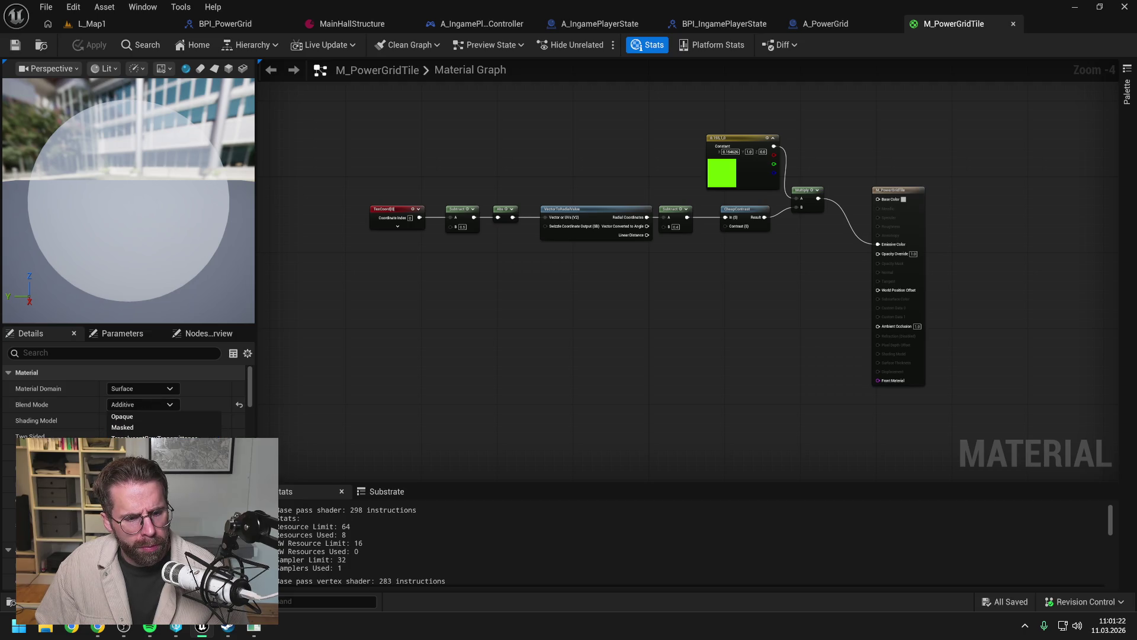
click(143, 418)
click(136, 393)
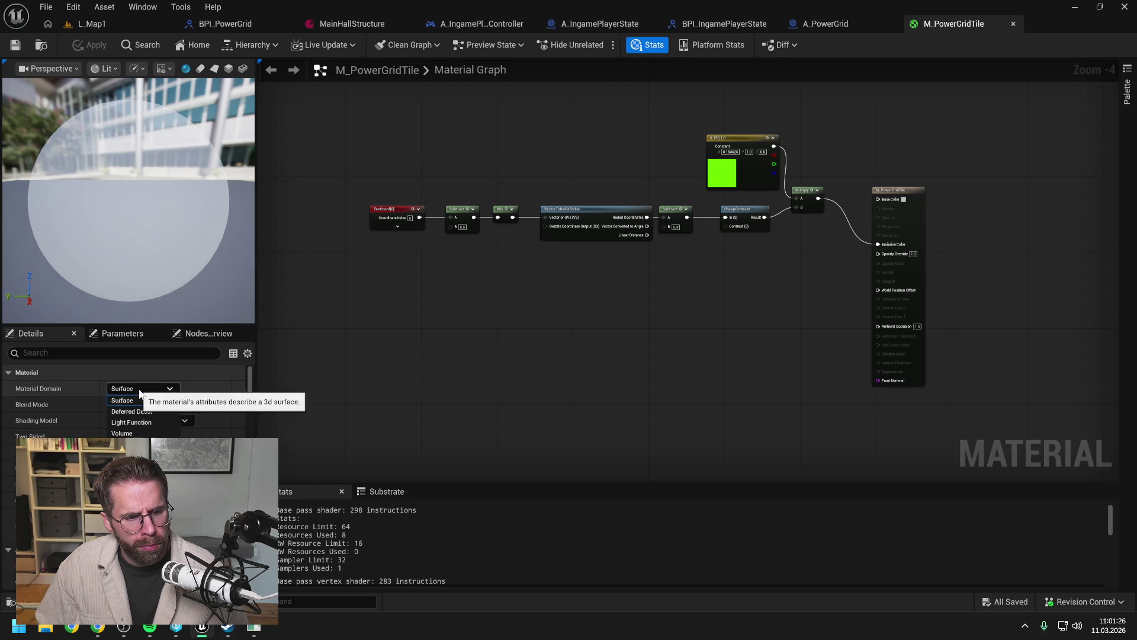
click(141, 400)
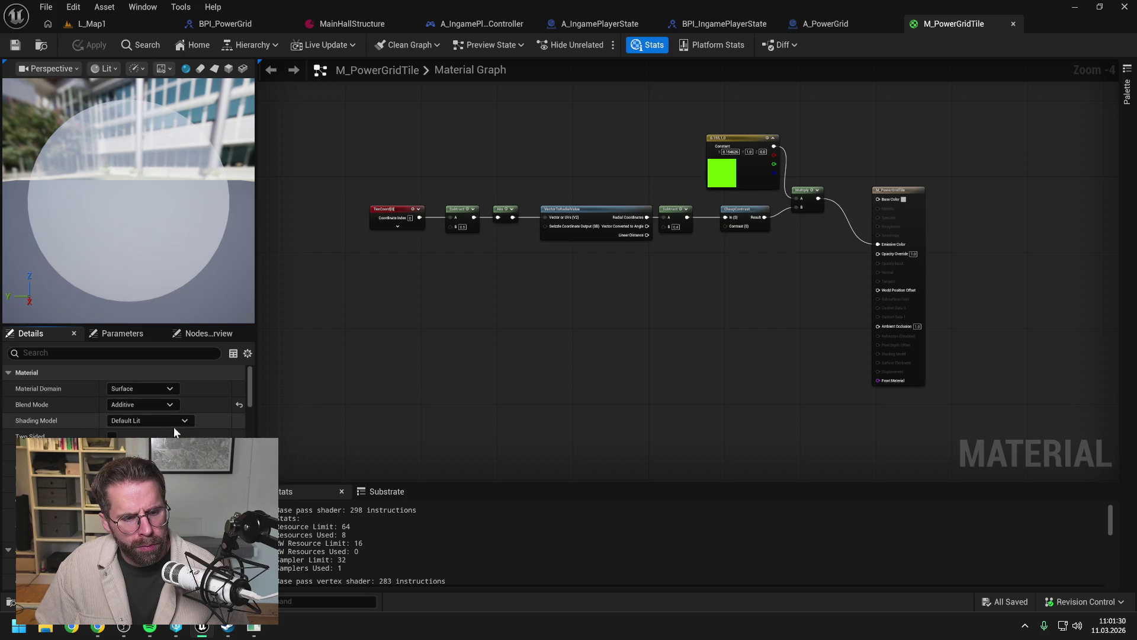
scroll(177, 425, down, 2)
scroll(183, 429, up, 2)
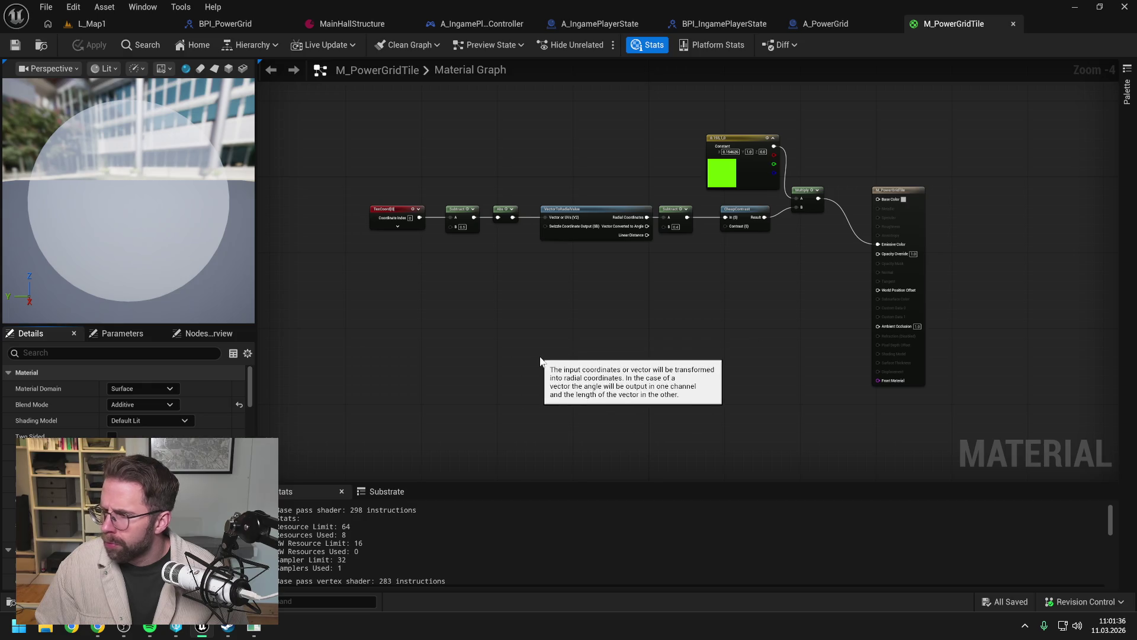
click(149, 421)
click(130, 436)
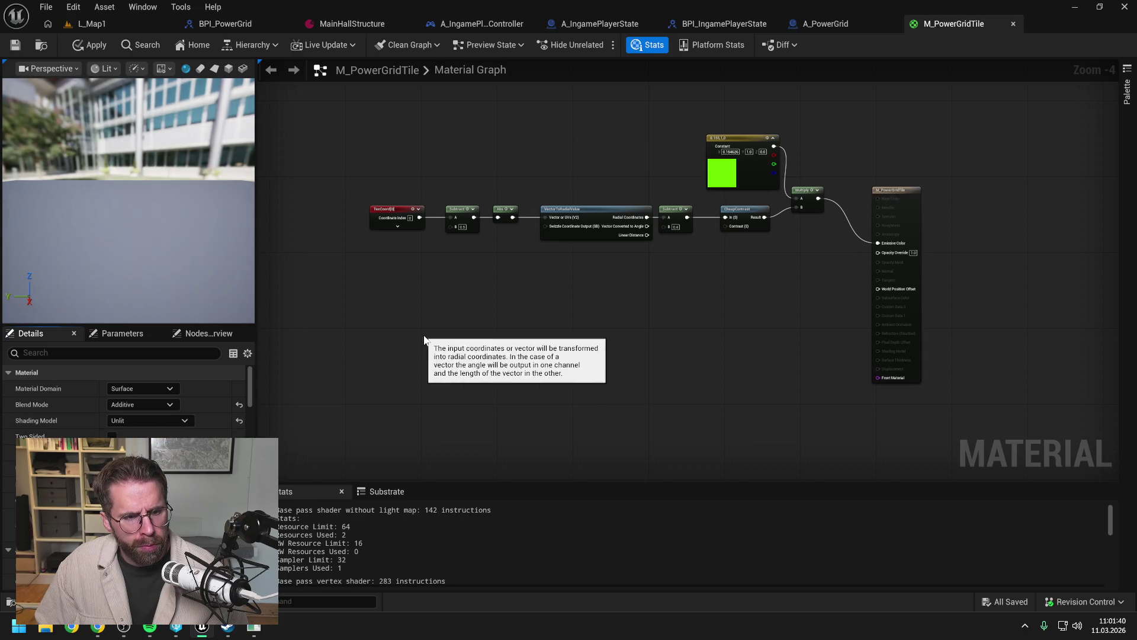
click(82, 45)
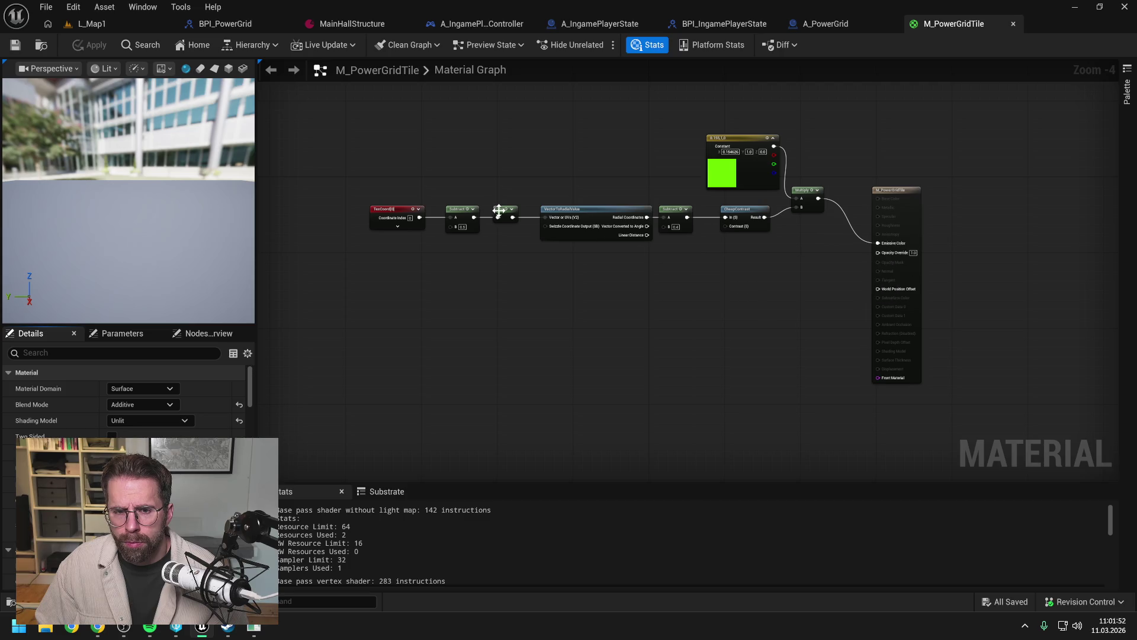
Step: Add a Max node after Abs, shift the radial chain right to make room, and apply
drag(513, 218, 528, 251)
text(max)
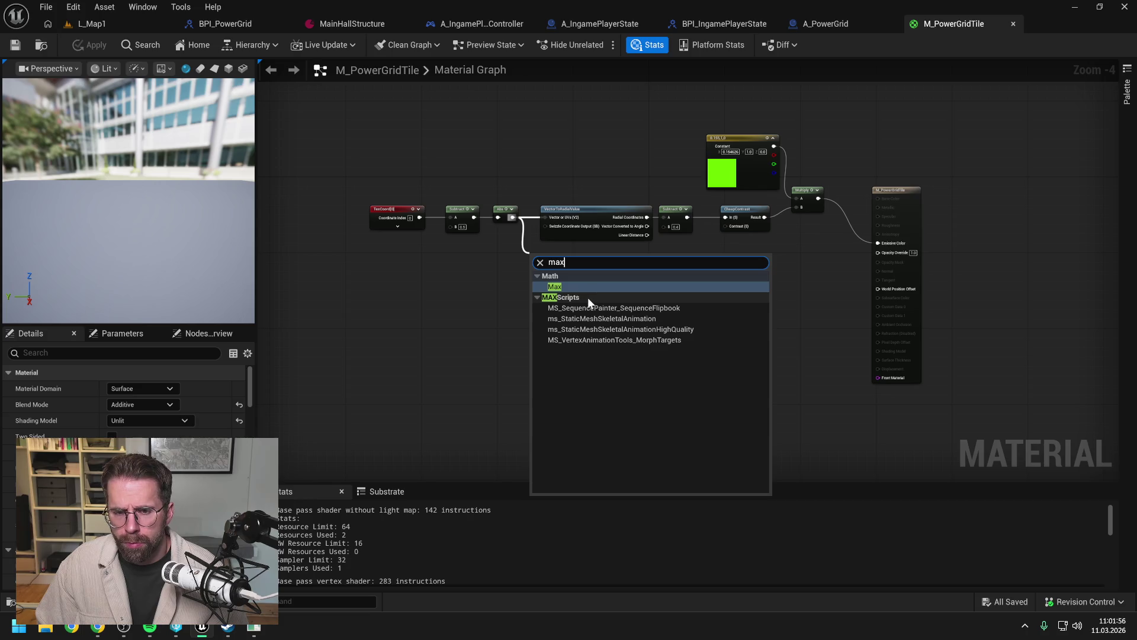
click(563, 286)
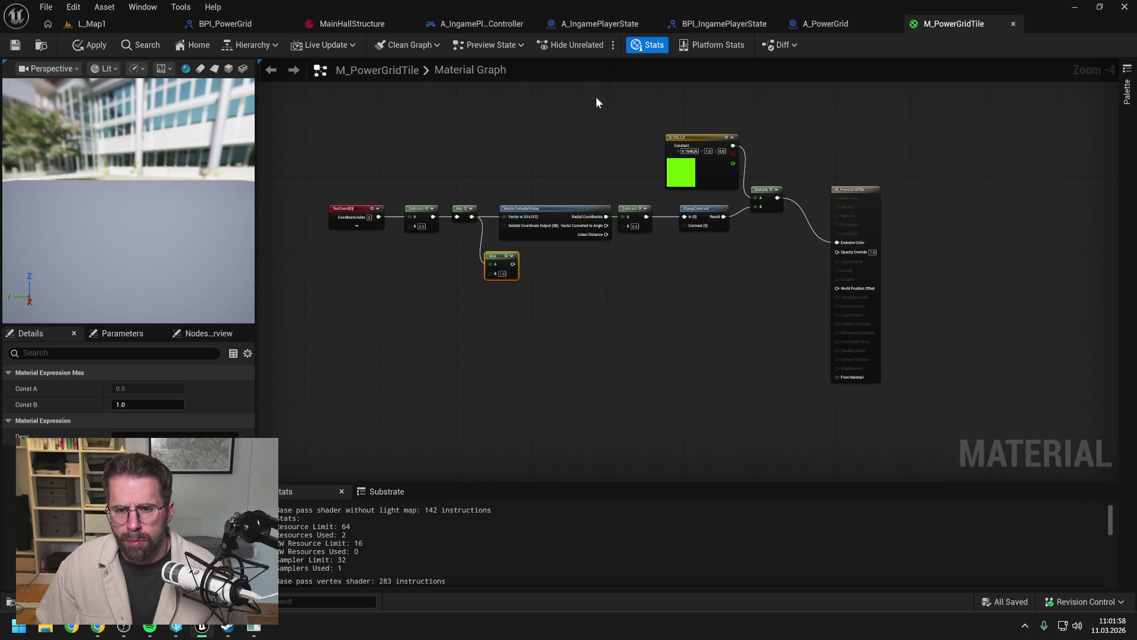
drag(596, 97, 858, 256)
drag(548, 214, 639, 216)
drag(498, 256, 506, 208)
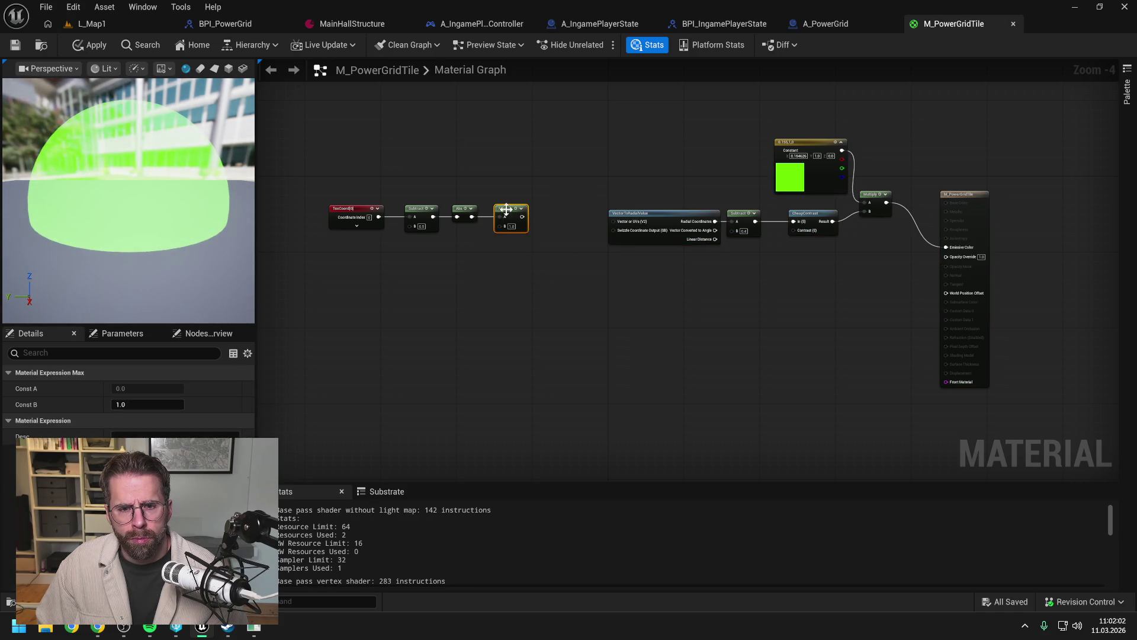
click(575, 280)
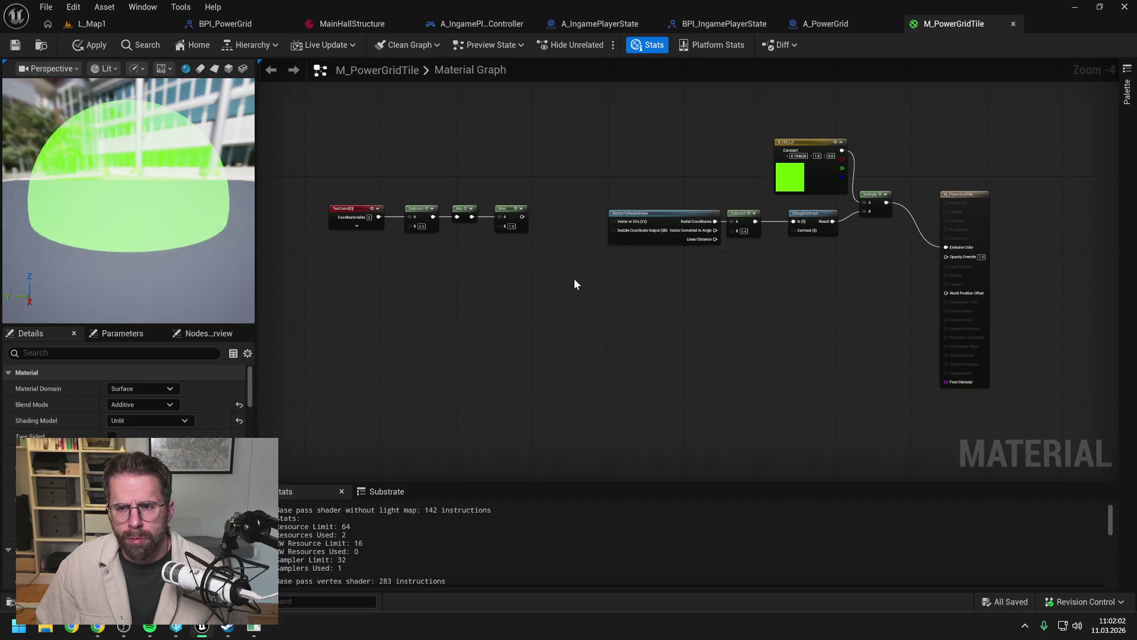
click(91, 45)
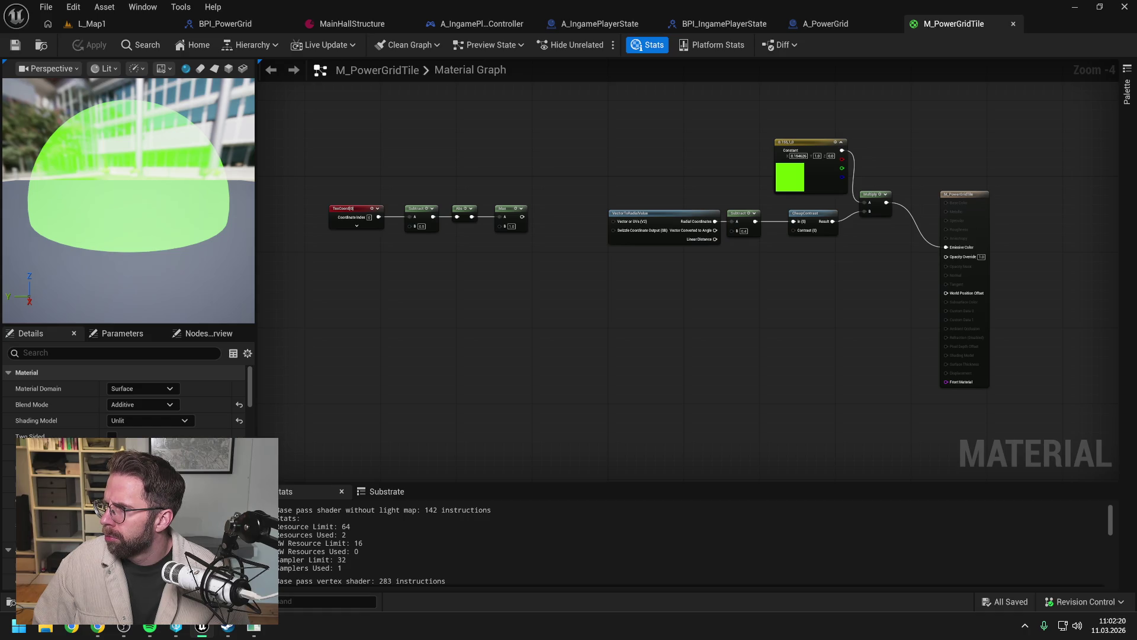
scroll(528, 272, up, 1)
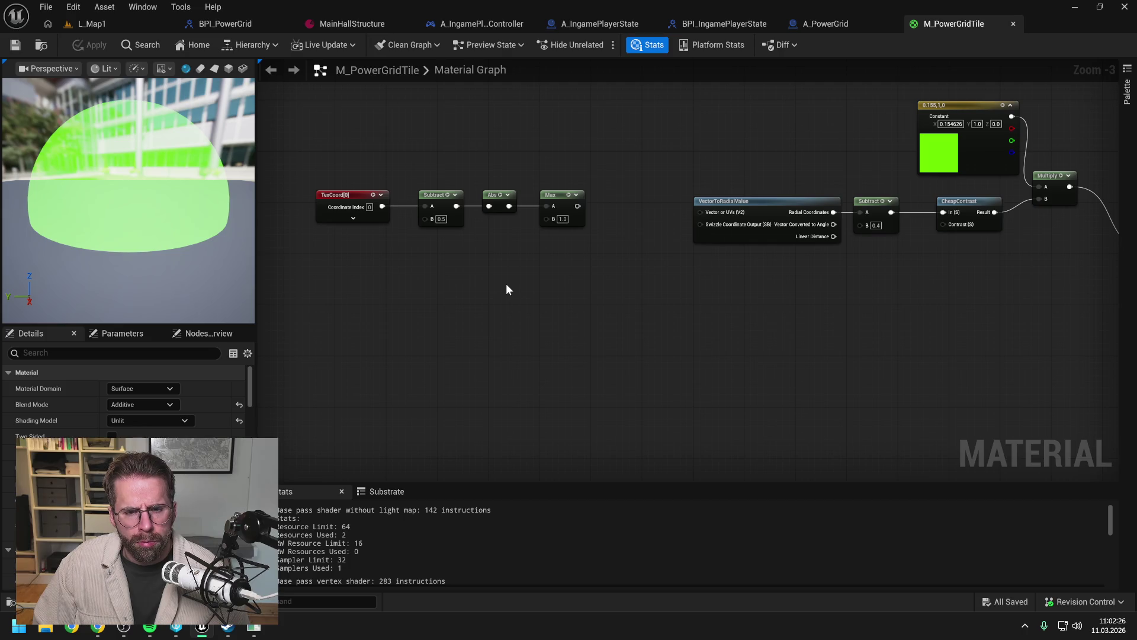
scroll(506, 289, down, 1)
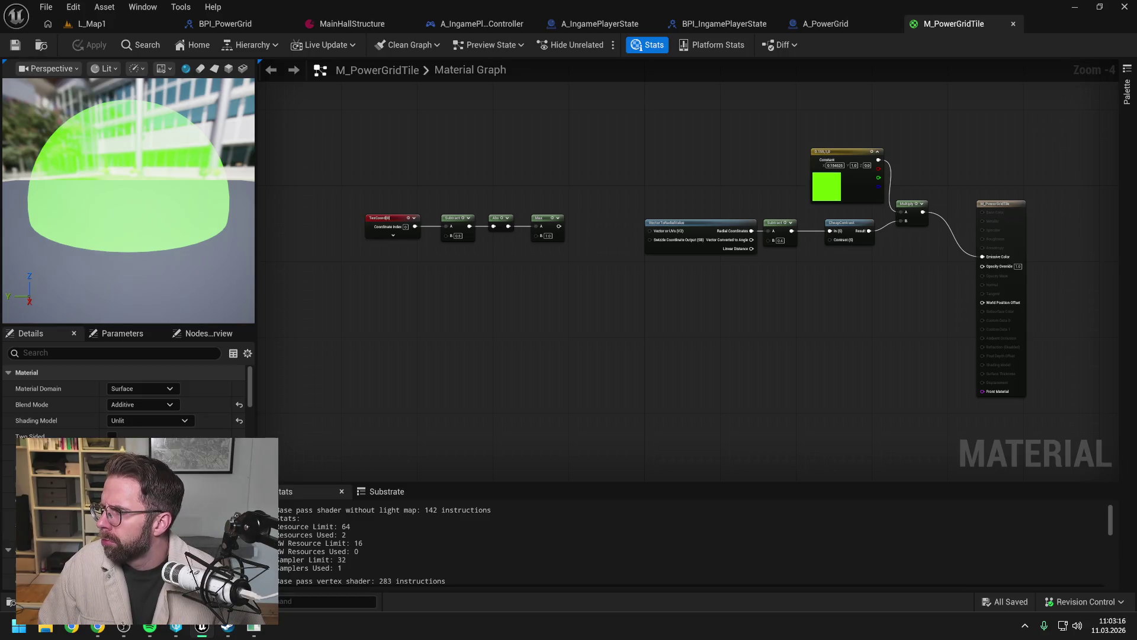
drag(843, 265, 634, 215)
click(733, 277)
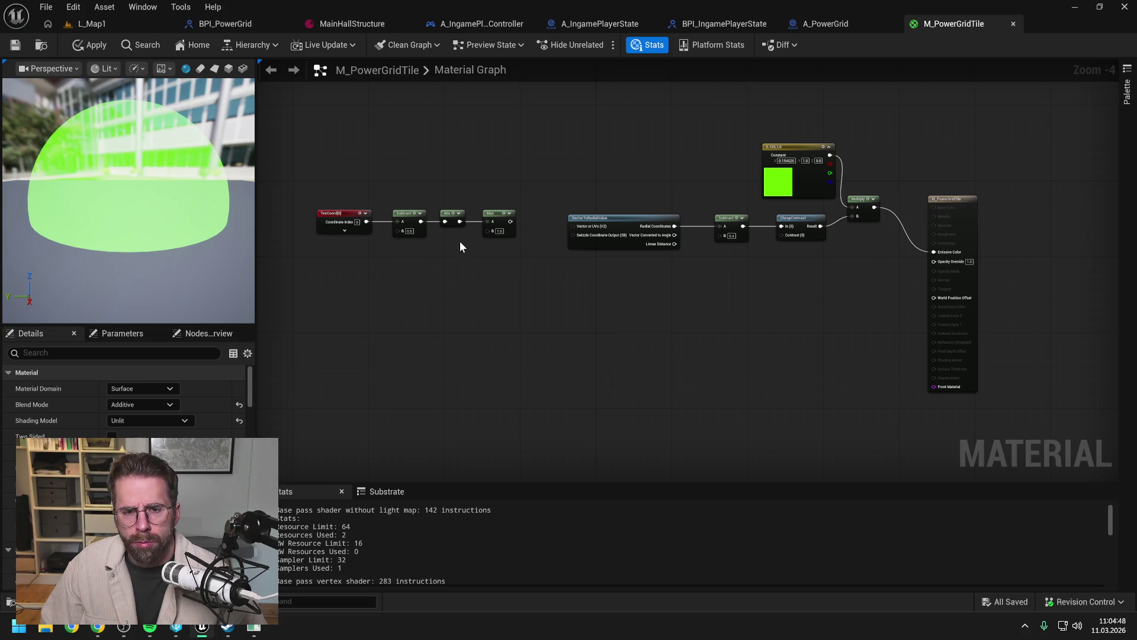
Step: Add a Break Float2 node below Max and connect the Abs output to its input
drag(459, 221, 472, 251)
text(bias)
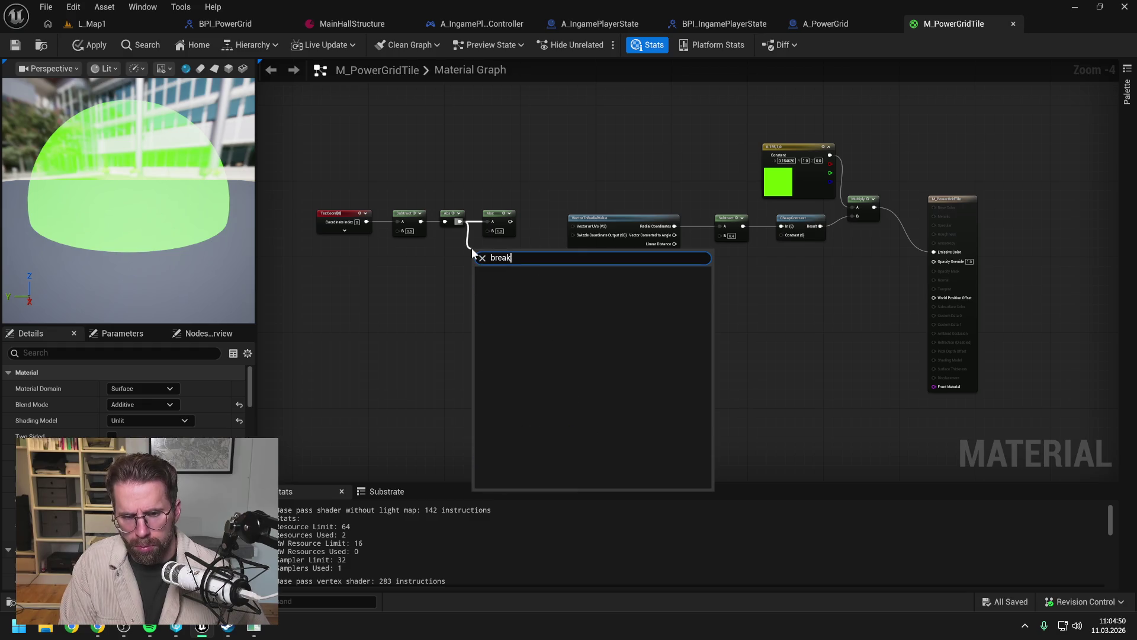
key(BackSpace)
key(BackSpace)
key(BackSpace)
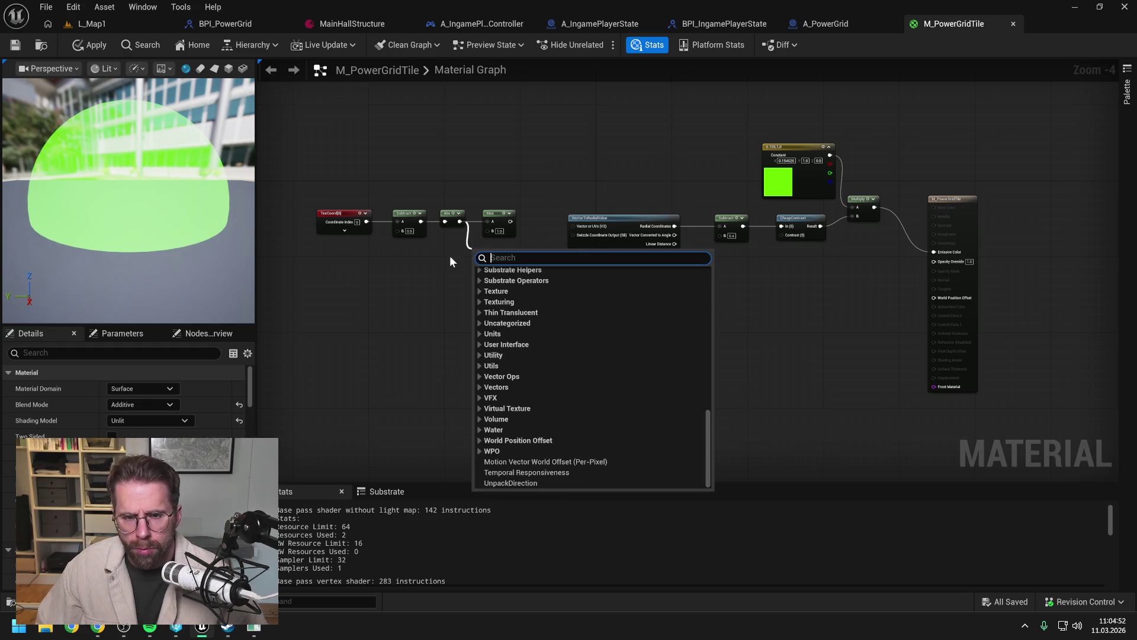
key(Escape)
drag(513, 212, 517, 205)
click(470, 228)
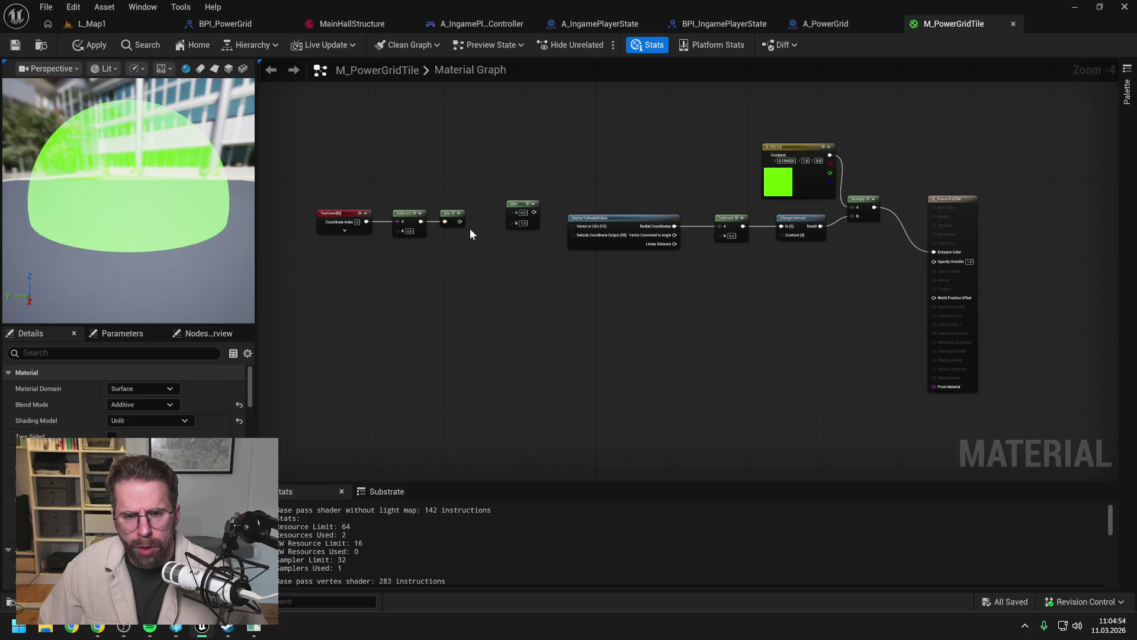
scroll(445, 221, up, 2)
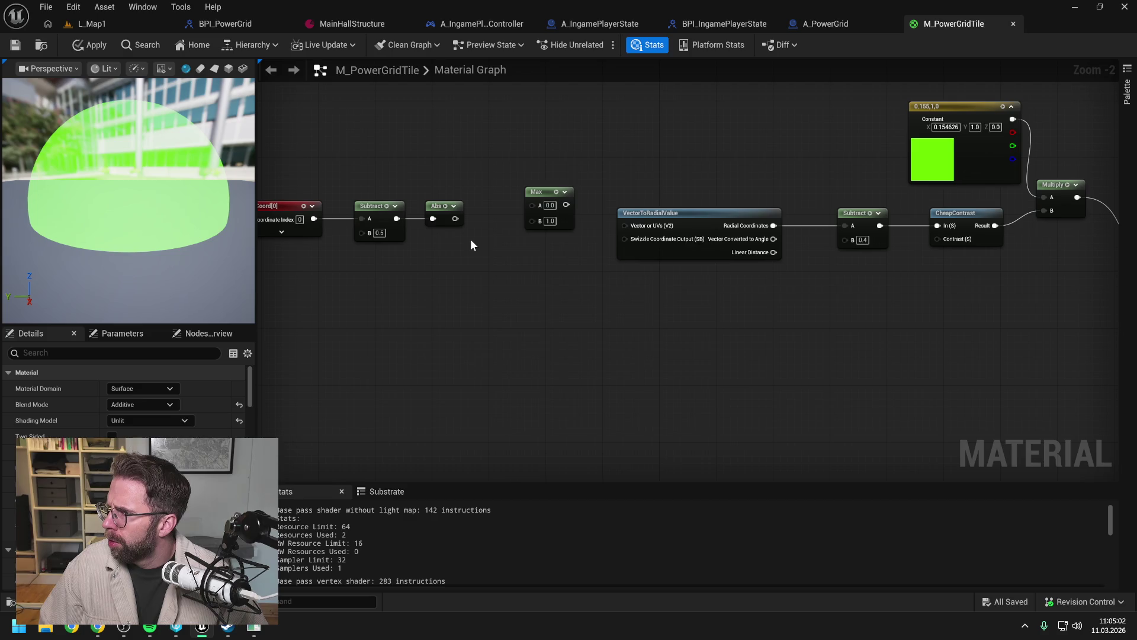
right_click(471, 240)
text(break)
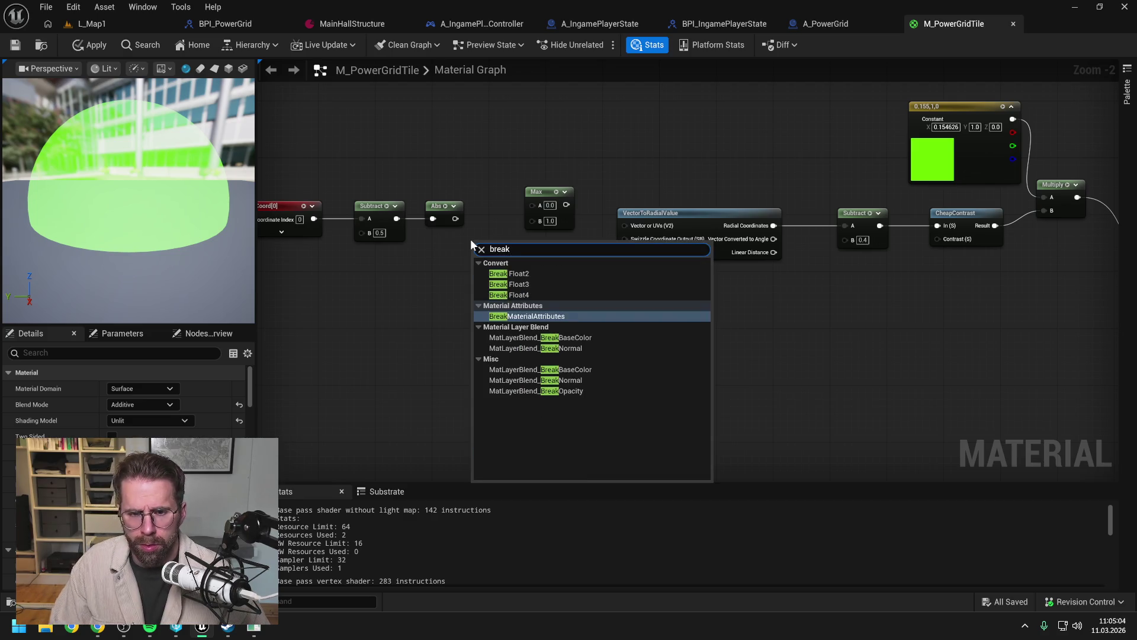
click(519, 273)
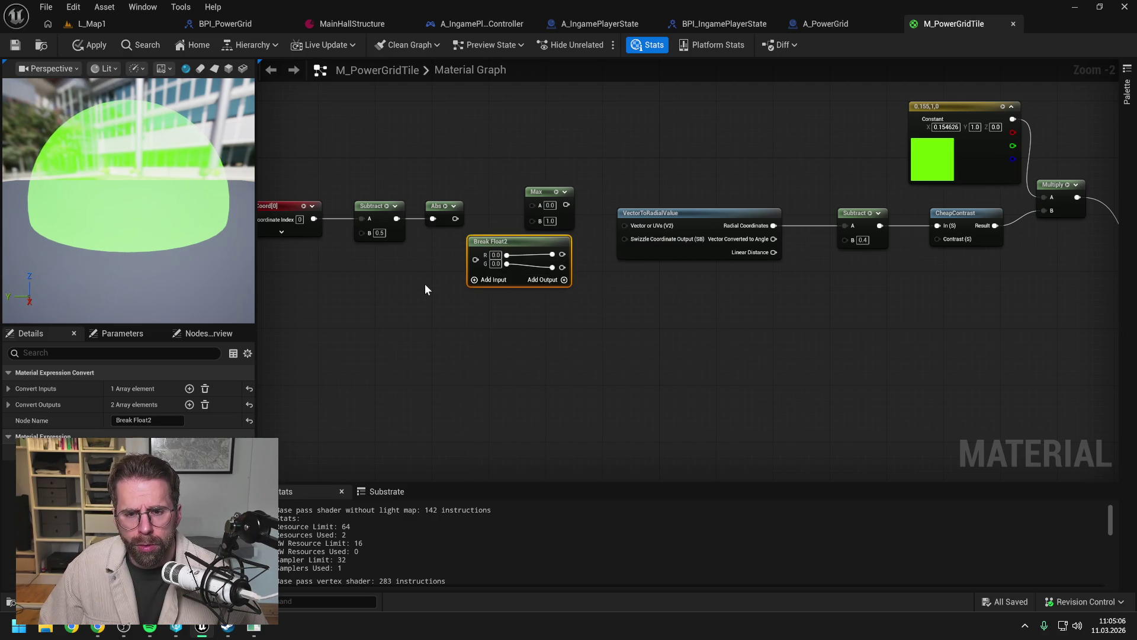
click(425, 283)
drag(455, 219, 476, 258)
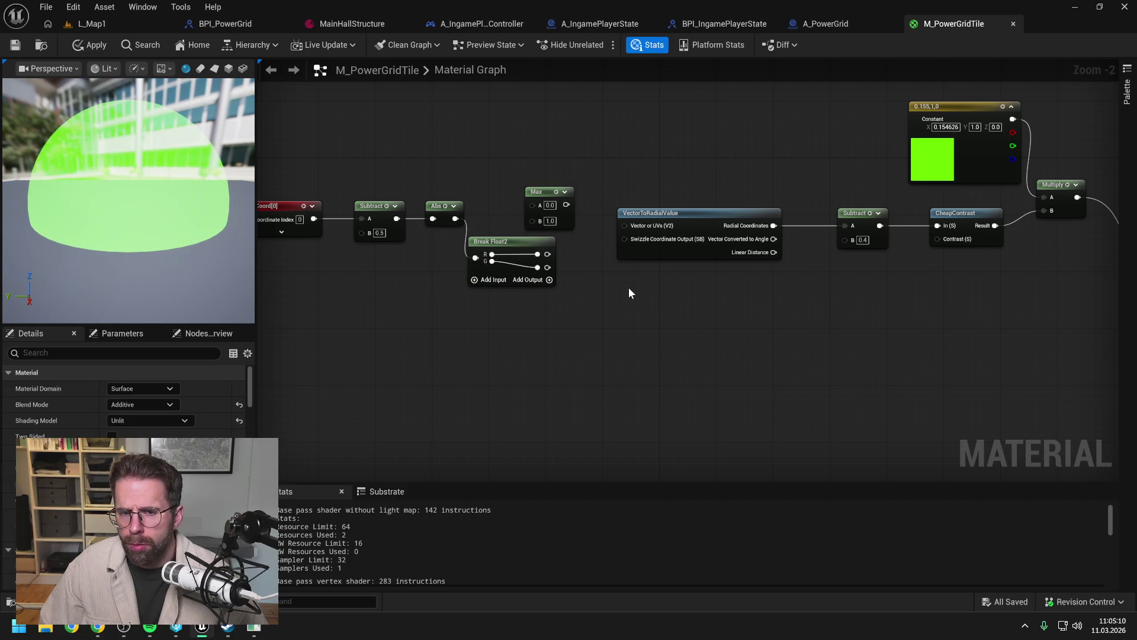
Step: Wire Break Float2's R output into Max A and its G output into Max B
drag(628, 287, 602, 296)
mouse_move(513, 200)
mouse_down()
mouse_move(602, 298)
mouse_move(641, 323)
mouse_move(631, 321)
mouse_up()
click(525, 350)
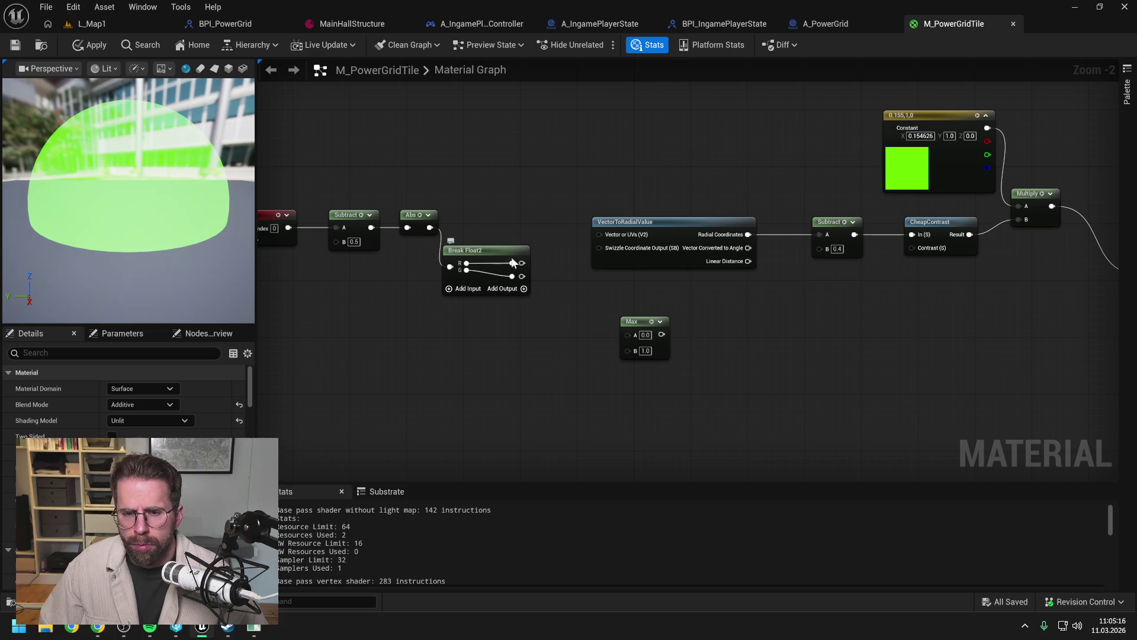
mouse_move(495, 255)
mouse_down()
mouse_move(502, 212)
mouse_move(632, 334)
mouse_up()
mouse_move(529, 233)
mouse_down()
mouse_move(563, 289)
mouse_move(631, 350)
mouse_up()
Step: Shift the radial chain right, line Max up beside Break Float2, and straighten the wires with Q
scroll(646, 190, down, 1)
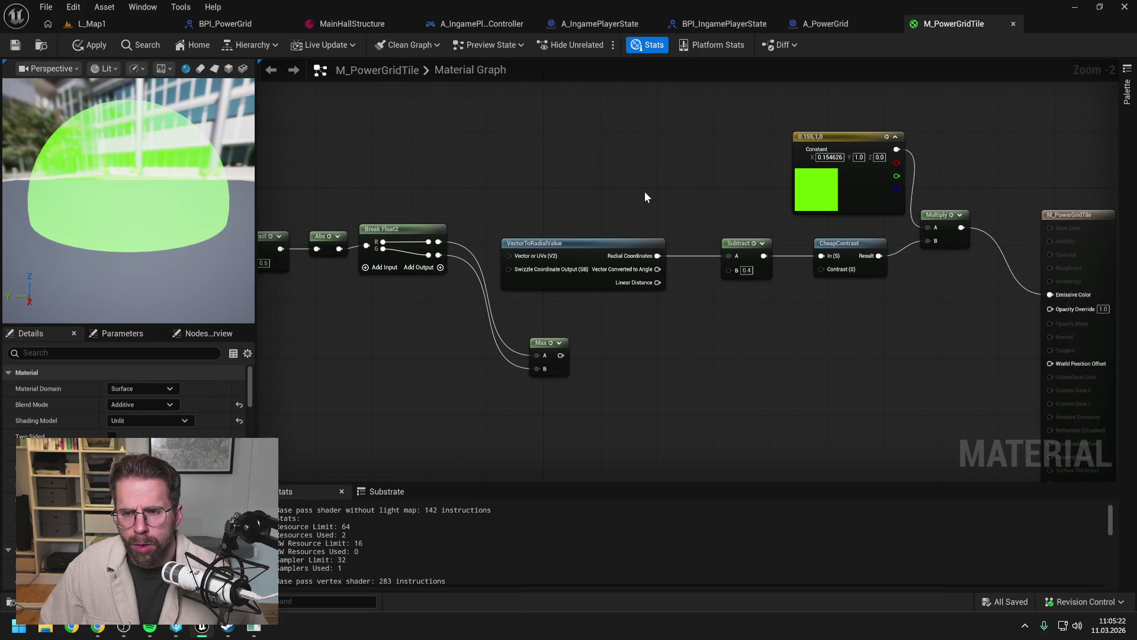
mouse_move(587, 188)
mouse_down()
mouse_move(835, 284)
mouse_move(901, 329)
mouse_up()
drag(581, 249, 831, 218)
mouse_move(474, 335)
mouse_down()
mouse_move(433, 236)
mouse_move(607, 219)
mouse_up()
drag(332, 205, 697, 297)
key(q)
click(659, 323)
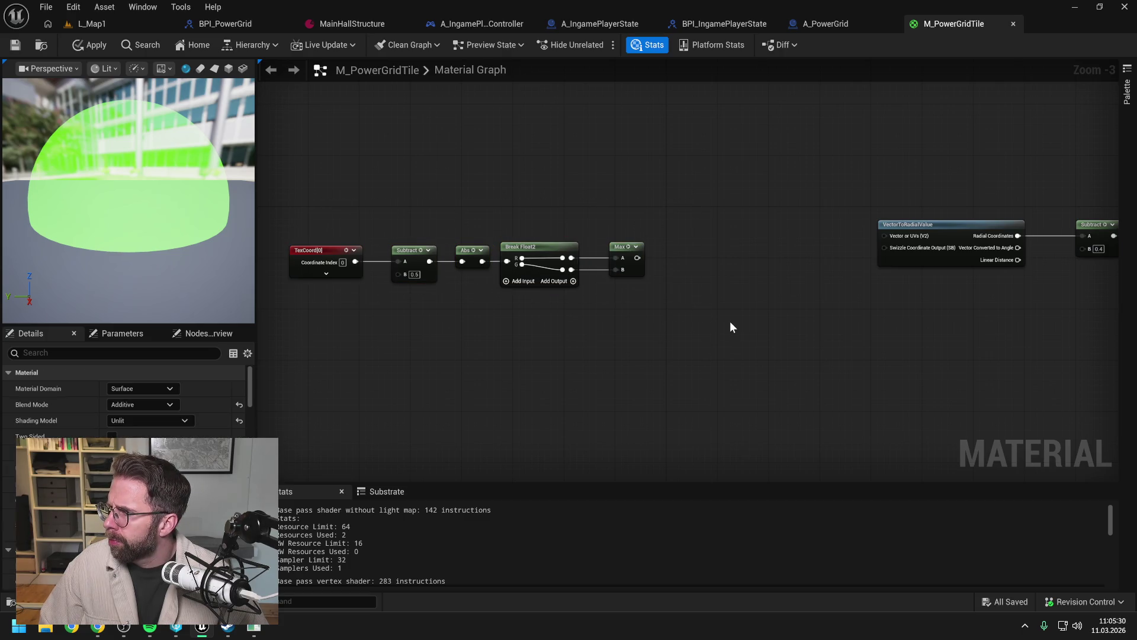
drag(736, 323, 708, 312)
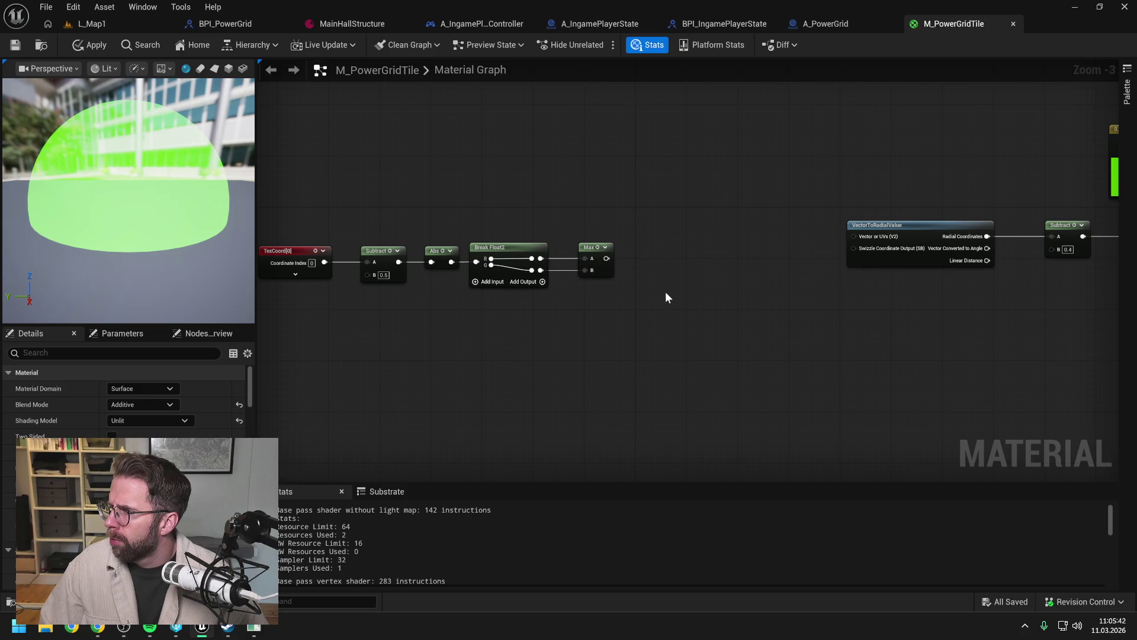
drag(607, 258, 652, 273)
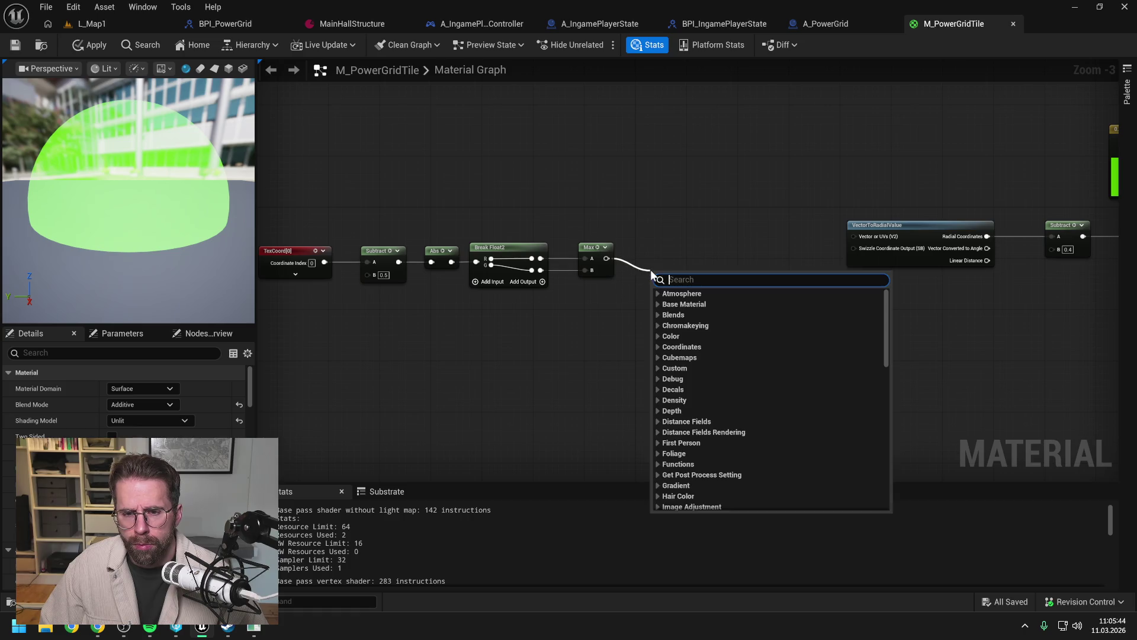
Step: Add an Add node after Max and feed a new Distance node into its B input
text(add)
click(713, 332)
right_click(631, 323)
text(distance)
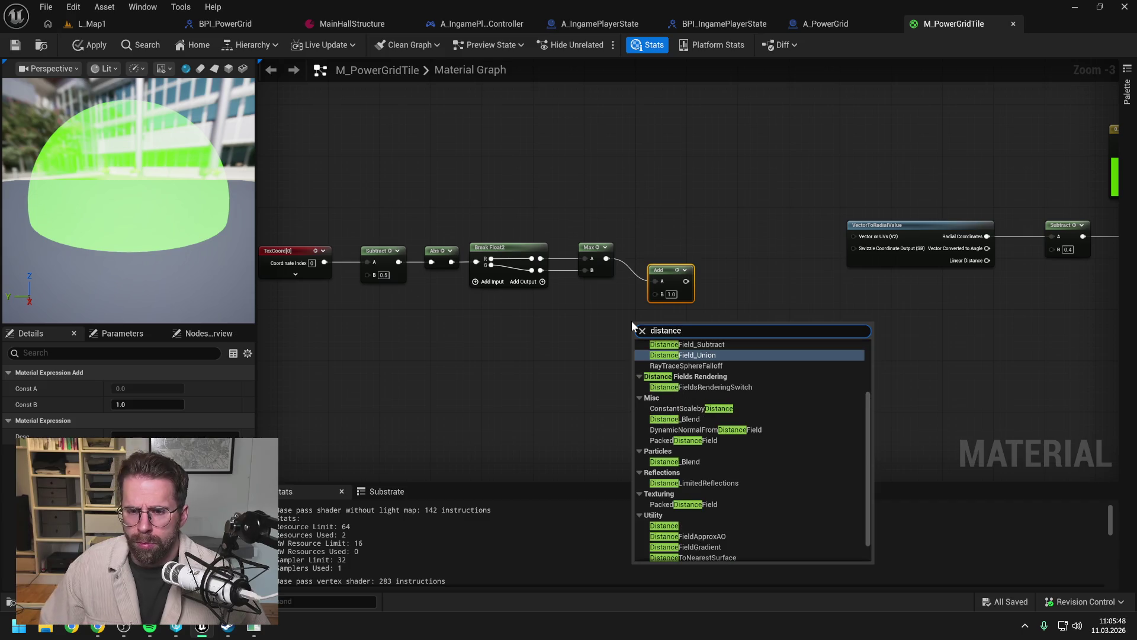
scroll(735, 428, up, 3)
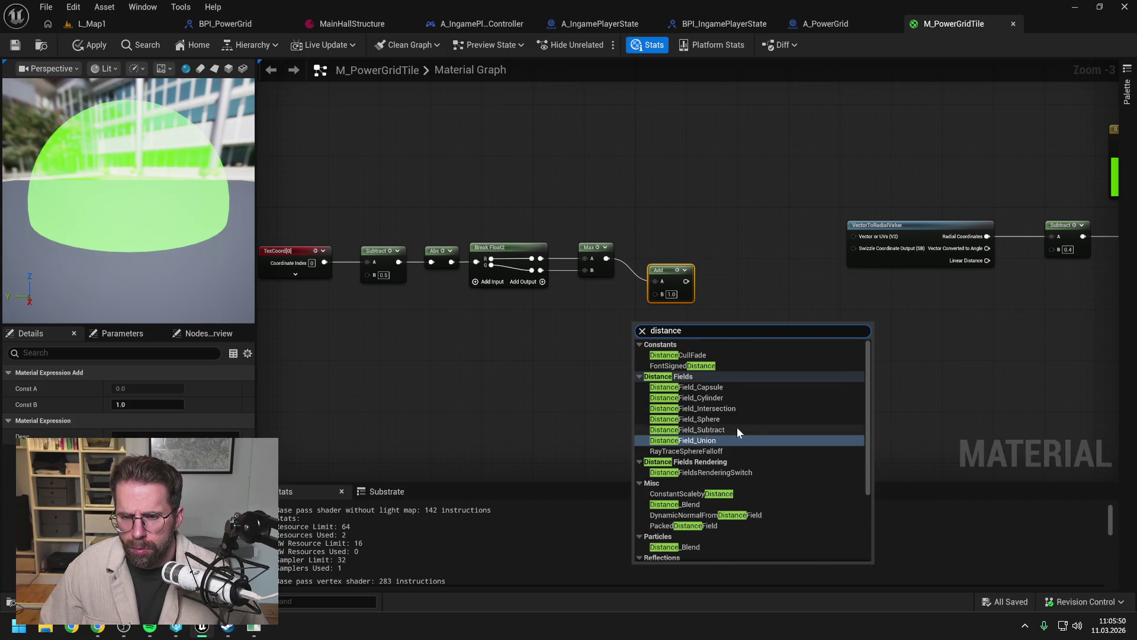
scroll(762, 417, down, 5)
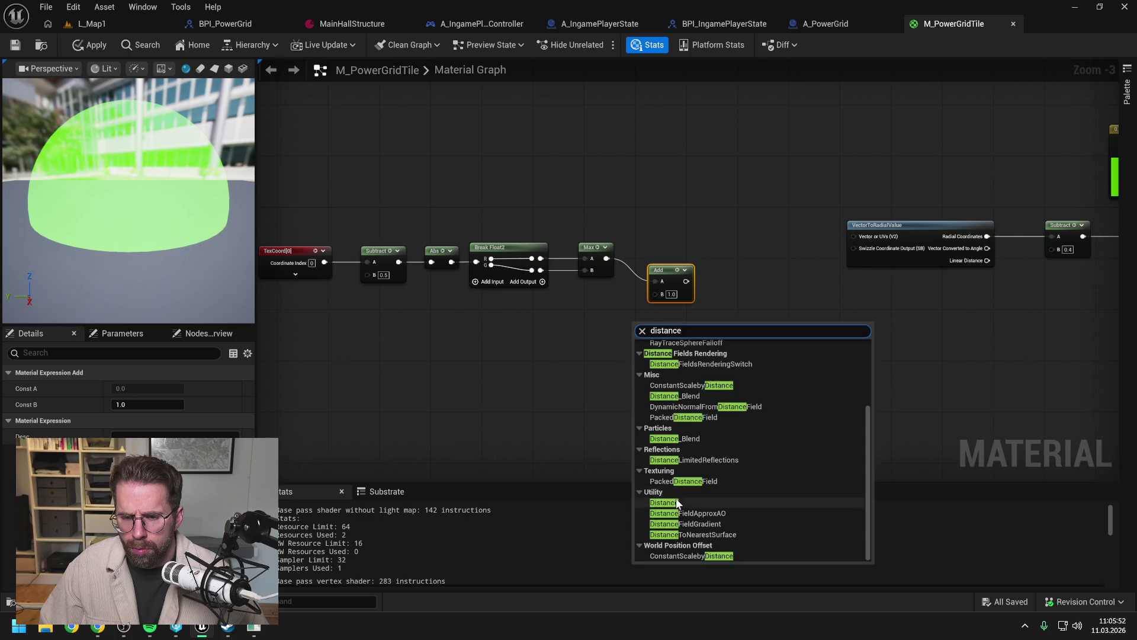
click(677, 499)
click(725, 398)
drag(659, 330, 633, 330)
click(702, 334)
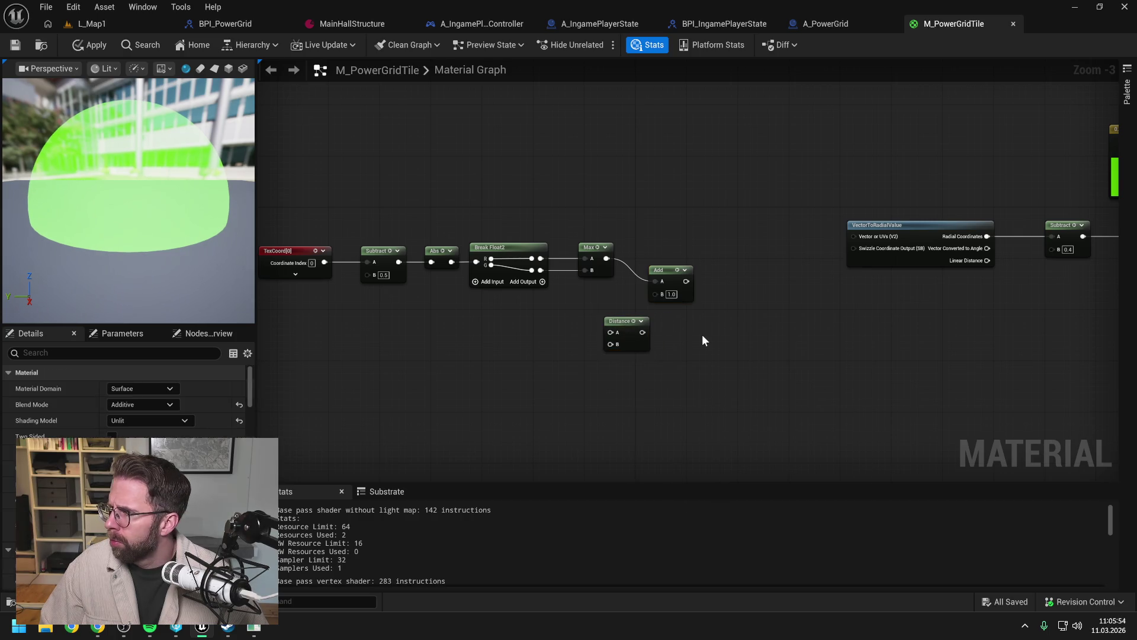
drag(674, 278, 712, 278)
click(696, 314)
drag(643, 333, 697, 293)
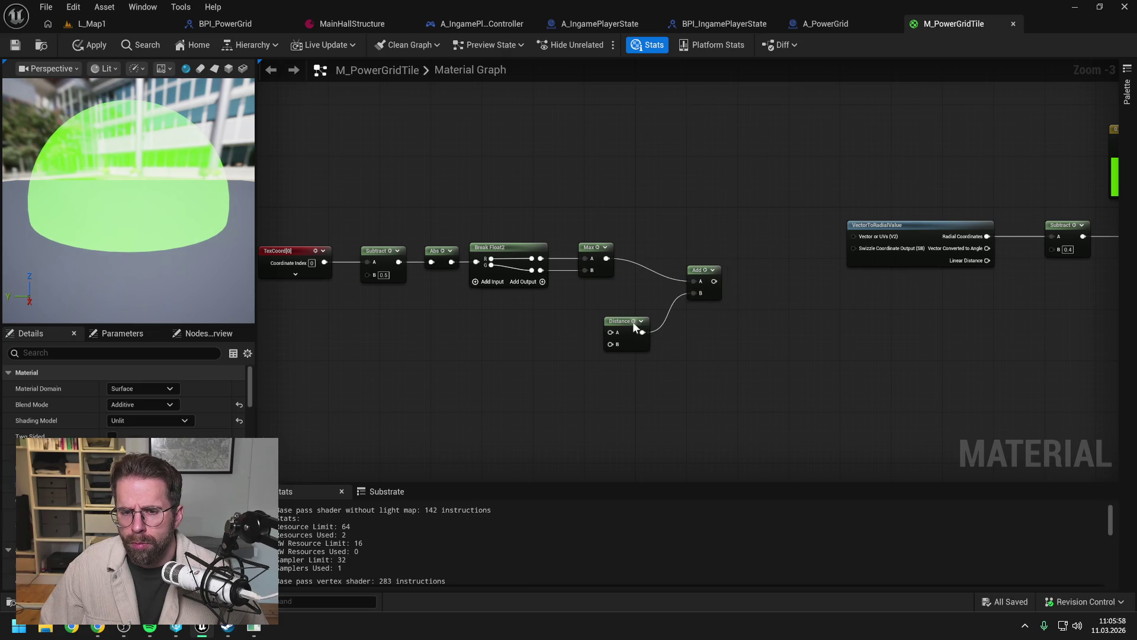
drag(633, 322, 641, 309)
click(709, 336)
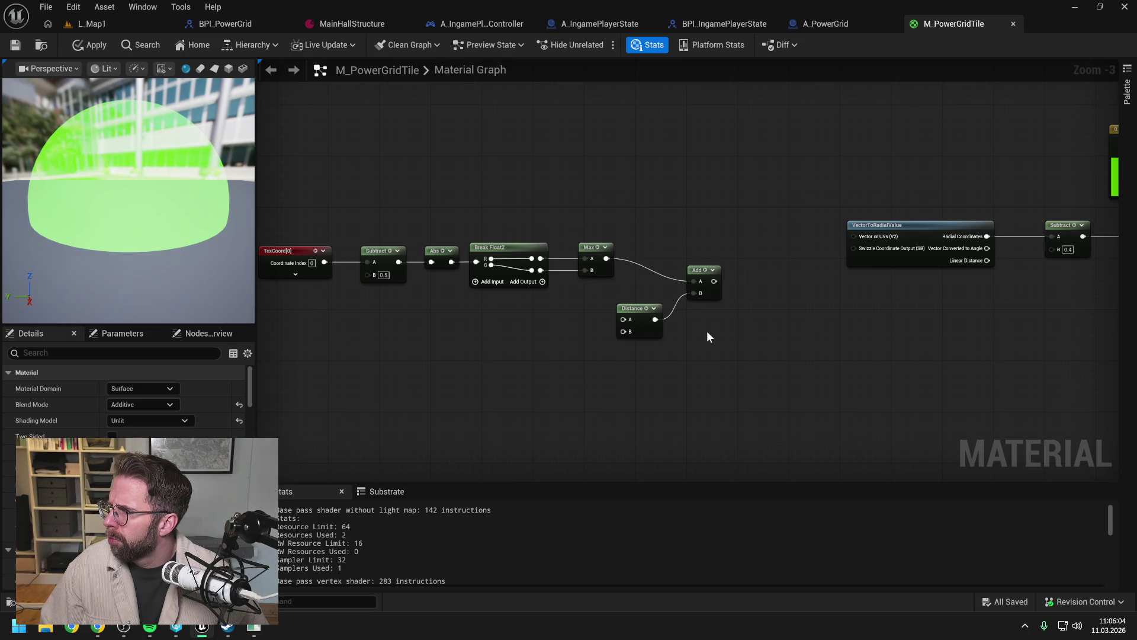
Step: Wire TexCoord into Distance A and a new 0.5 constant into Distance B
drag(708, 336, 859, 351)
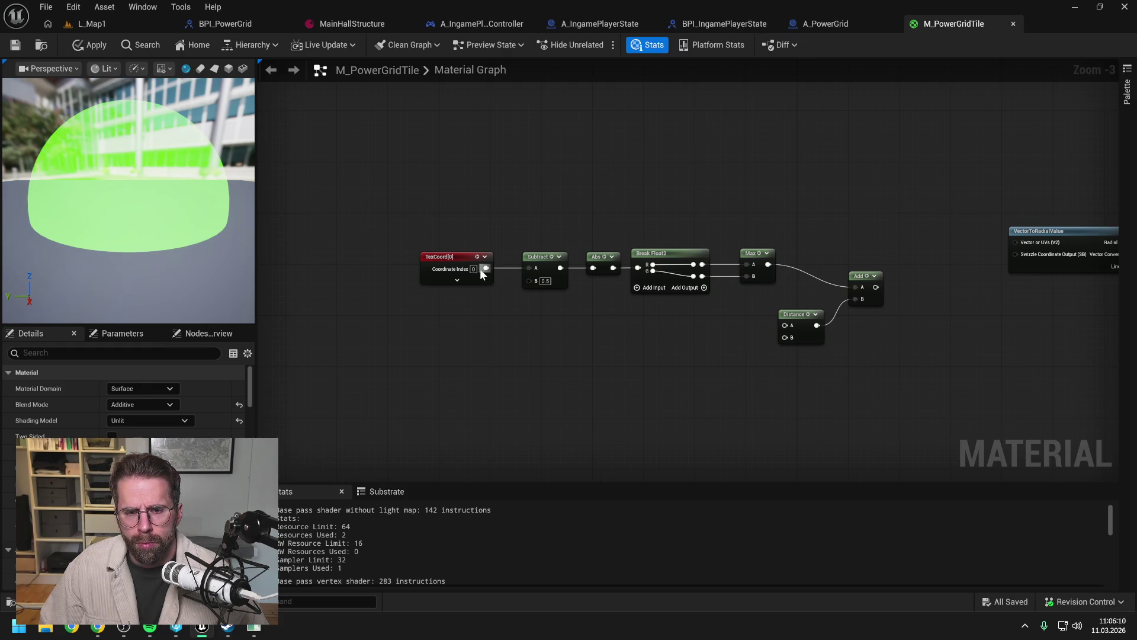
mouse_move(469, 261)
mouse_down()
mouse_move(457, 306)
mouse_move(785, 325)
mouse_up()
click(733, 360)
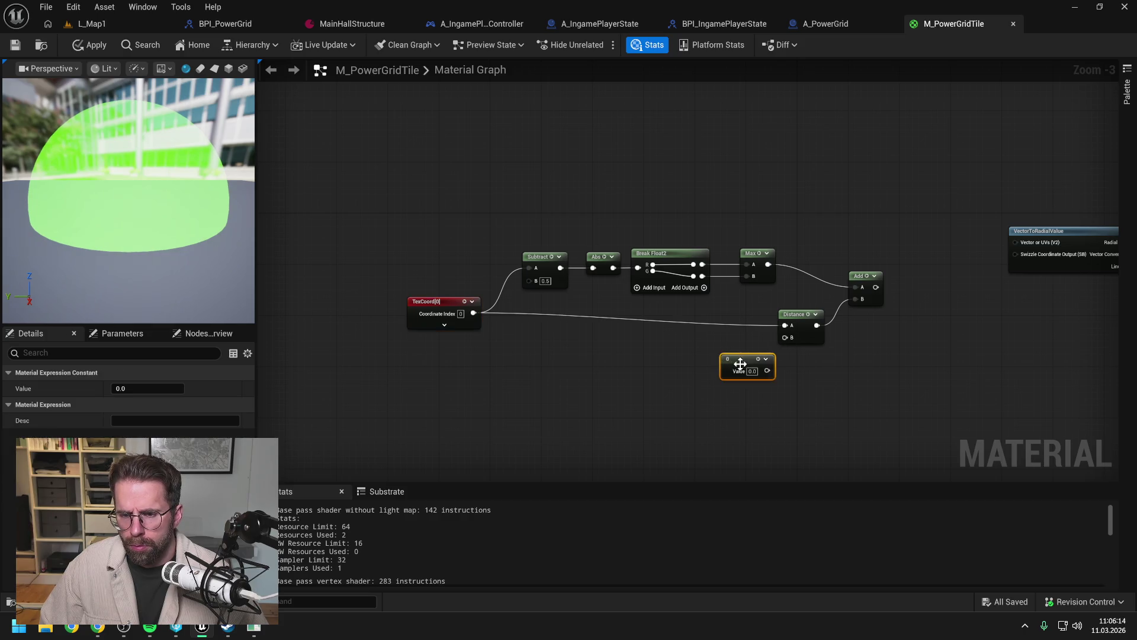
text(0.5)
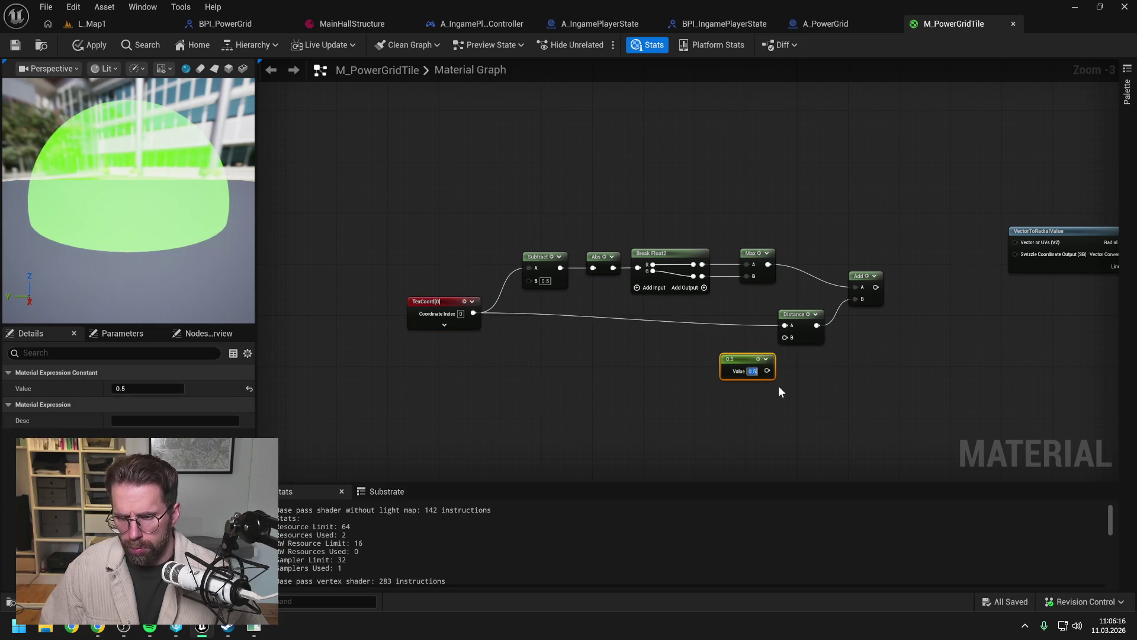
click(778, 386)
mouse_move(768, 371)
mouse_down()
mouse_move(785, 337)
mouse_move(749, 352)
mouse_up()
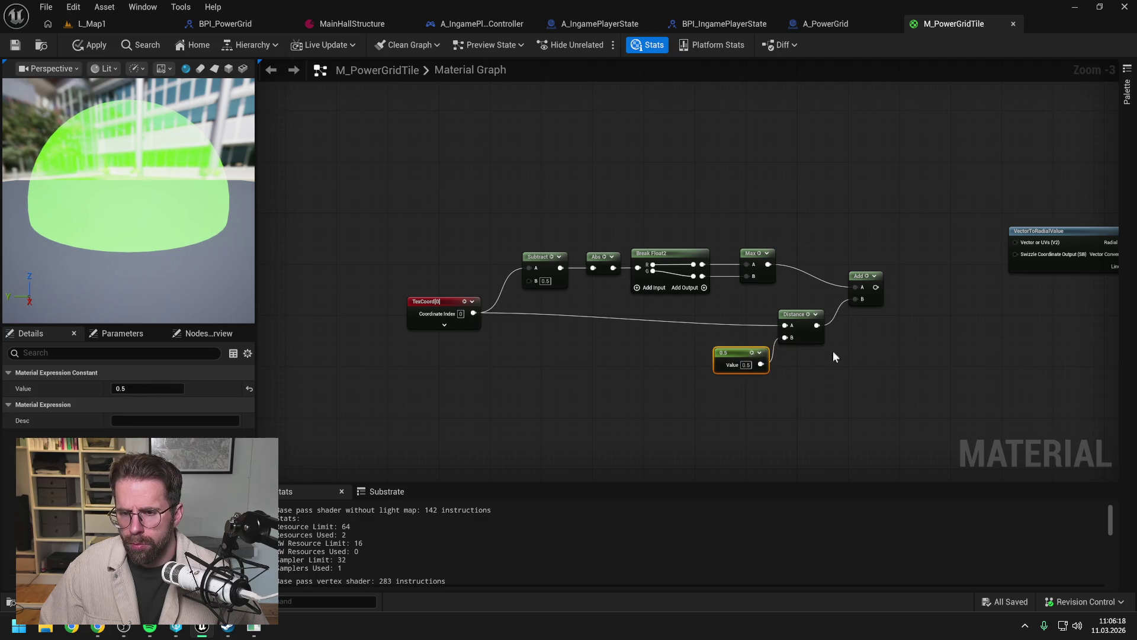
click(823, 349)
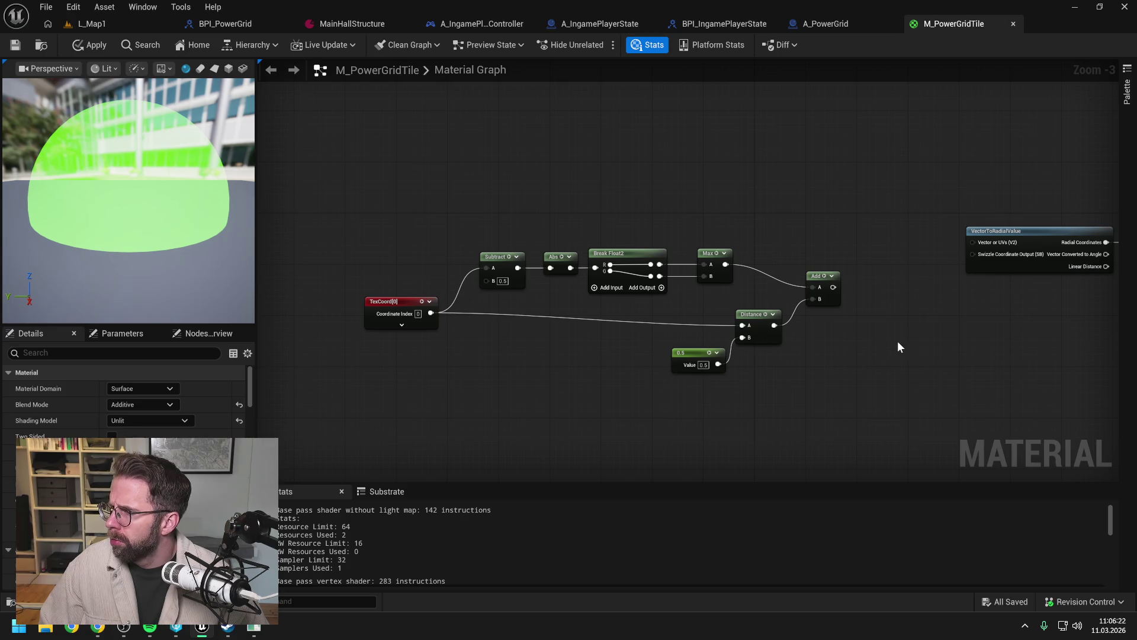
drag(898, 346, 849, 343)
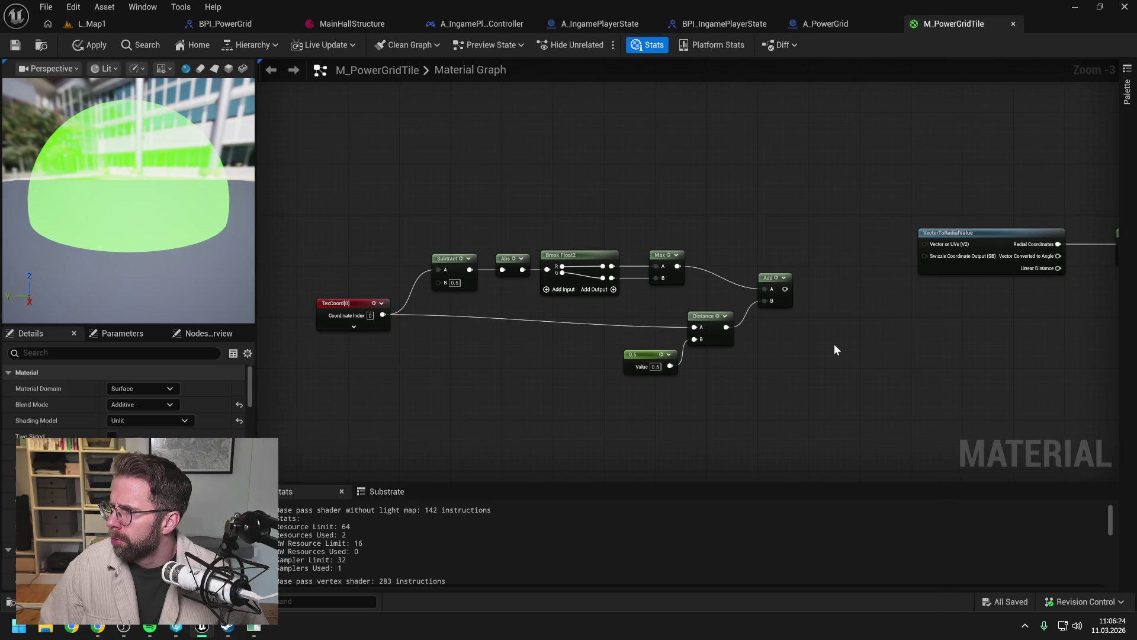
Step: Add a LinearInterpolate (Lerp) node and place it below the Add node
right_click(822, 347)
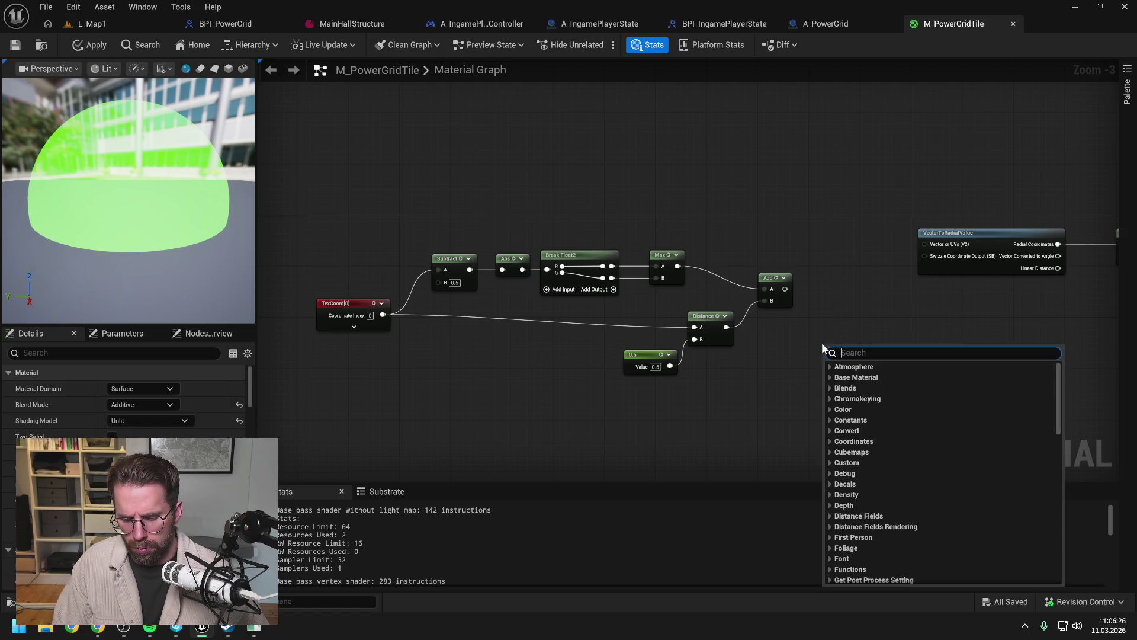
text(lerp)
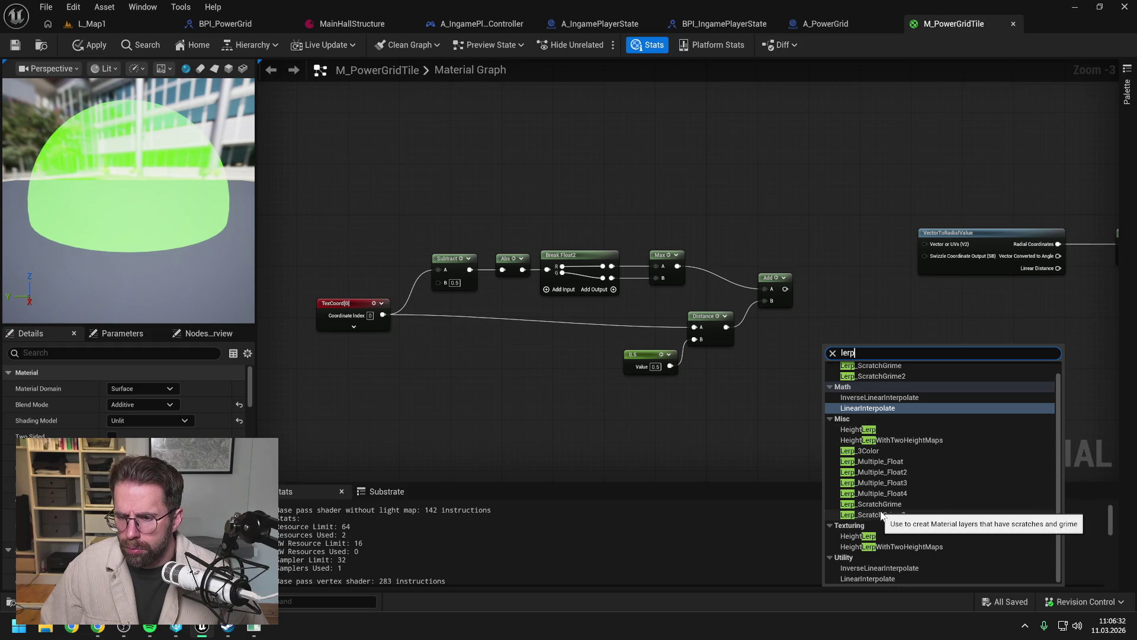
scroll(980, 492, up, 1)
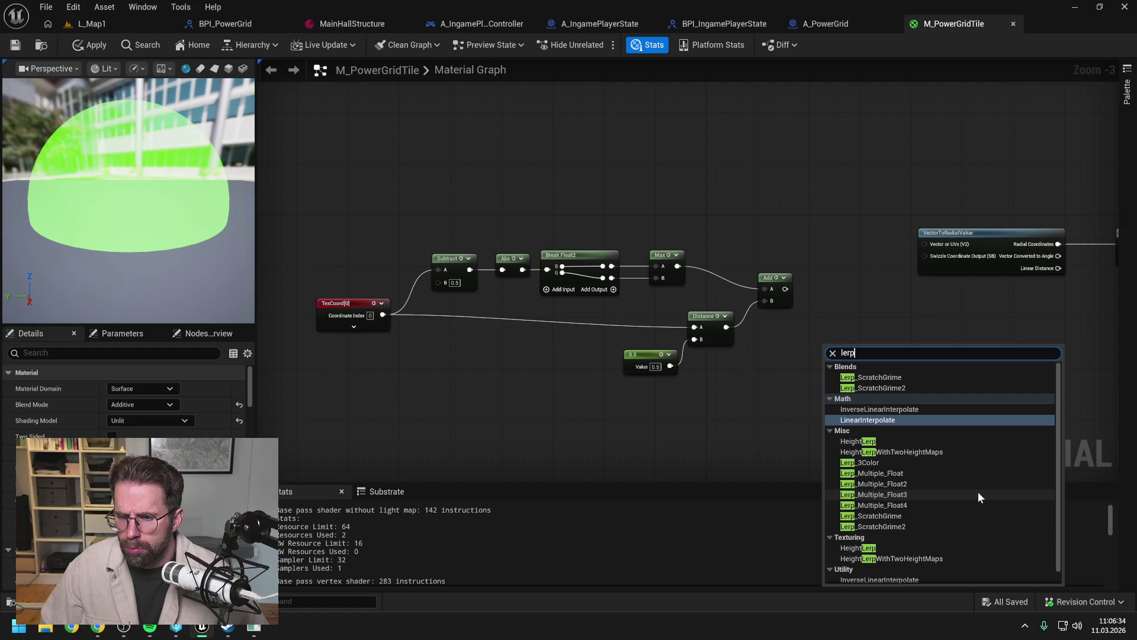
click(880, 418)
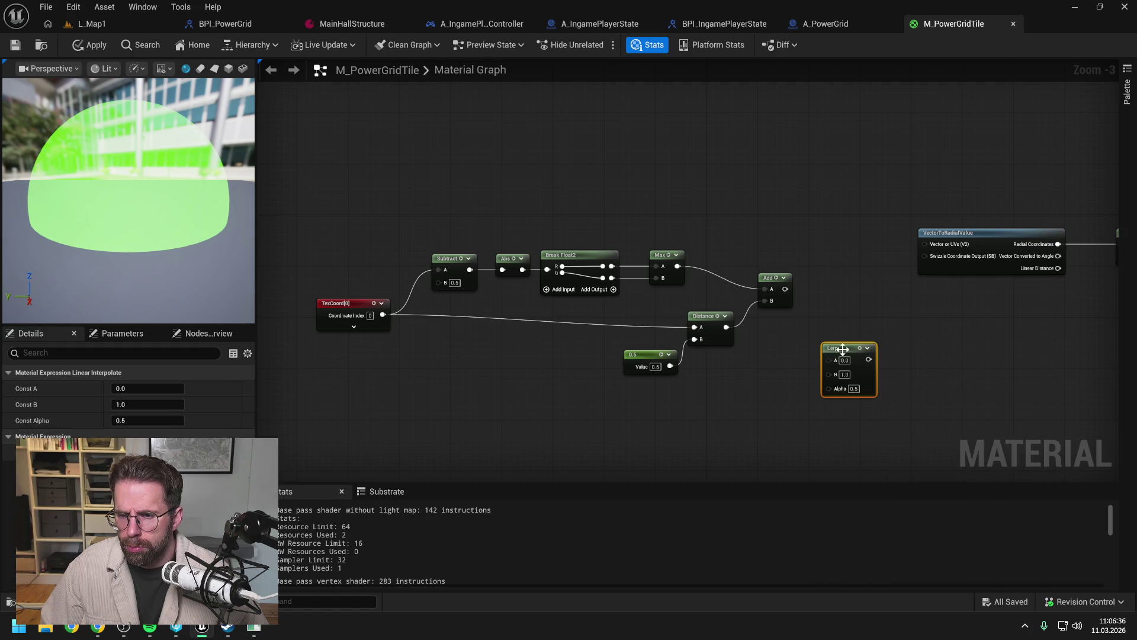
drag(846, 353, 842, 274)
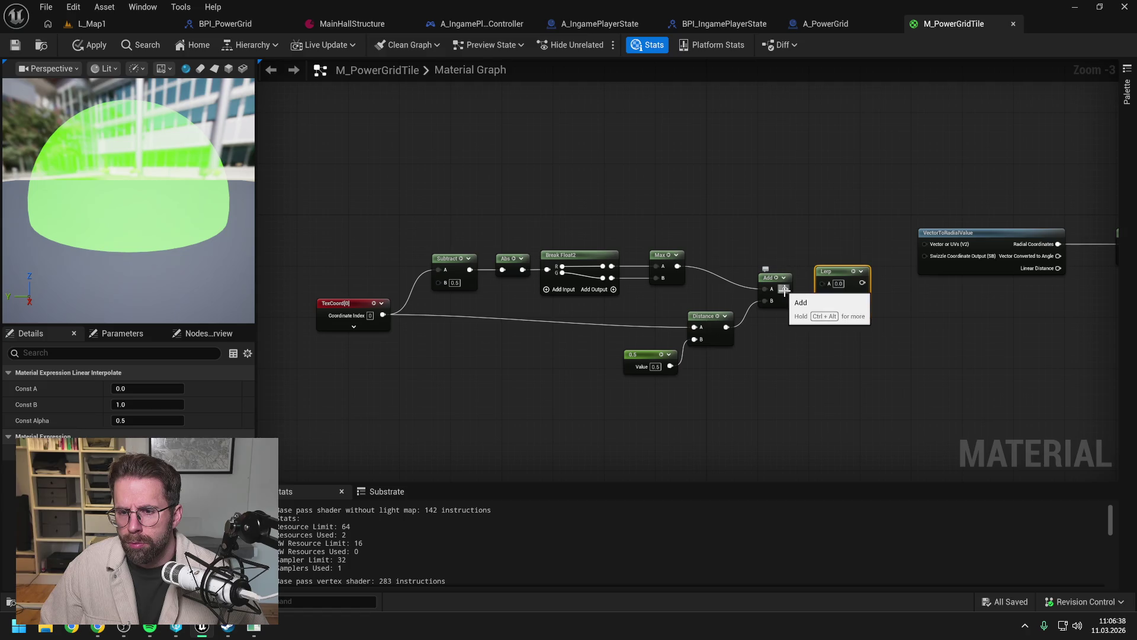
click(789, 342)
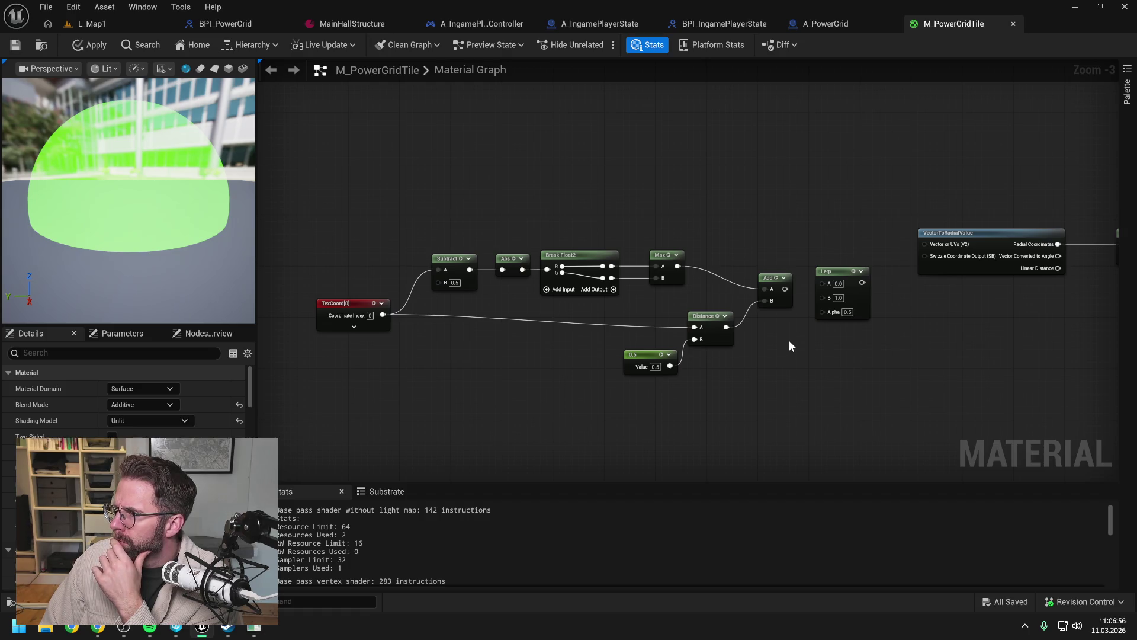
mouse_move(836, 280)
mouse_down()
mouse_move(794, 363)
mouse_move(733, 369)
mouse_move(519, 339)
mouse_move(529, 343)
mouse_up()
Step: Try a TexCoord link into Lerp A, remove it, and spread the Add and Lerp nodes apart
mouse_move(383, 316)
mouse_down()
mouse_move(473, 351)
mouse_move(515, 346)
mouse_up()
mouse_move(670, 366)
mouse_down()
mouse_move(682, 363)
mouse_move(598, 352)
mouse_up()
mouse_move(527, 341)
mouse_down()
mouse_move(625, 360)
mouse_move(767, 349)
mouse_up()
alt+click(559, 360)
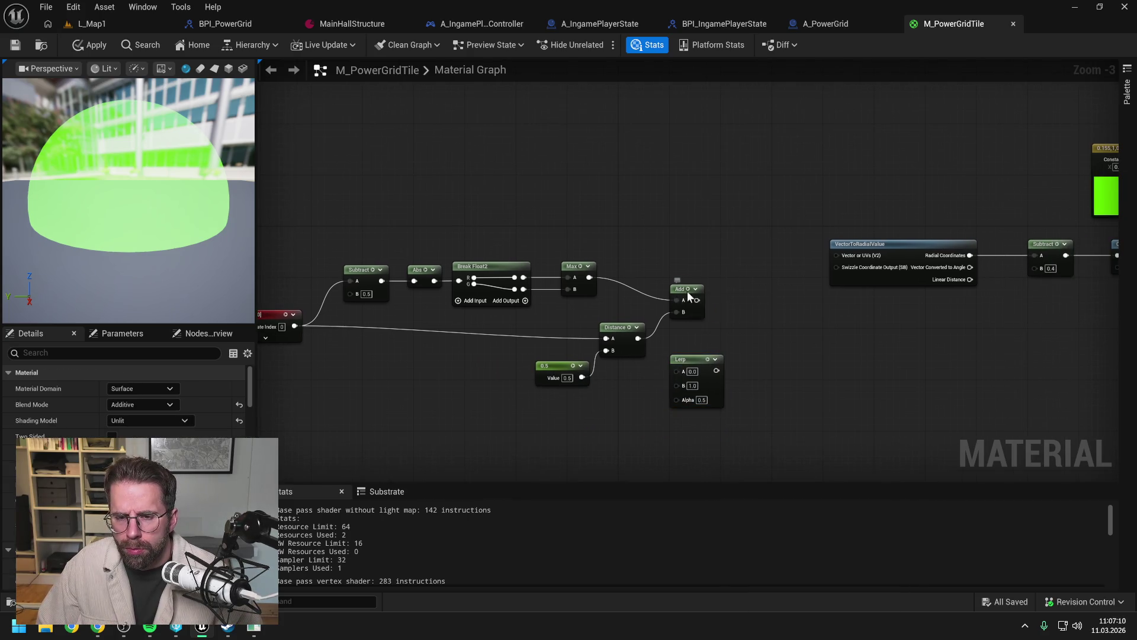
drag(683, 290, 735, 294)
click(758, 373)
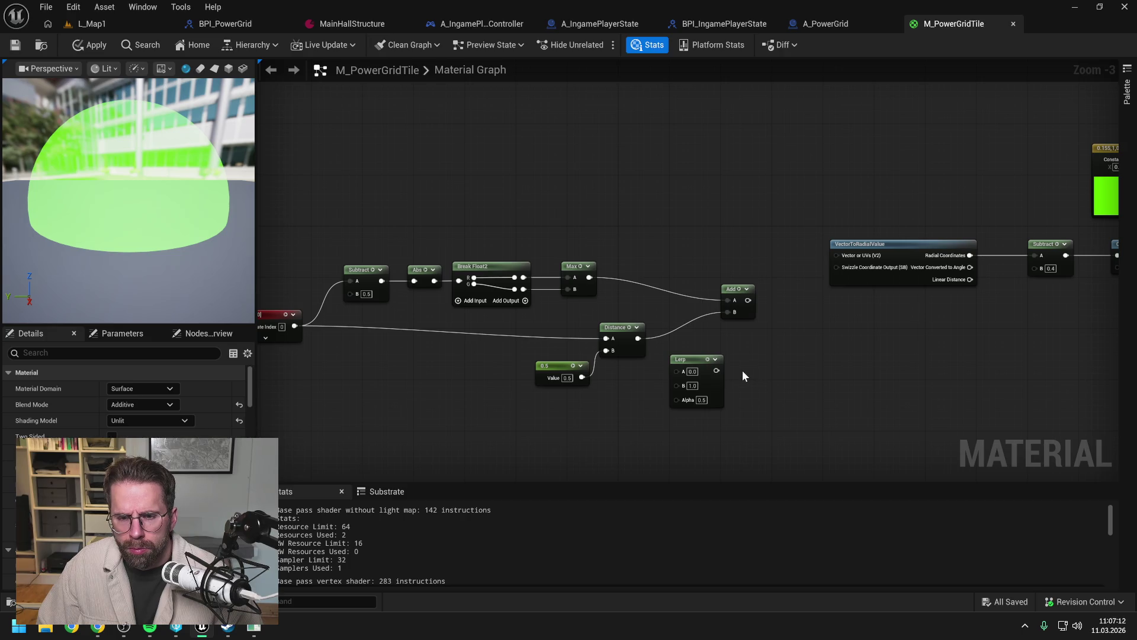
drag(744, 376, 777, 338)
click(725, 335)
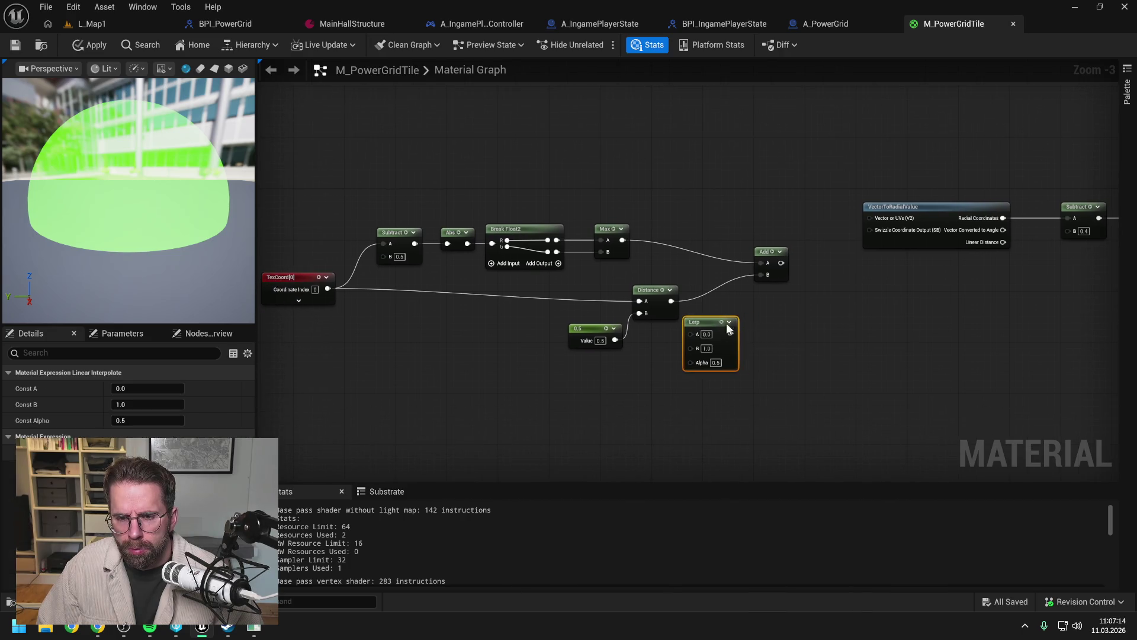
click(794, 323)
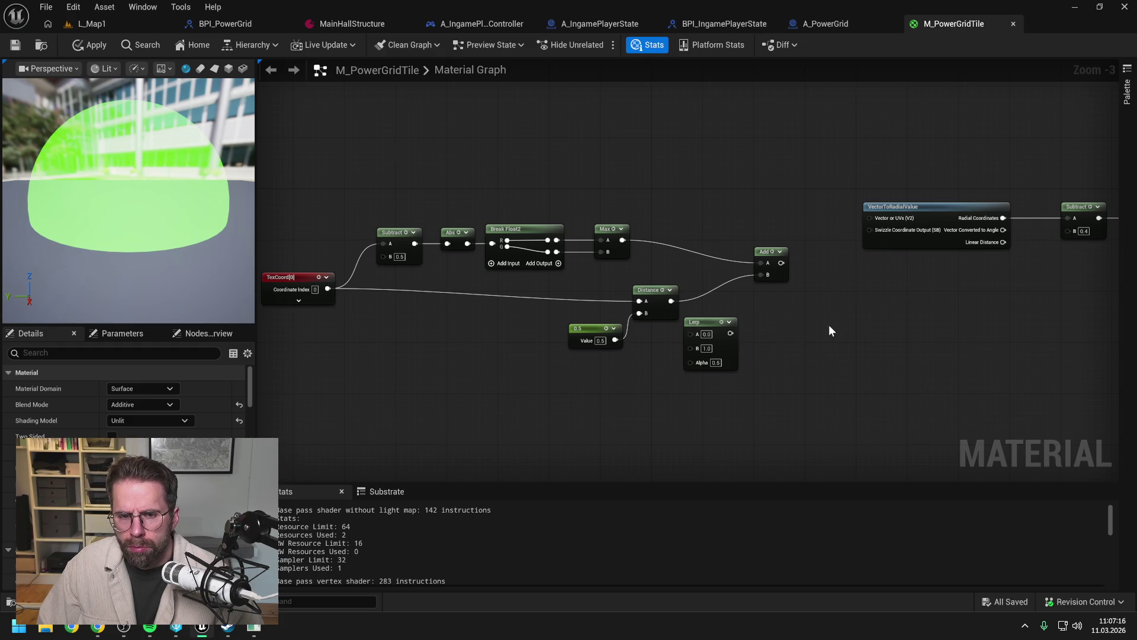
drag(837, 331, 820, 336)
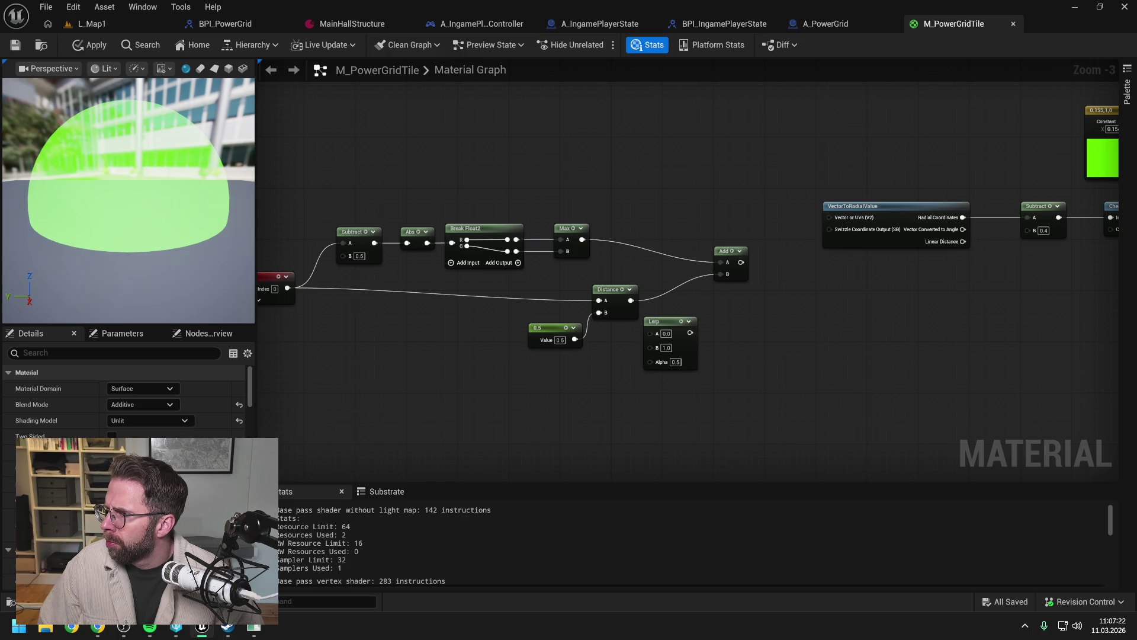
drag(939, 310, 883, 331)
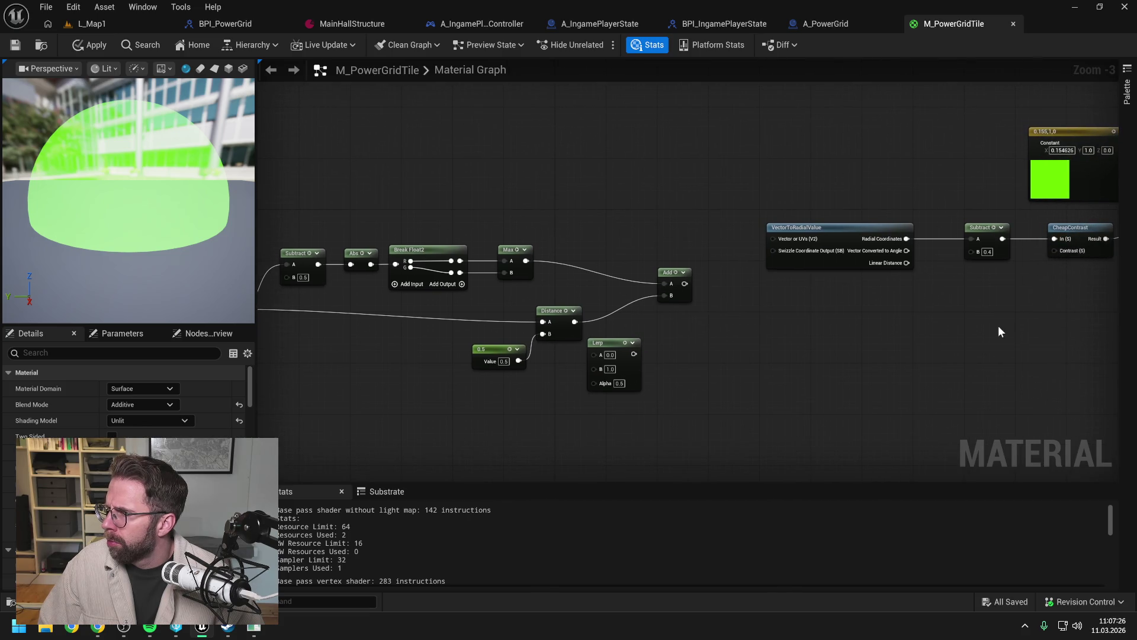
drag(1004, 331, 939, 338)
drag(620, 290, 687, 310)
Step: Add a SmoothStep node fed by Add, with Max 0.35 and Value 0.4
text(smooth)
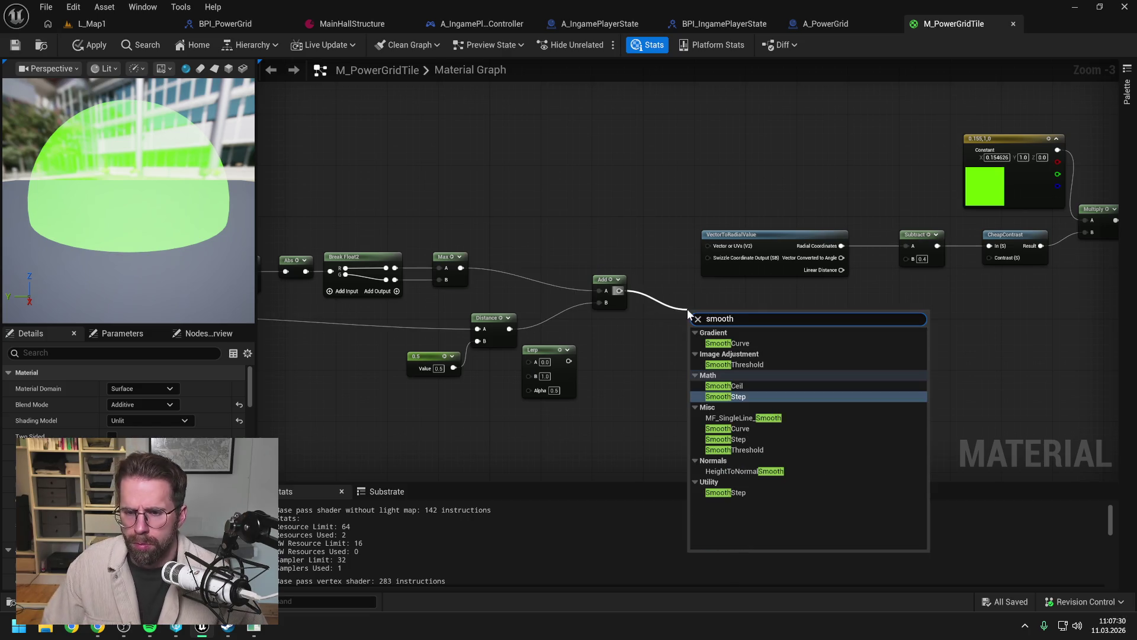
click(747, 396)
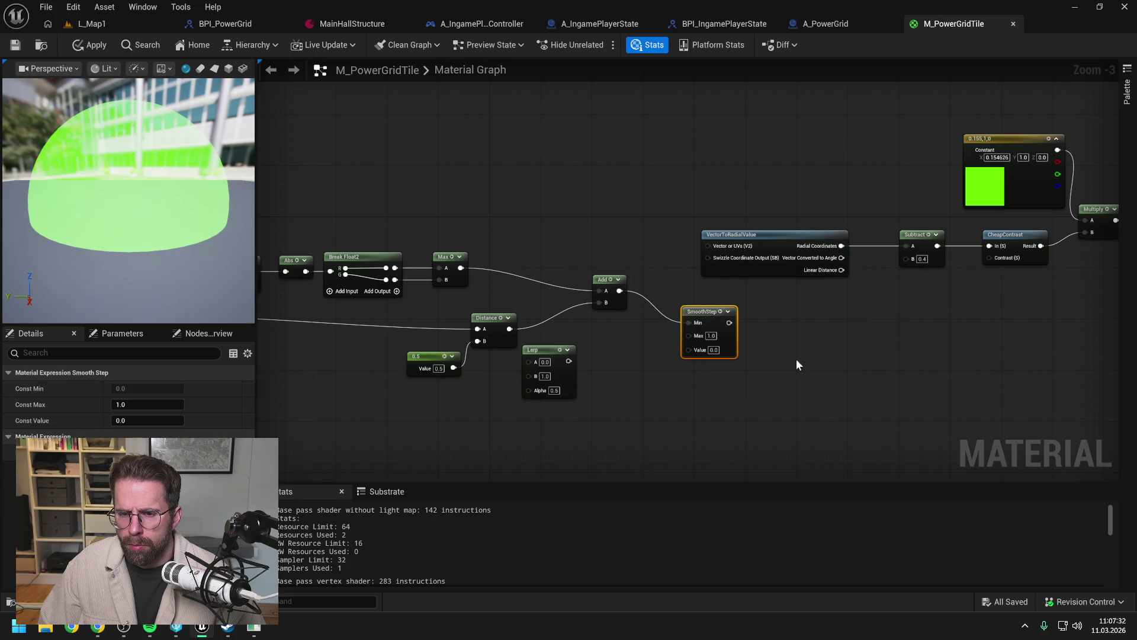
drag(705, 311, 699, 304)
click(813, 330)
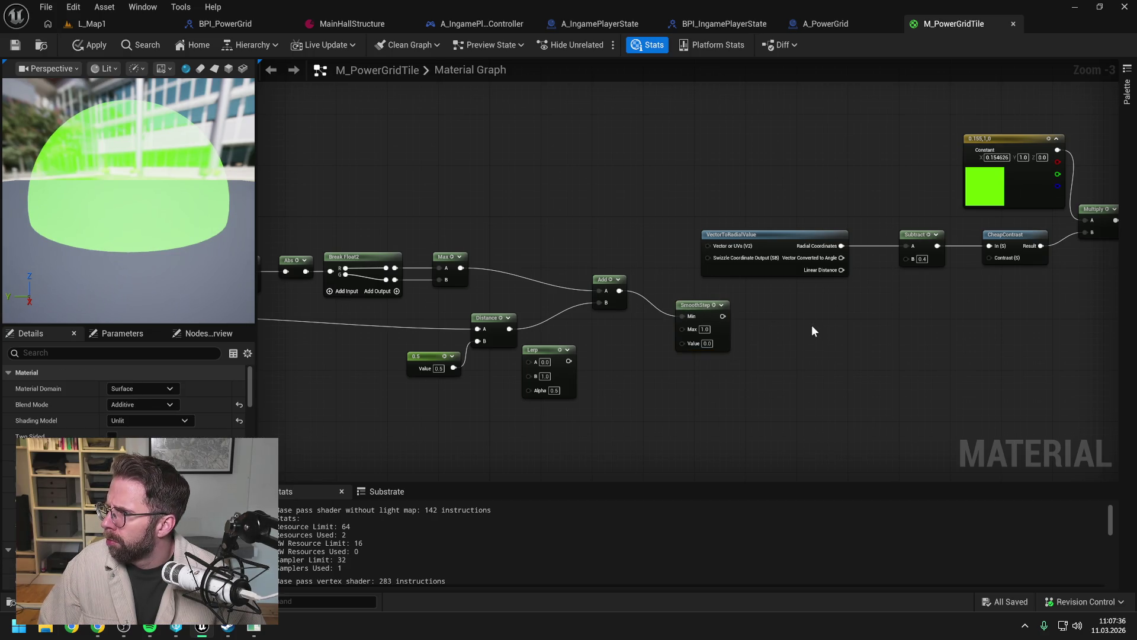
click(705, 330)
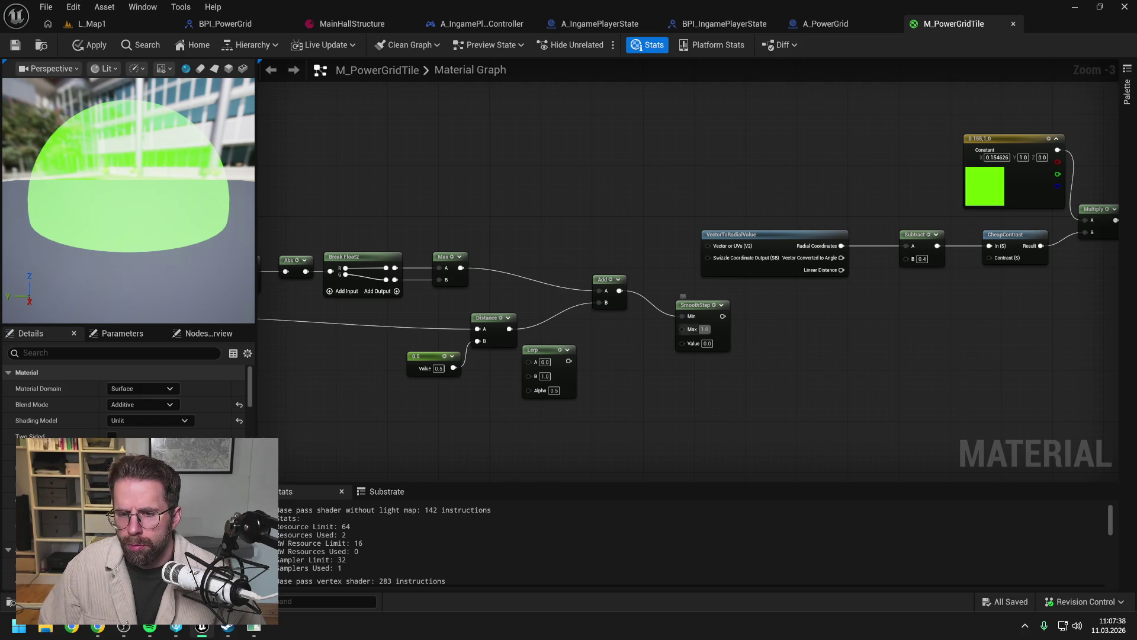
text(0)
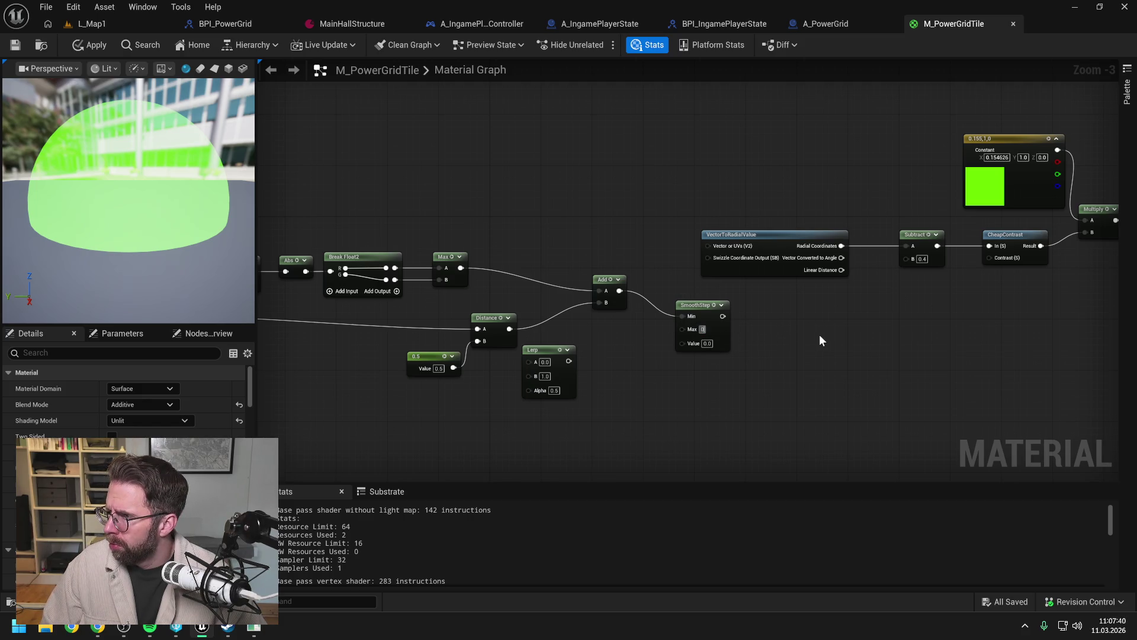
text(.35)
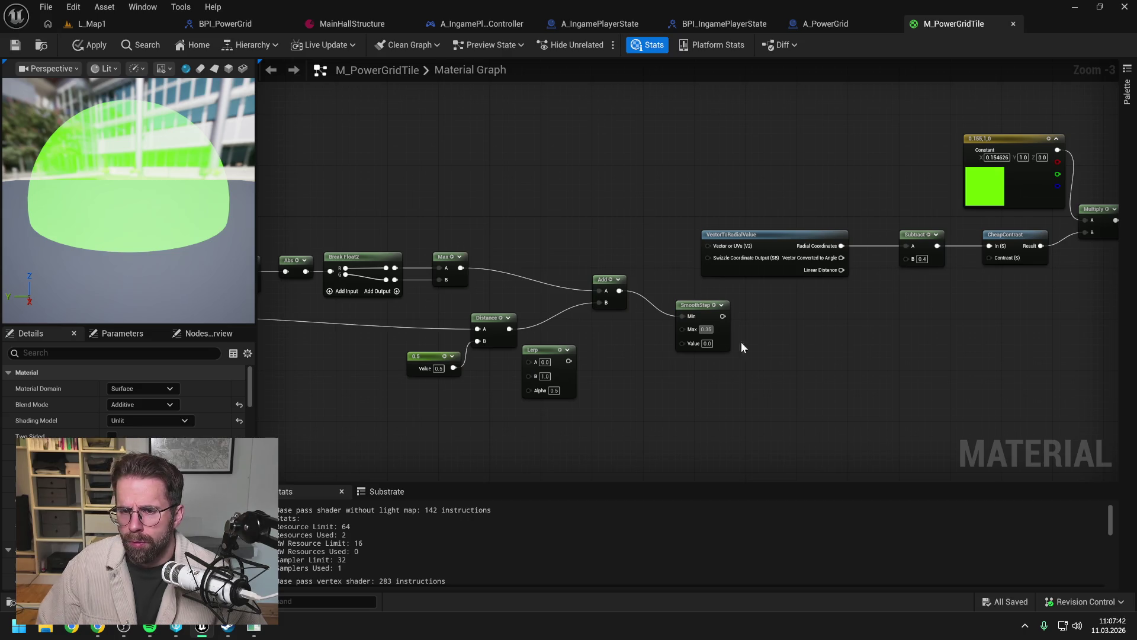
click(708, 344)
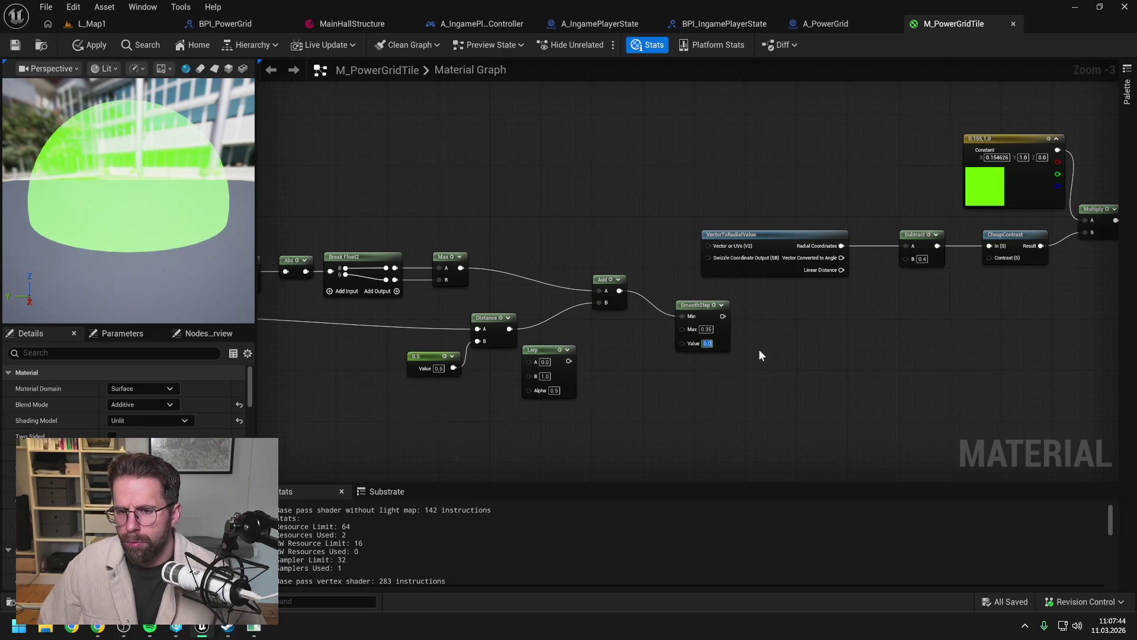
text(0.4)
key(Return)
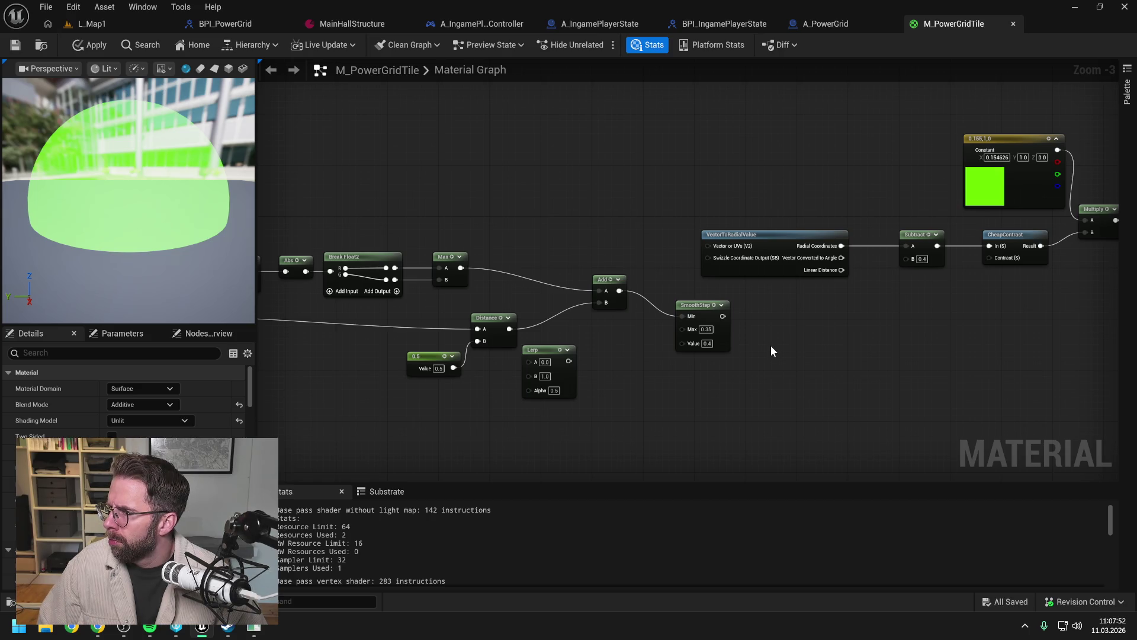
Step: Feed the SmoothStep output into a new OneMinus node lined up beside it
drag(723, 315, 748, 318)
text(oneminus)
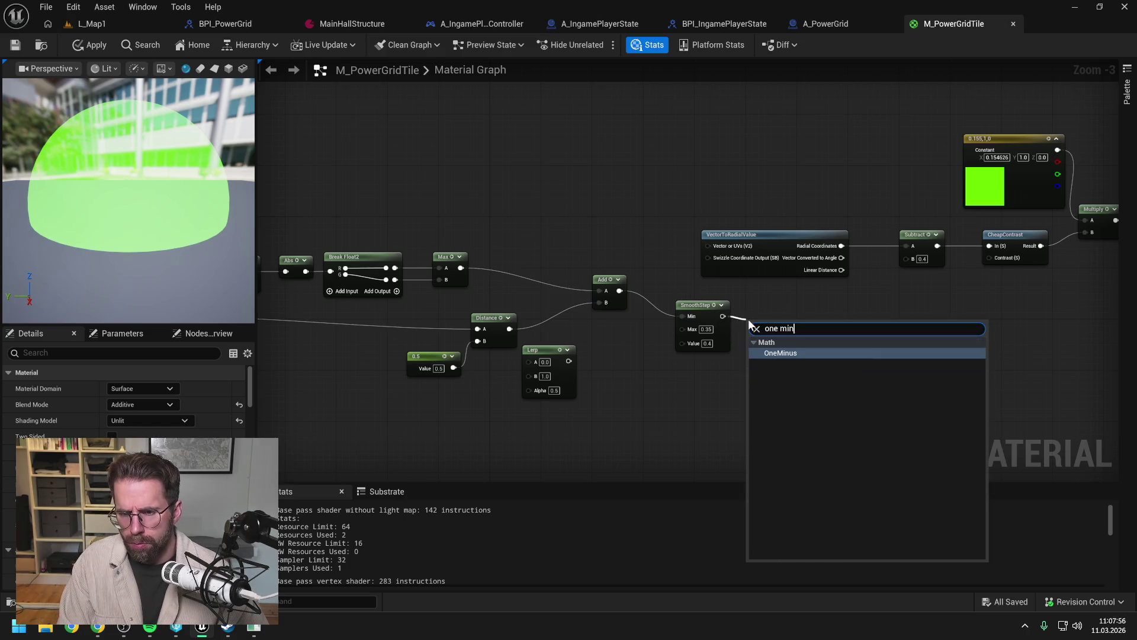
click(785, 354)
drag(769, 331, 769, 311)
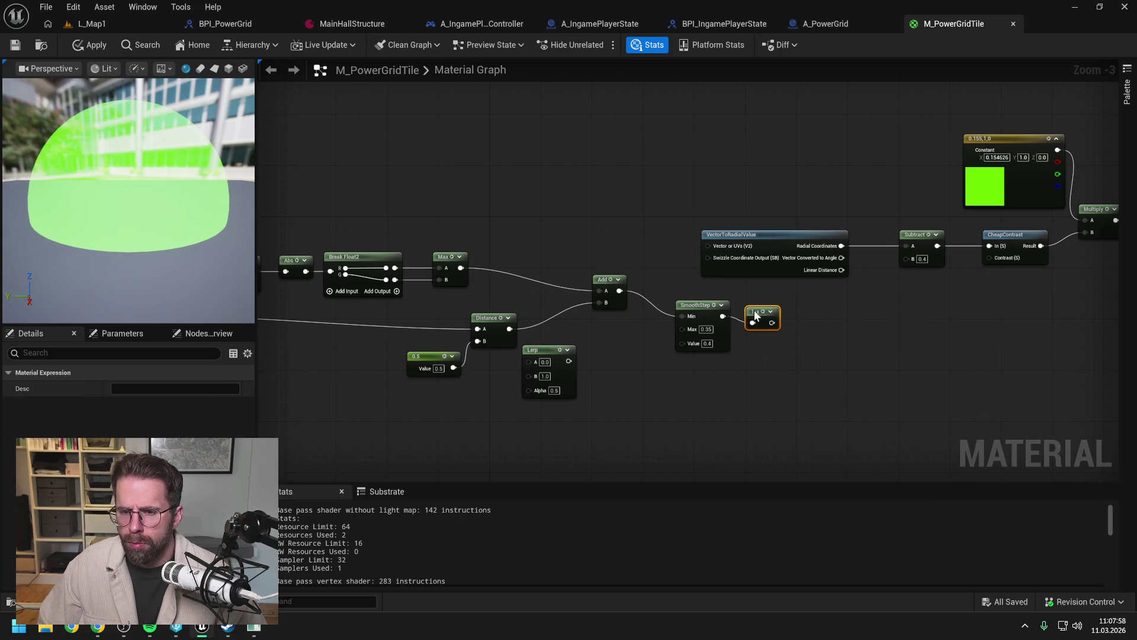
click(858, 324)
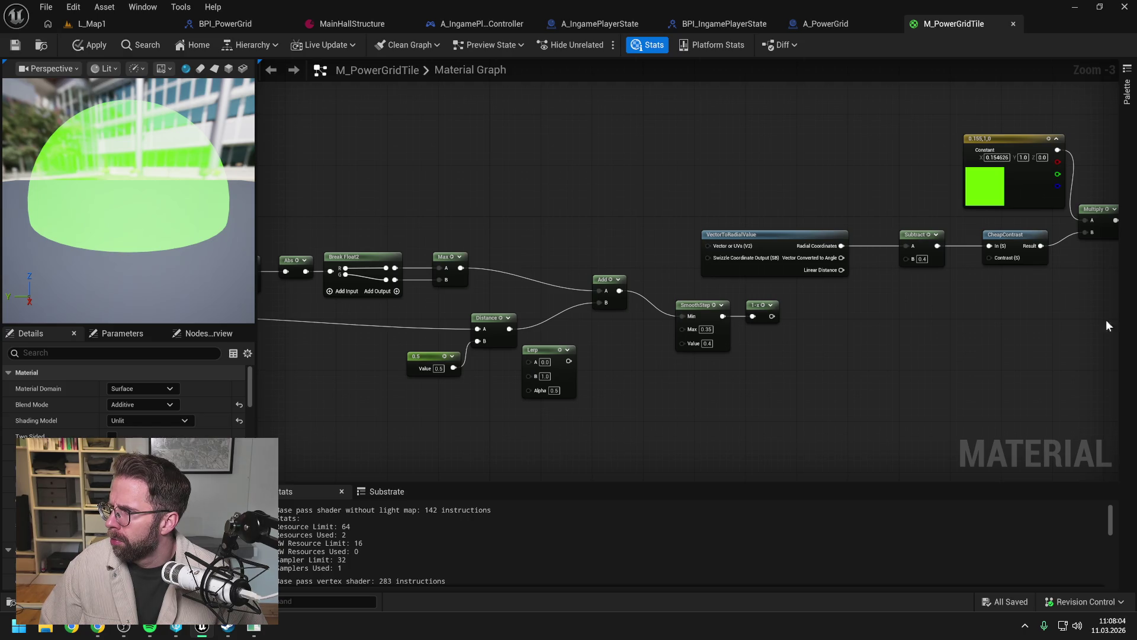
drag(920, 327, 862, 342)
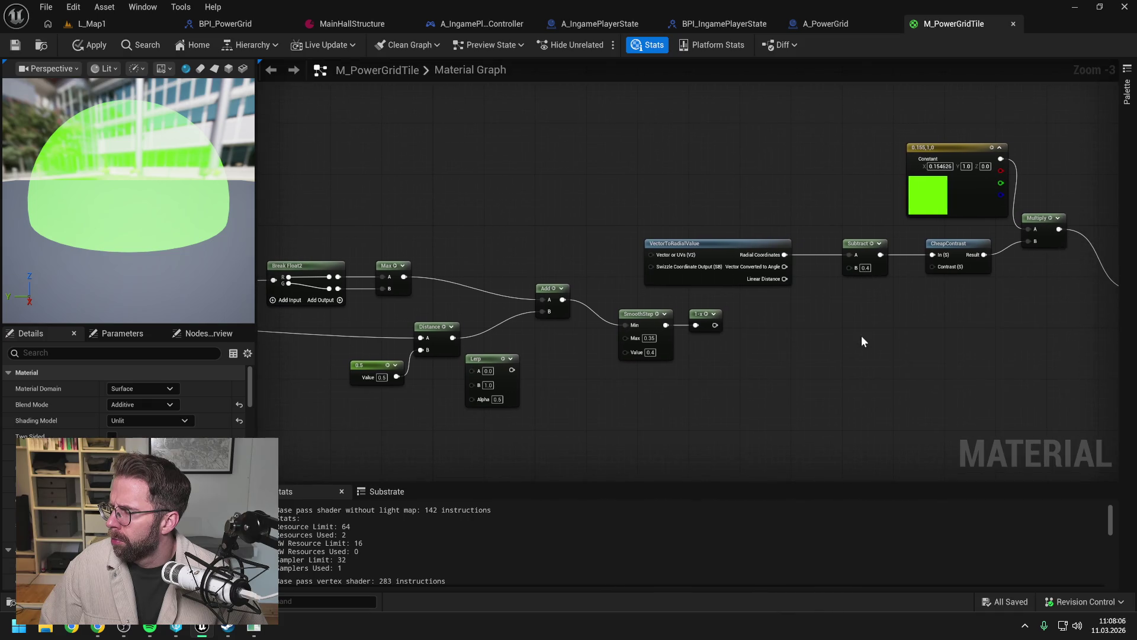
Step: Add a scalar constant node with a value of 20
click(861, 330)
click(894, 346)
text(20)
key(Return)
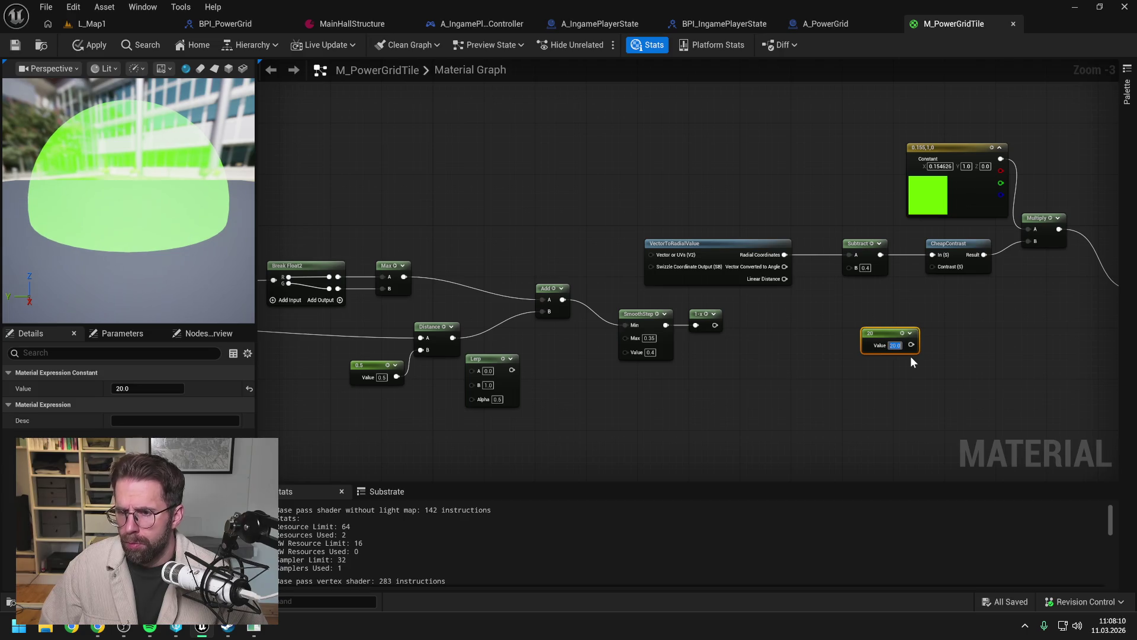
drag(965, 353, 893, 361)
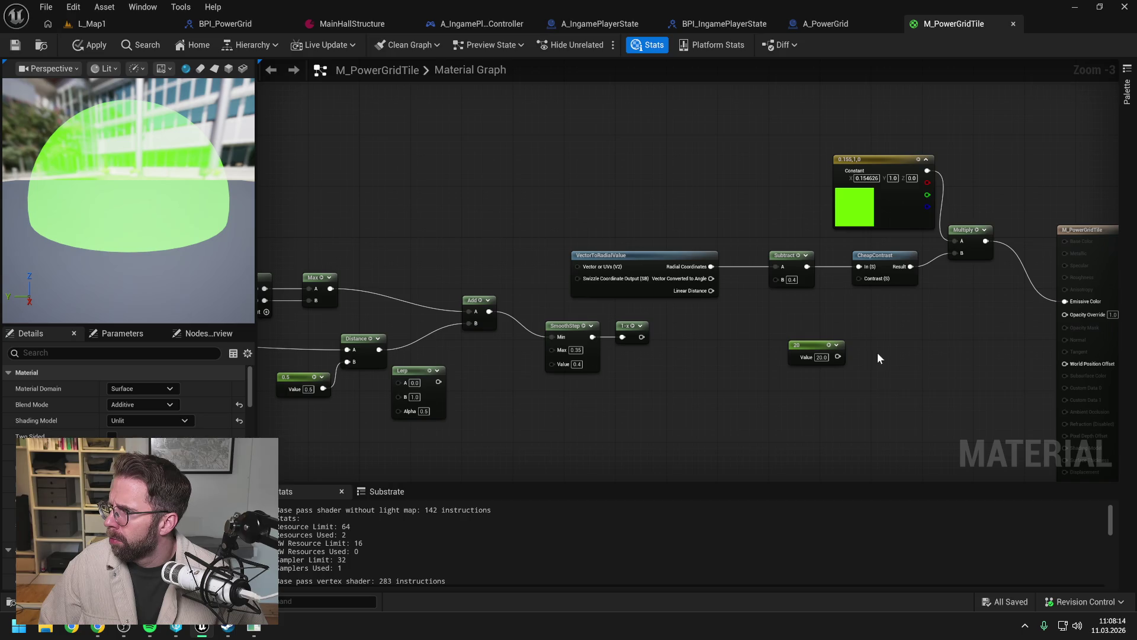
drag(901, 342, 876, 347)
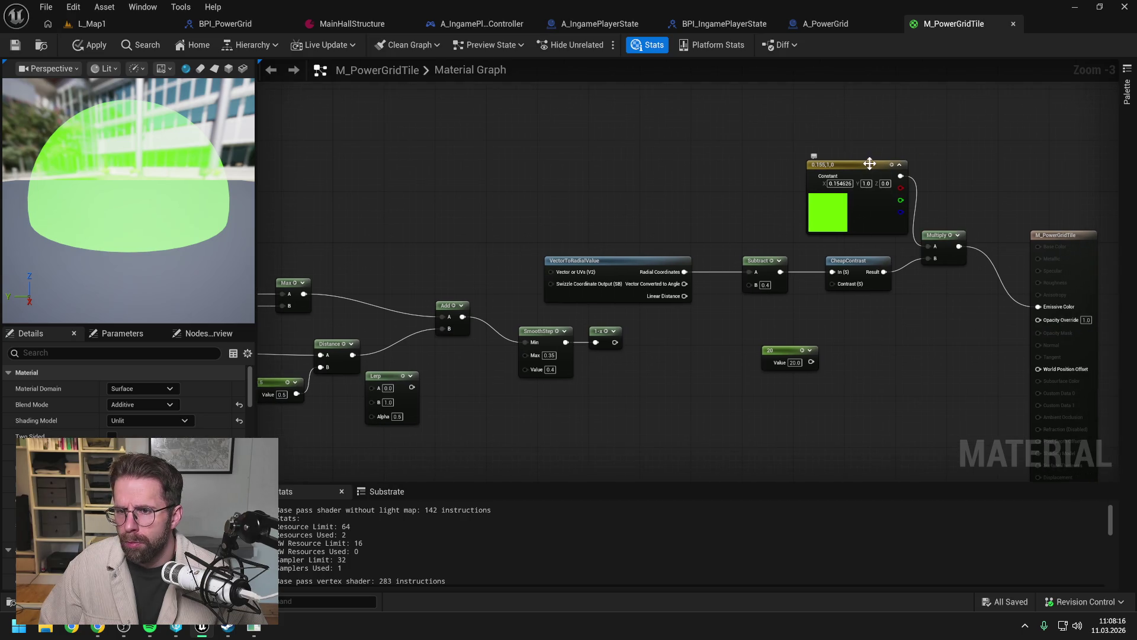
Step: Delete the VectorToRadialValue, Subtract and CheapContrast nodes
drag(900, 224, 873, 230)
drag(868, 292, 712, 277)
key(Delete)
Step: Regroup the green color, Multiply node and 20 constant so the constant sits beside Multiply
drag(832, 169, 577, 194)
drag(943, 235, 777, 248)
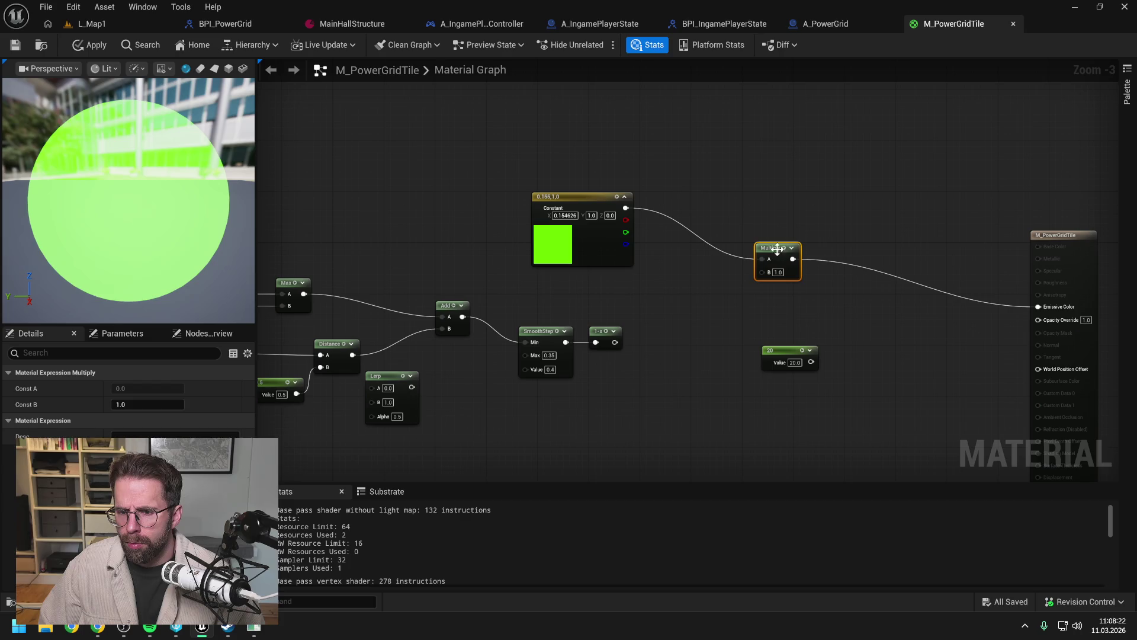
mouse_move(789, 361)
mouse_down()
mouse_move(685, 290)
mouse_move(599, 284)
mouse_move(762, 272)
mouse_move(829, 298)
mouse_up()
click(767, 339)
Step: Add a second Multiply after the first and feed the 1-x gradient into it
drag(793, 258, 812, 294)
text(multi)
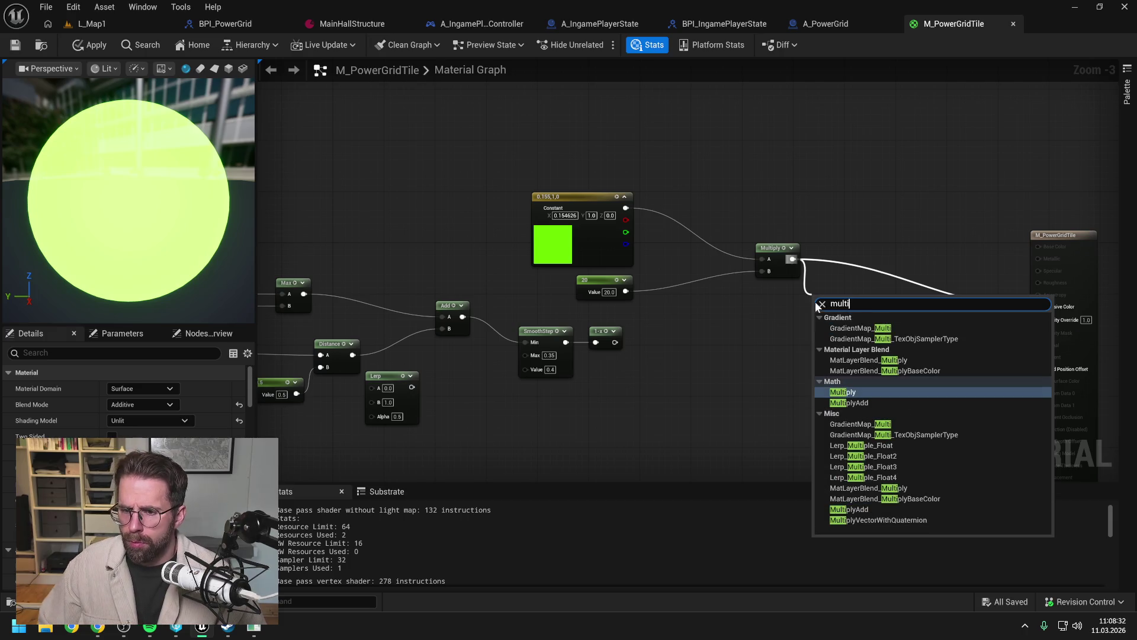
click(853, 392)
drag(615, 342, 814, 323)
Step: Send the second Multiply to Emissive Color and the 1-x gradient to Opacity Override
drag(915, 327, 896, 329)
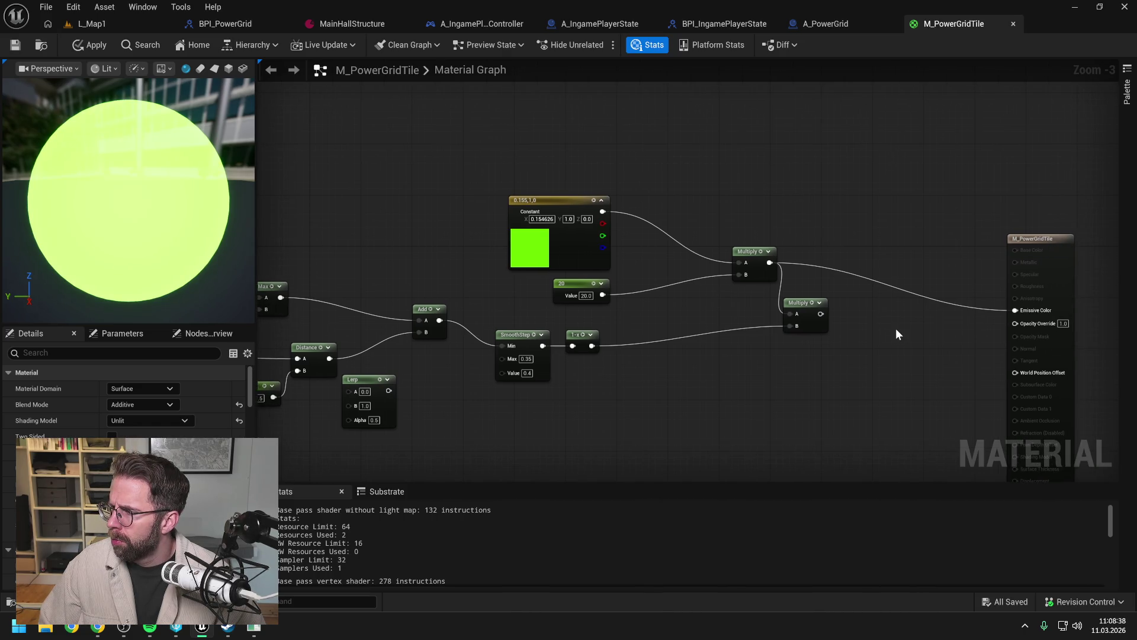
mouse_move(821, 314)
mouse_down()
mouse_move(901, 322)
mouse_move(1014, 310)
mouse_move(918, 317)
mouse_move(939, 293)
mouse_up()
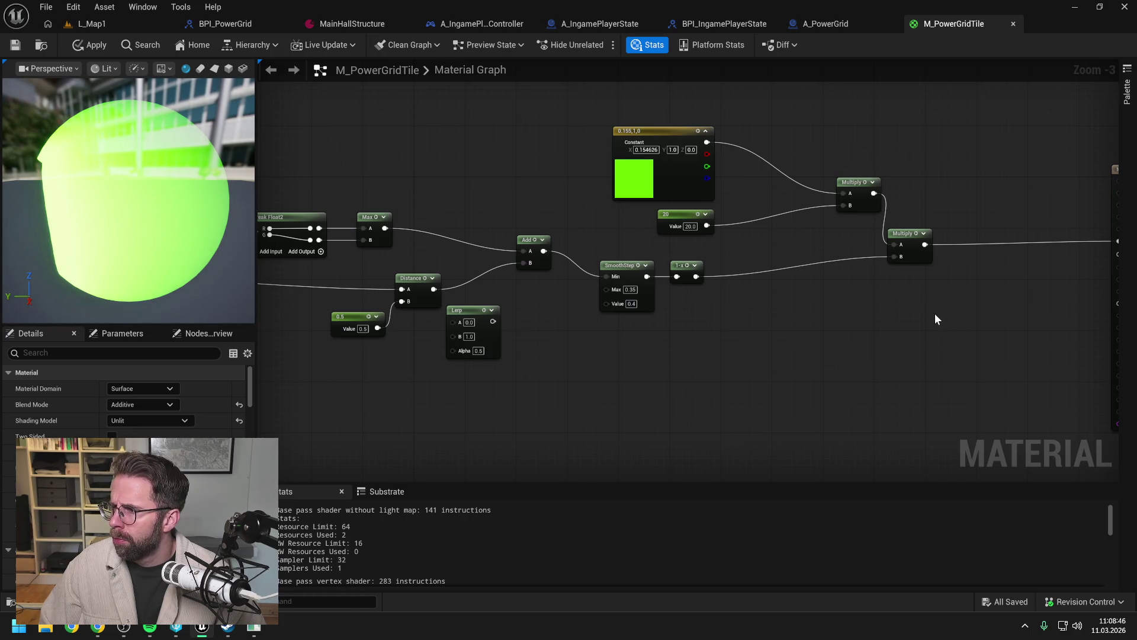
drag(890, 311, 797, 304)
mouse_move(606, 271)
mouse_down()
mouse_move(634, 279)
mouse_move(1034, 248)
mouse_up()
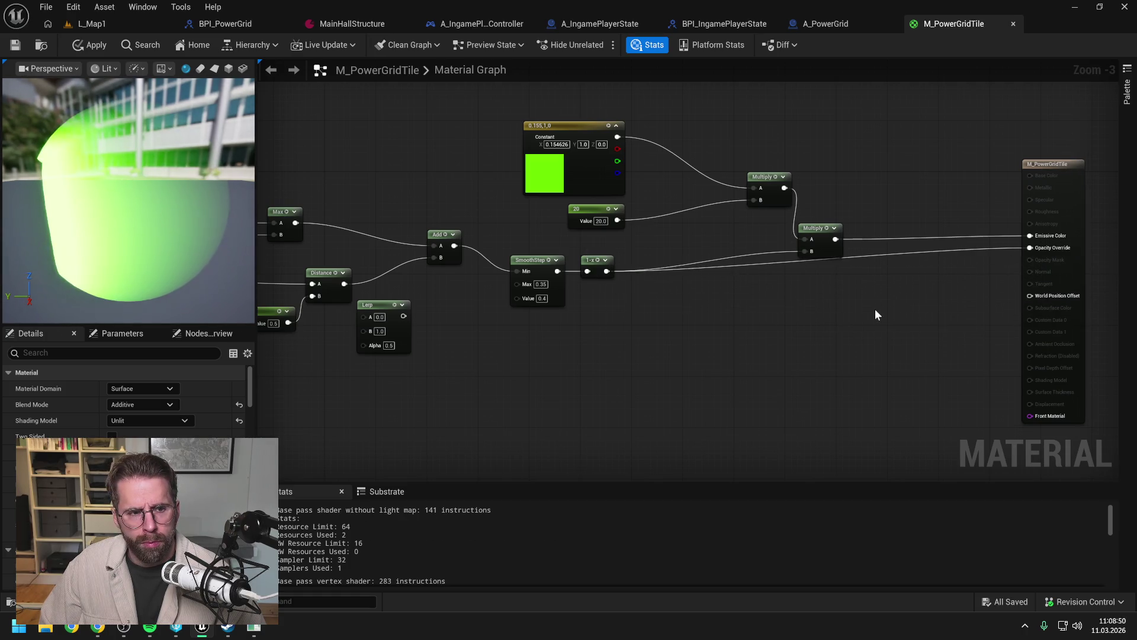
Step: Frame the whole node network and move the output node closer to it
drag(875, 308, 922, 327)
click(886, 244)
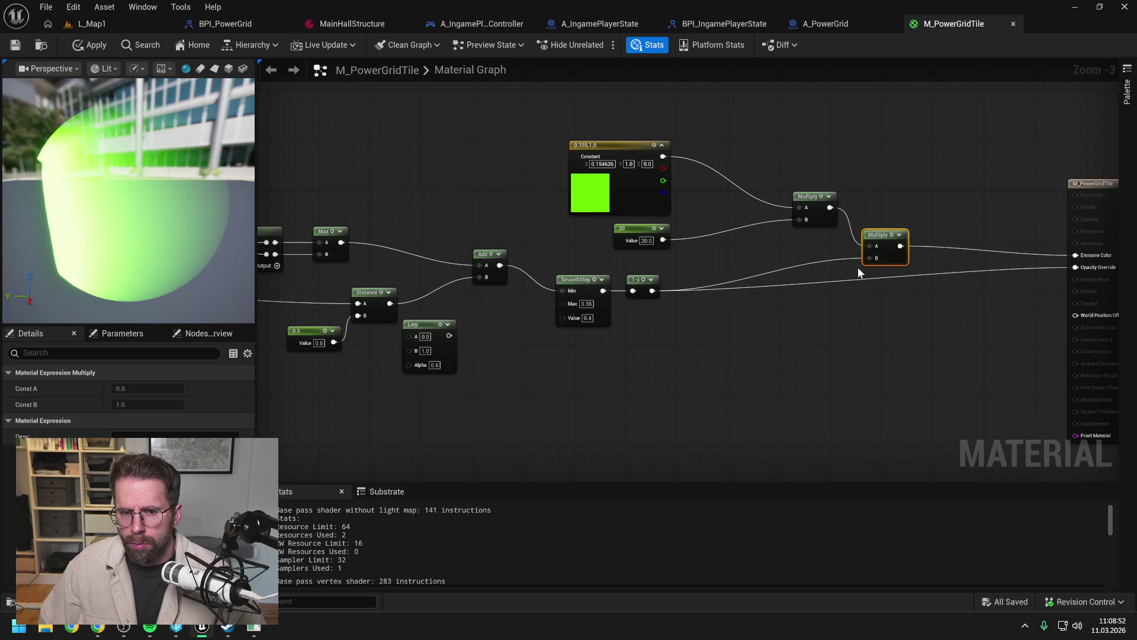
scroll(865, 267, down, 1)
drag(797, 312, 839, 247)
scroll(869, 249, down, 1)
mouse_move(1019, 170)
mouse_down()
mouse_move(974, 175)
mouse_move(968, 191)
mouse_up()
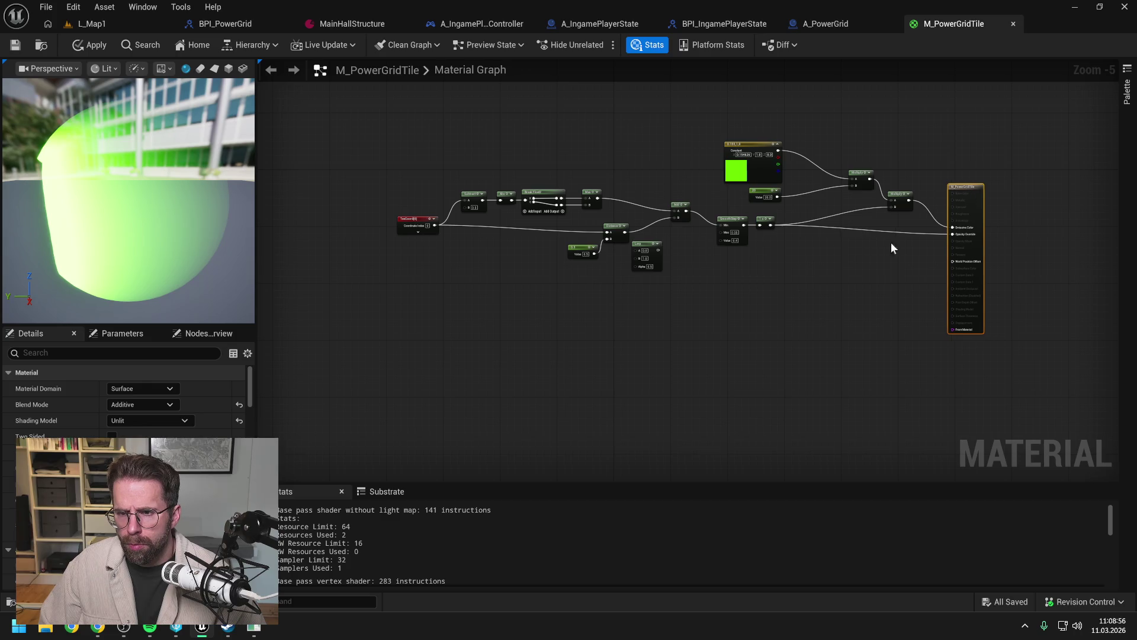
Step: Recentre the graph on the network and nudge the Lerp node slightly right
click(812, 275)
drag(812, 275, 763, 285)
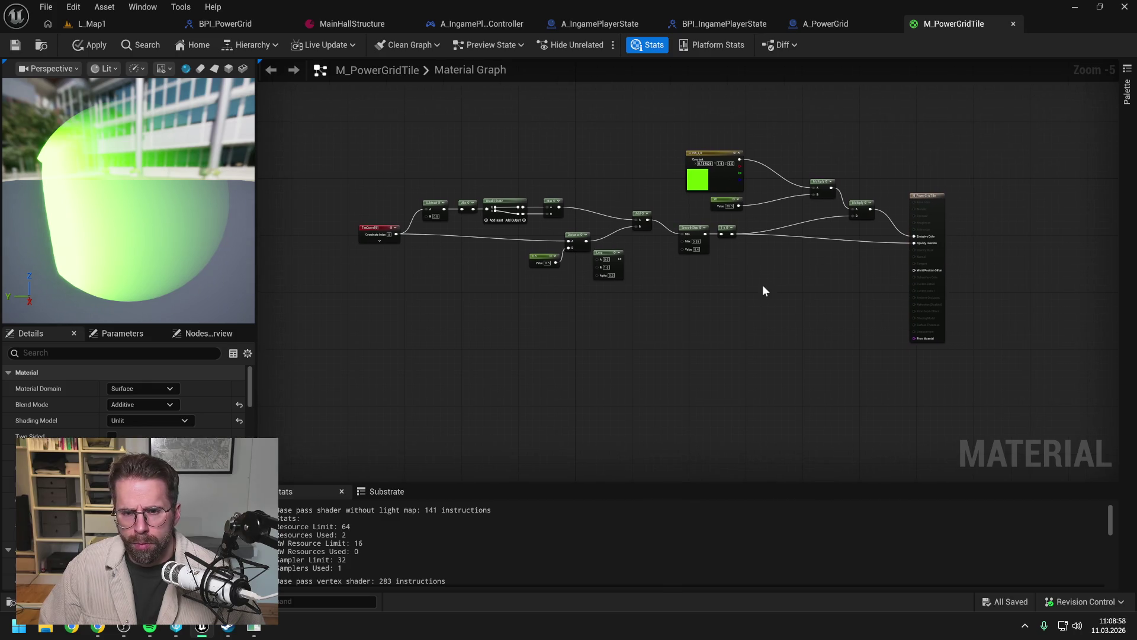
drag(595, 251, 610, 255)
click(685, 284)
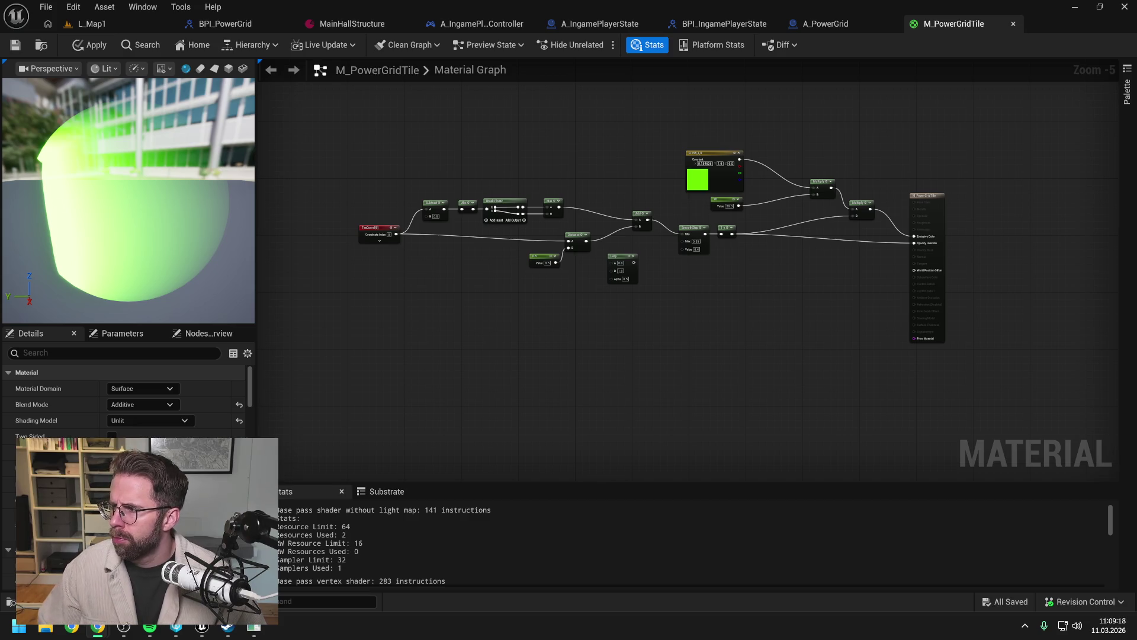
click(773, 334)
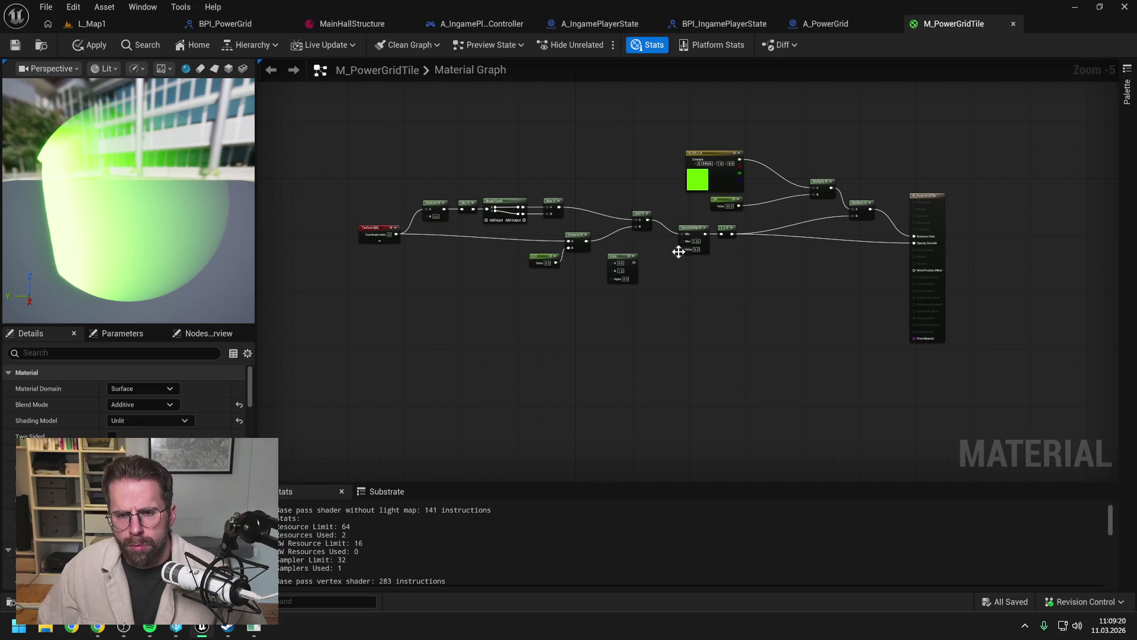
scroll(667, 249, up, 1)
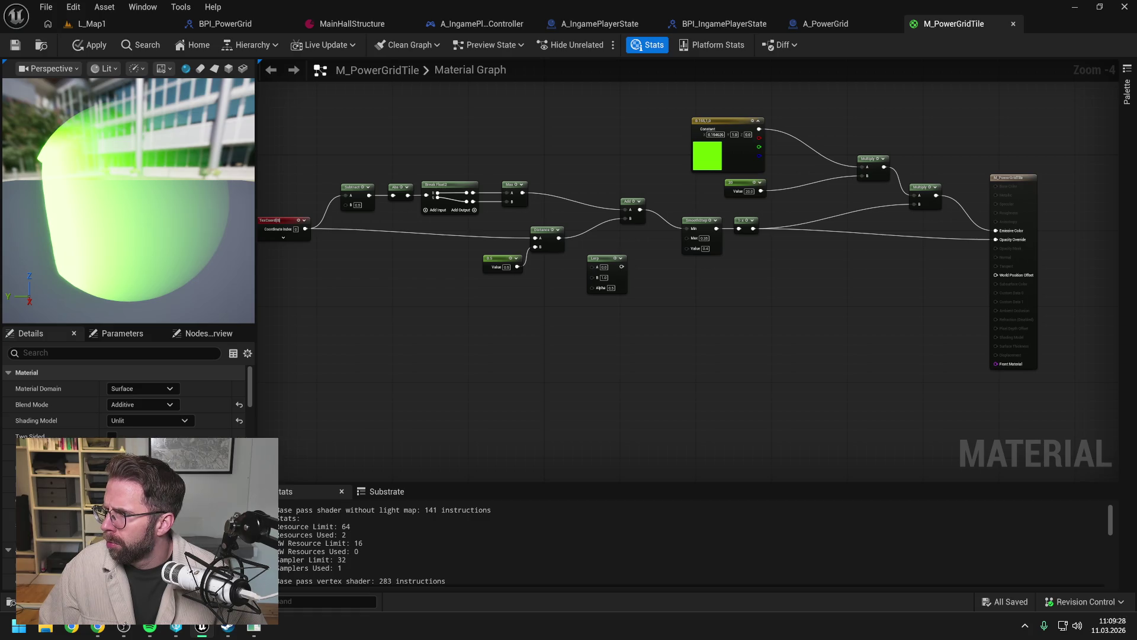
key(Home)
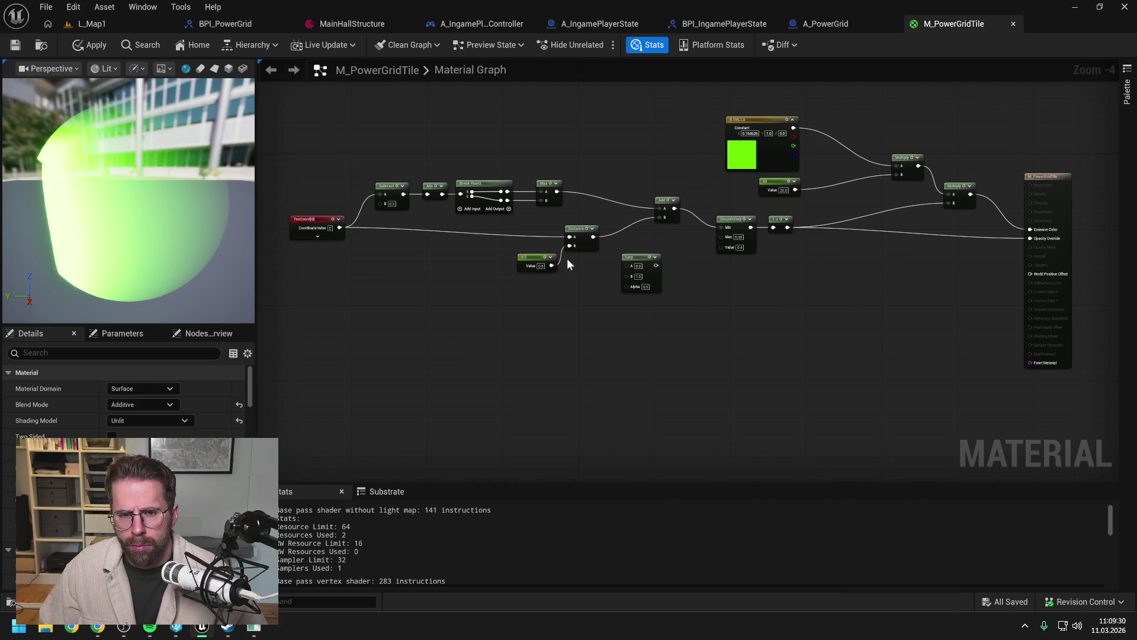
scroll(581, 269, up, 1)
Step: Wire the Max output into the Lerp node's A input and reposition the Lerp
drag(582, 268, 628, 292)
drag(593, 183, 688, 284)
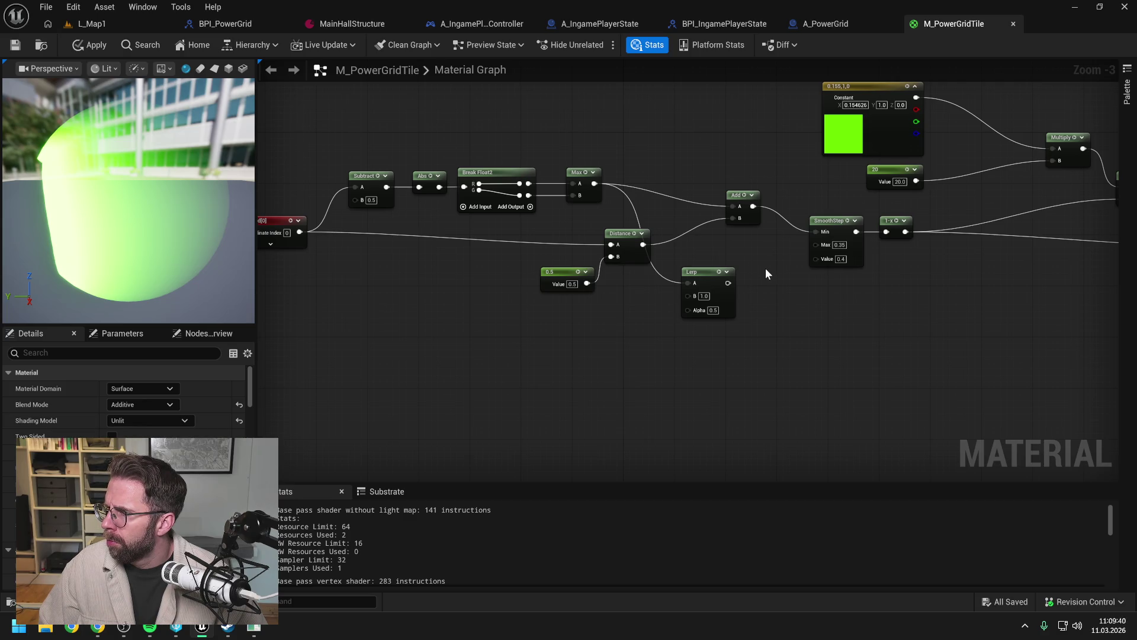
mouse_move(698, 273)
mouse_down()
mouse_move(732, 250)
mouse_move(724, 254)
mouse_up()
click(688, 307)
scroll(687, 307, down, 1)
drag(687, 311, 852, 313)
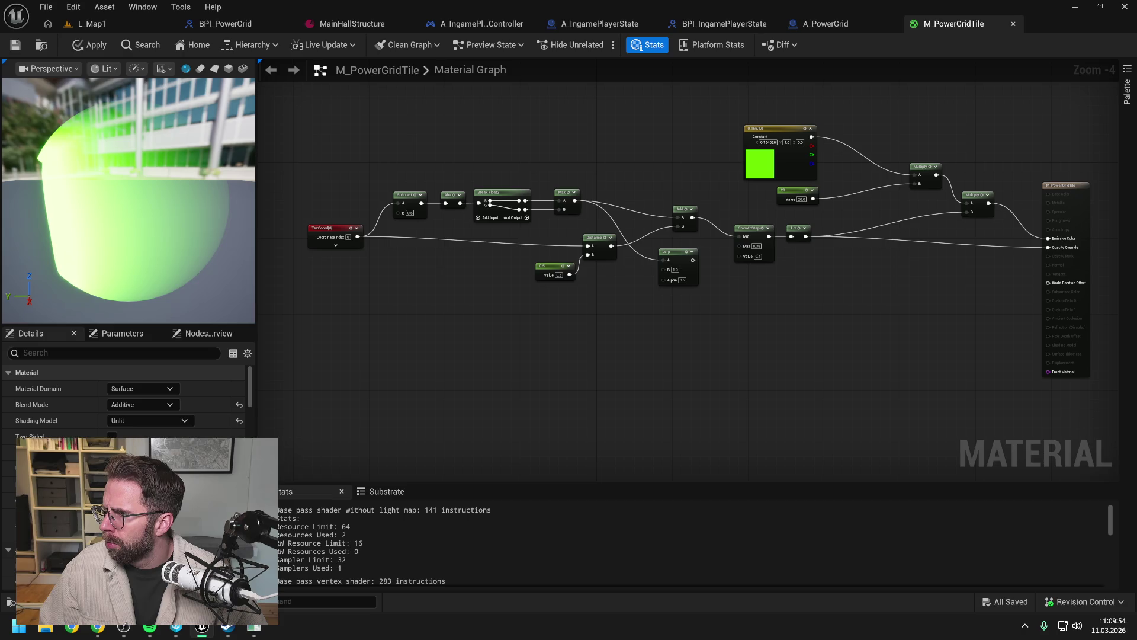
Step: Add a VectorToRadialValue node and place it near the Lerp
right_click(725, 344)
text(vector )
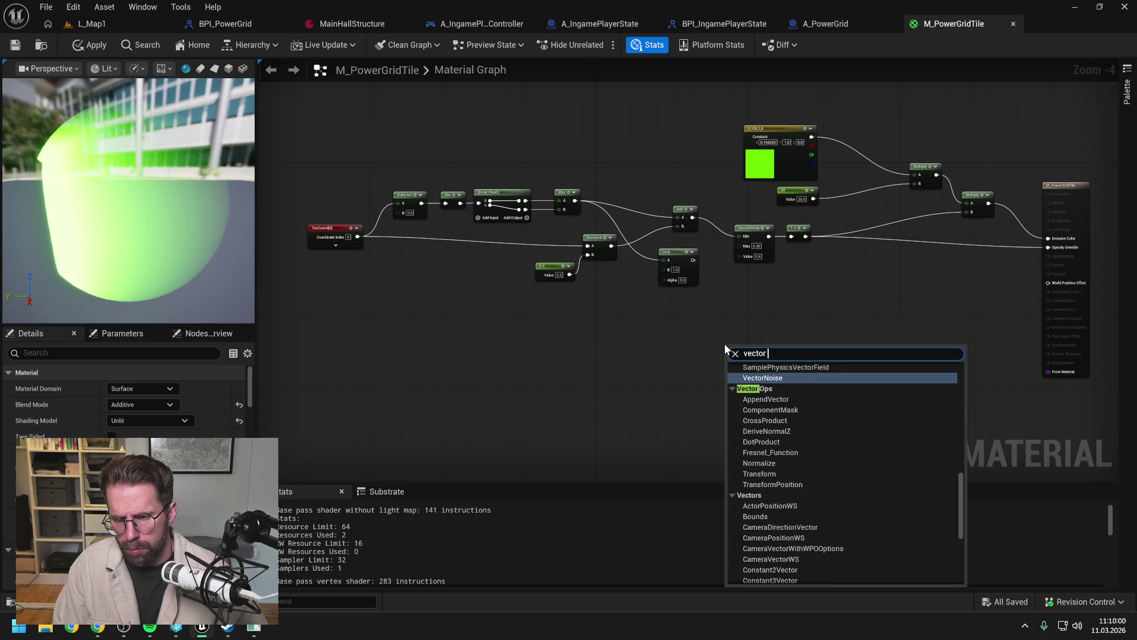
text(to radi)
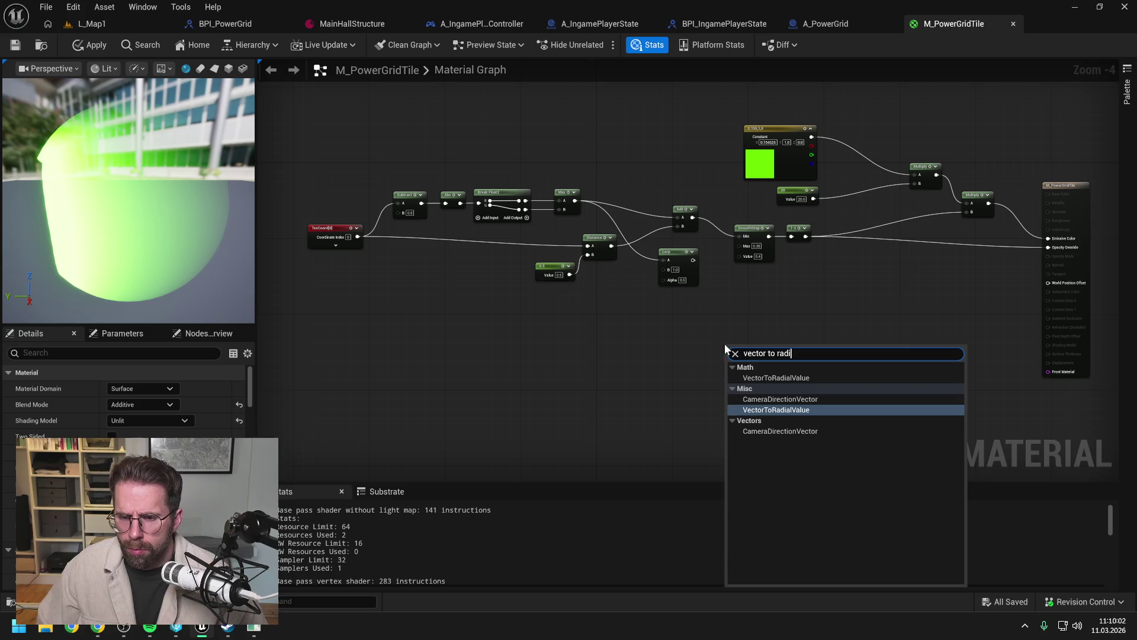
click(777, 409)
mouse_move(765, 344)
mouse_down()
mouse_move(575, 334)
mouse_move(656, 291)
mouse_move(663, 270)
mouse_up()
click(698, 322)
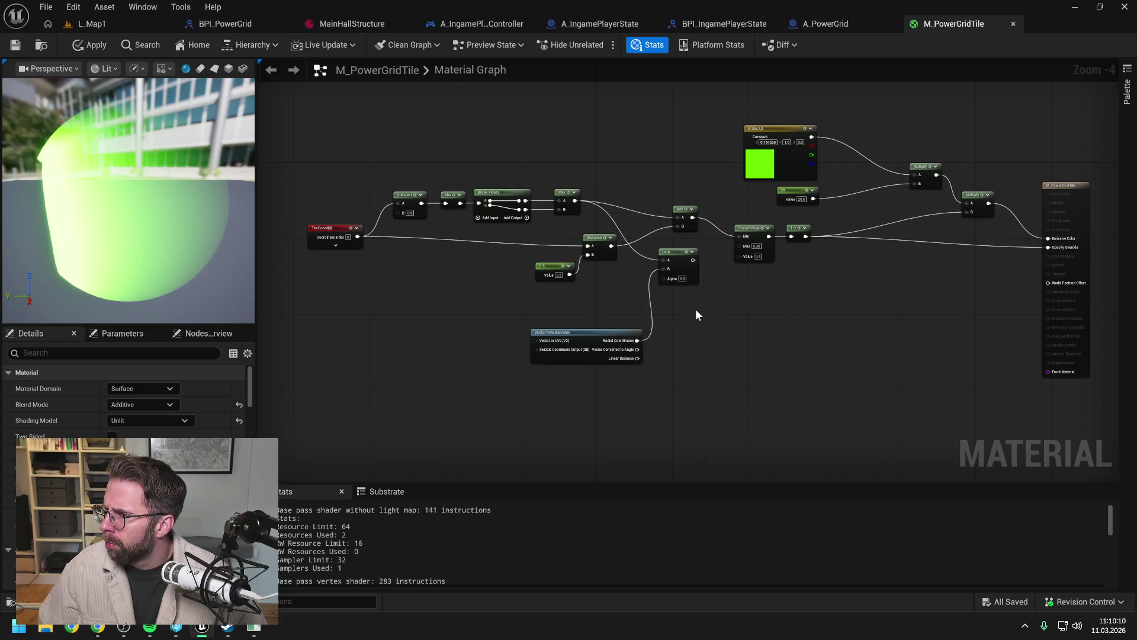
Step: Set the Lerp's Alpha to 0.3 and feed its output into the Add node
click(682, 278)
text(0.3)
key(Return)
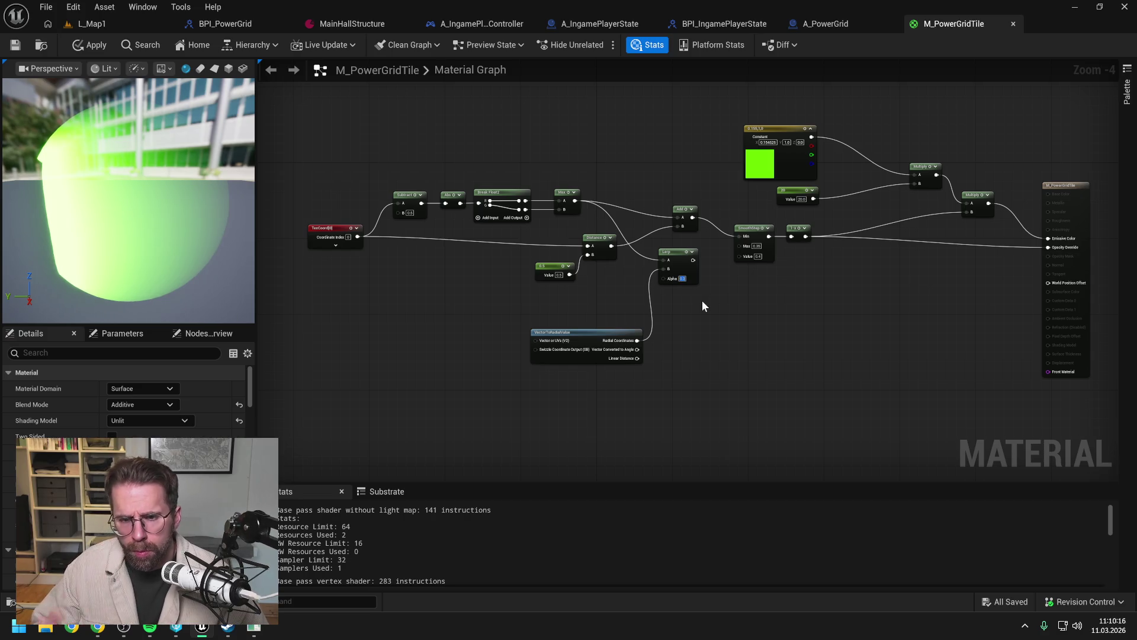
drag(693, 260, 682, 218)
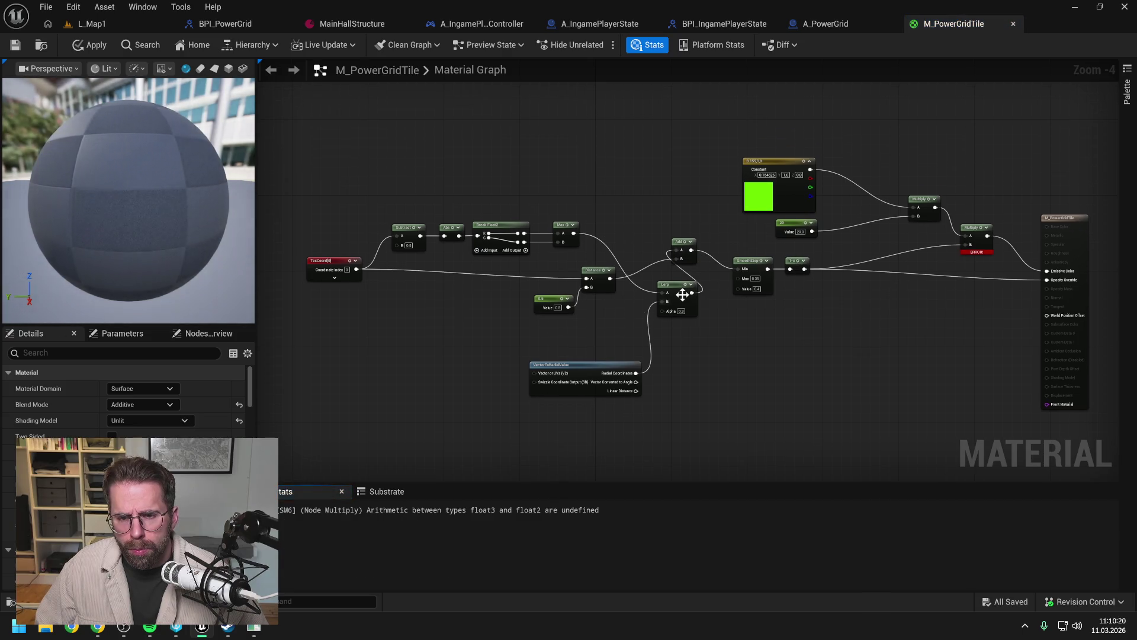
Step: Rearrange the Lerp and VectorToRadialValue nodes, placing VectorToRadialValue above the Lerp
drag(689, 295, 651, 233)
mouse_move(581, 374)
mouse_down()
mouse_move(547, 169)
mouse_move(532, 176)
mouse_up()
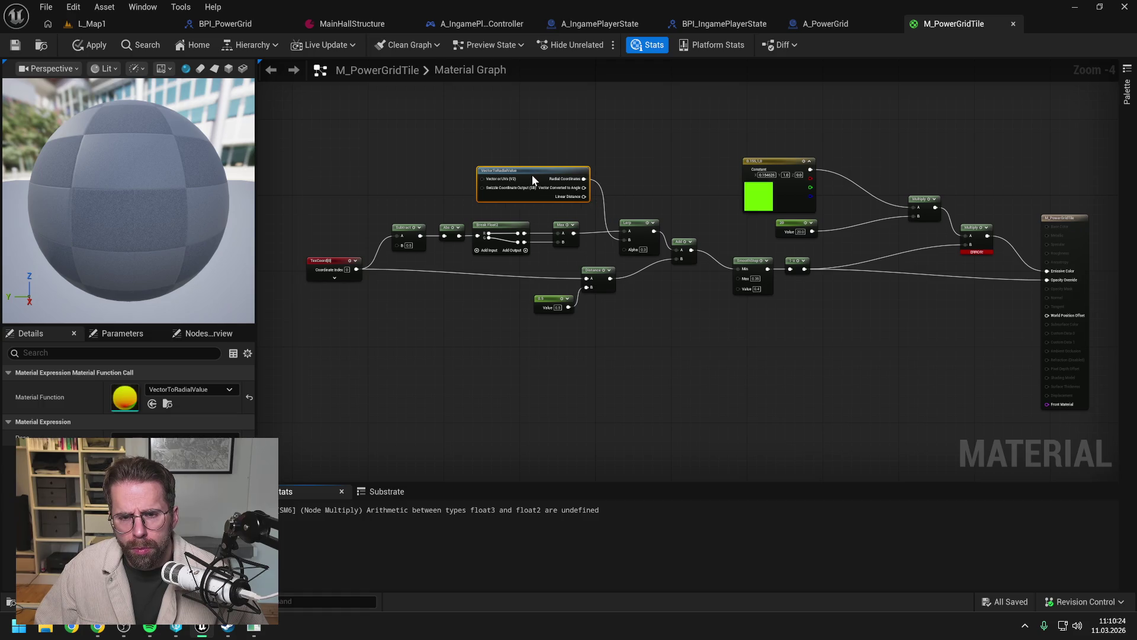
click(658, 177)
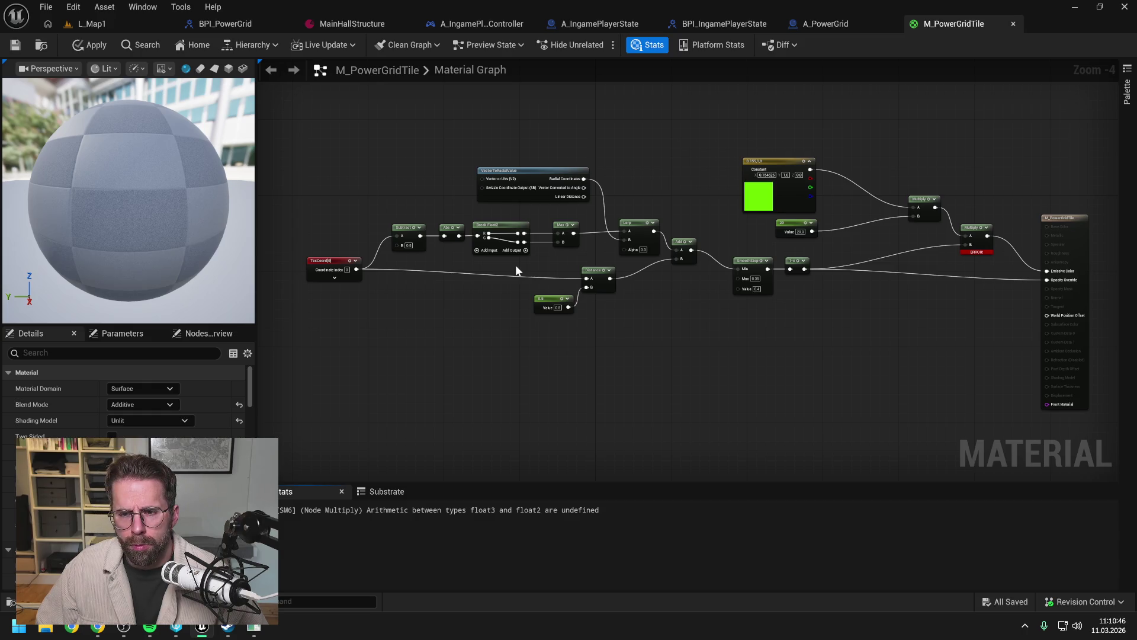
mouse_move(675, 163)
mouse_down()
mouse_move(703, 167)
mouse_move(663, 168)
mouse_up()
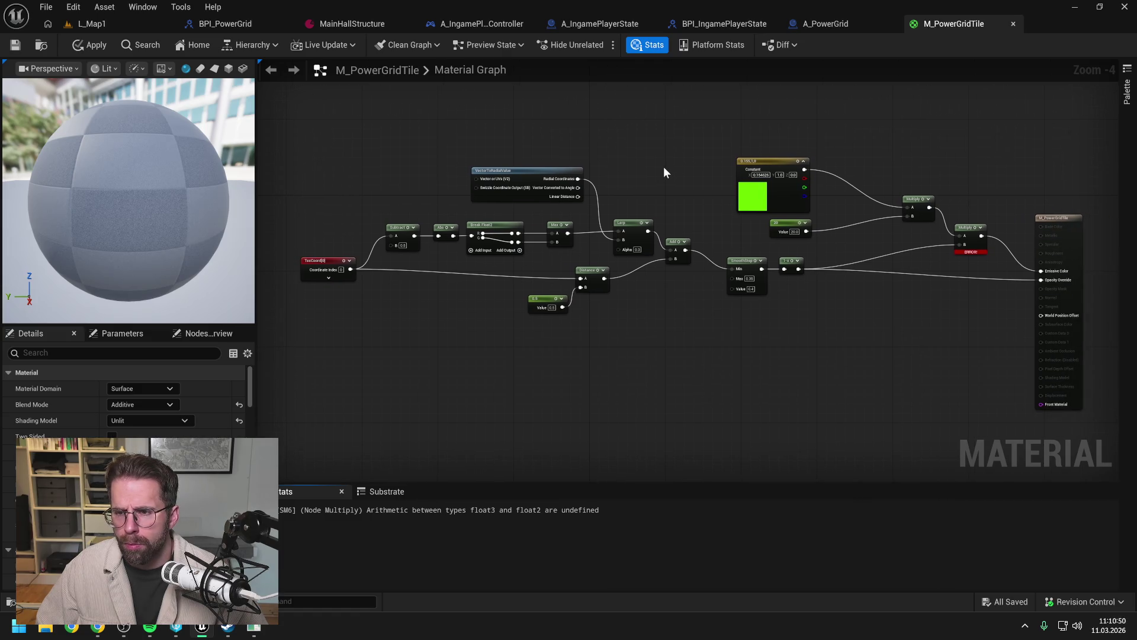
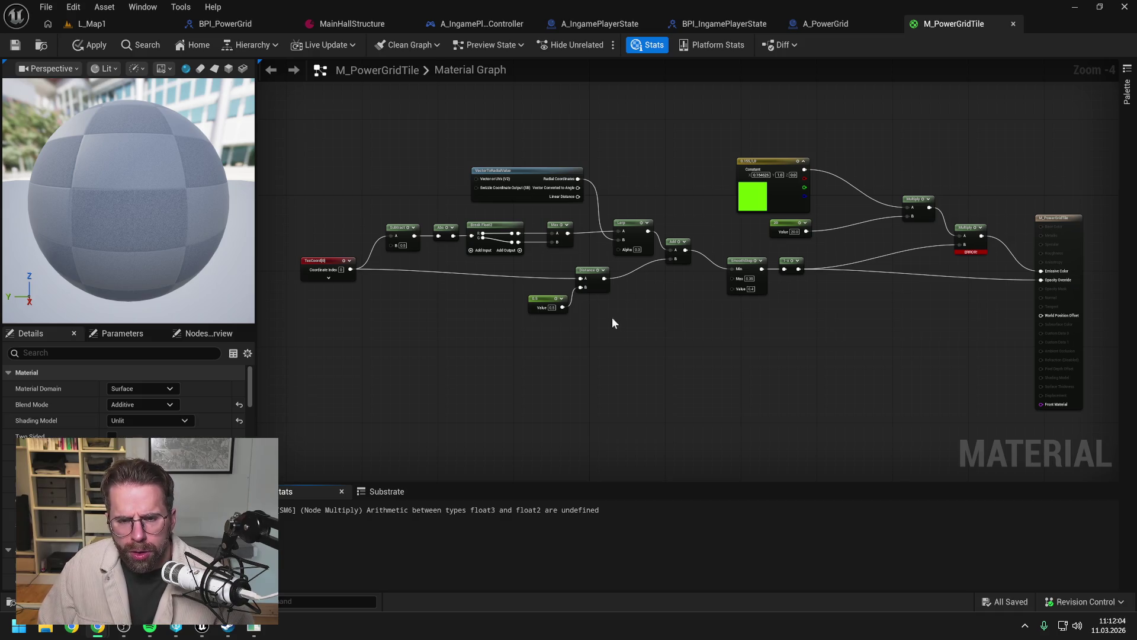
Step: Move the Distance and 0.5 nodes down-left and place VectorToRadialValue below Break Float2
mouse_move(614, 324)
mouse_down()
mouse_move(563, 286)
mouse_move(550, 329)
mouse_up()
click(551, 303)
mouse_move(528, 172)
mouse_down()
mouse_move(520, 276)
mouse_move(518, 267)
mouse_up()
click(634, 309)
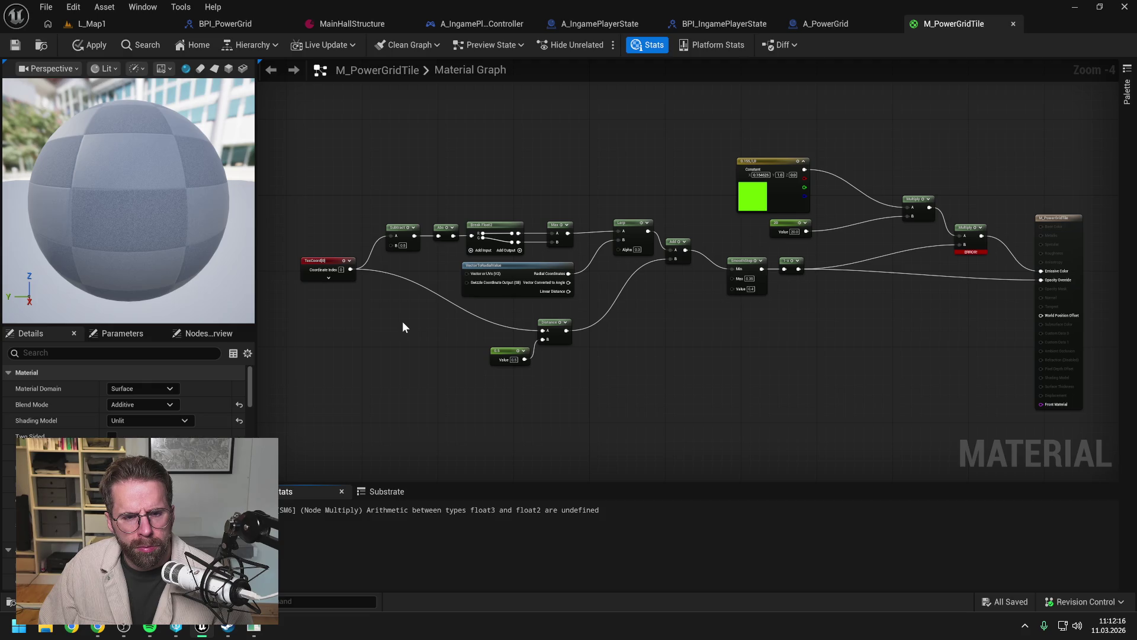
Step: Wire TexCoord into VectorToRadialValue's UV input as a test, then remove that wire
mouse_move(350, 269)
mouse_down()
mouse_move(379, 280)
mouse_move(466, 273)
mouse_up()
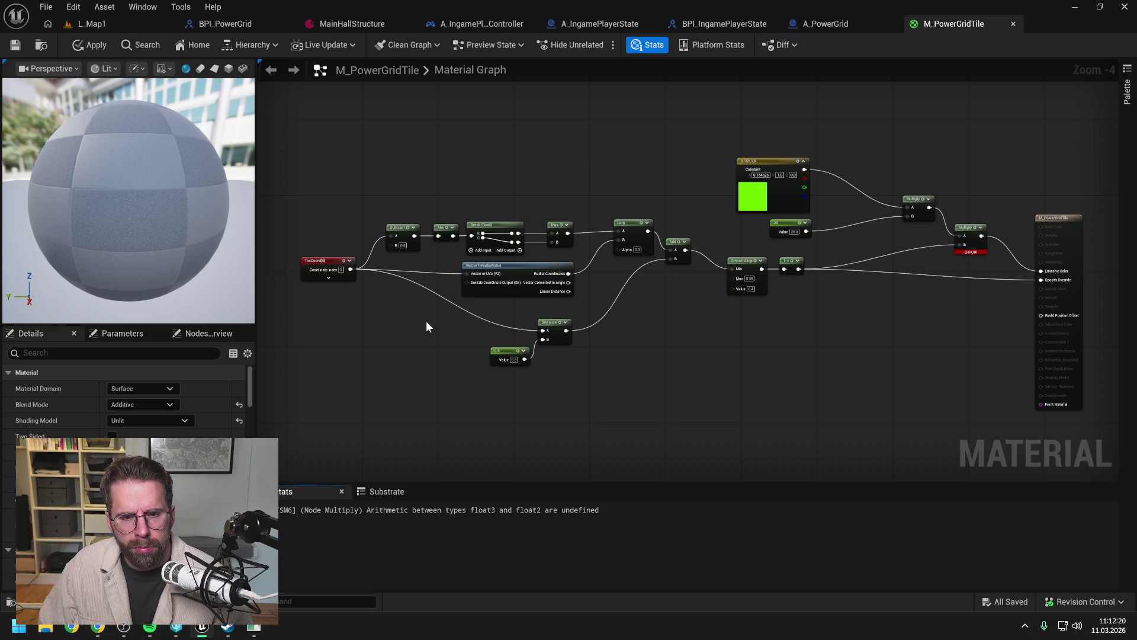
alt+click(467, 273)
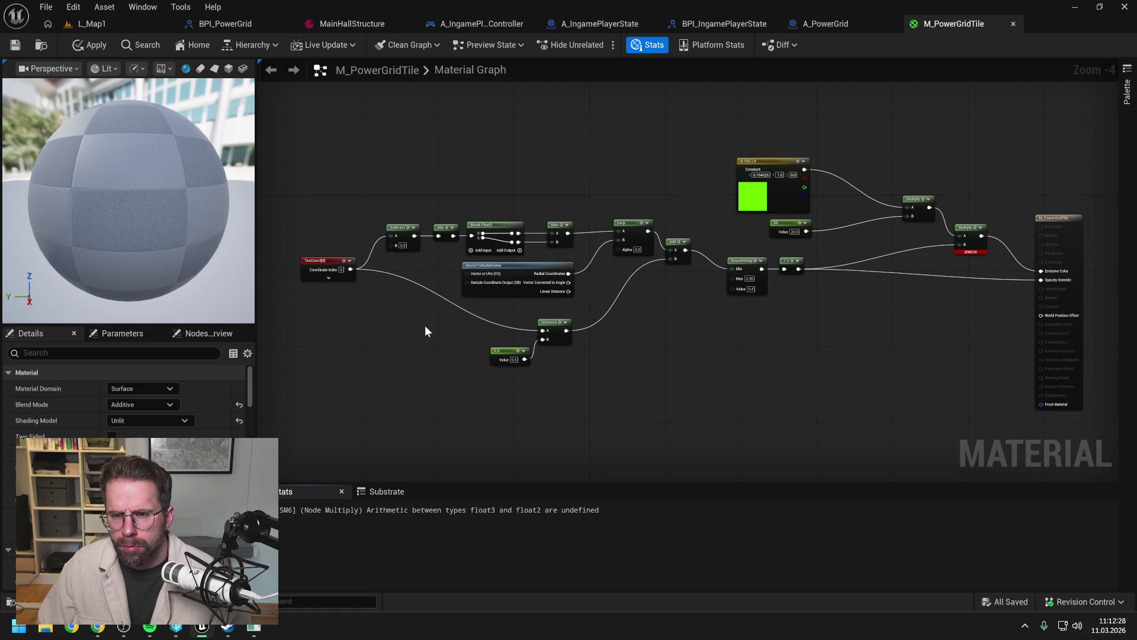
mouse_move(742, 348)
mouse_down()
mouse_move(713, 338)
mouse_move(728, 338)
mouse_up()
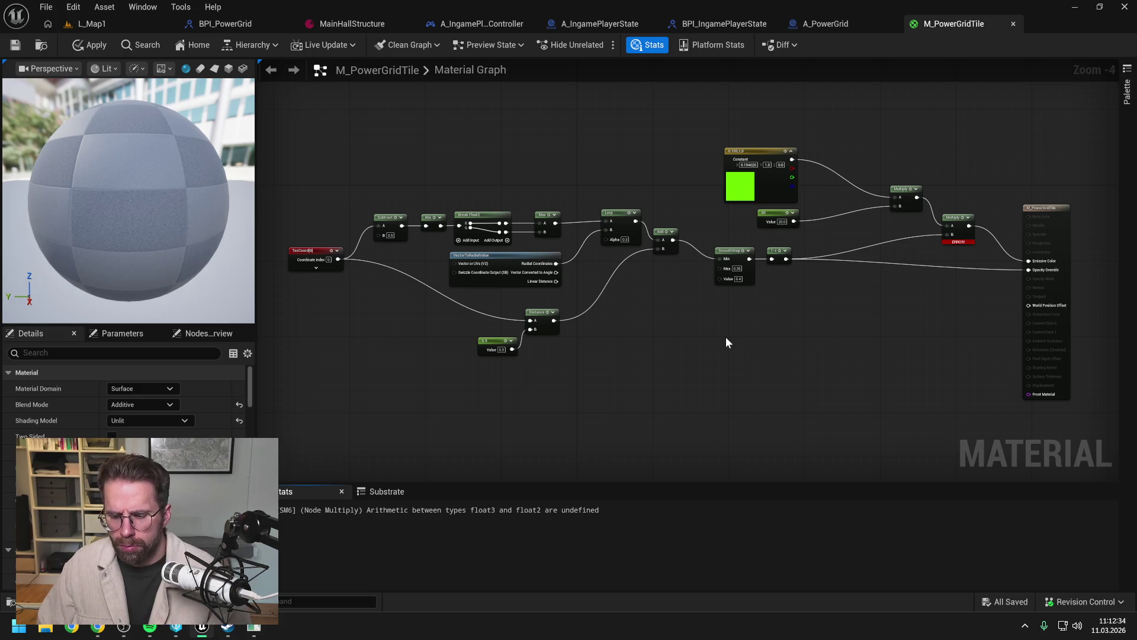
key(alt+Tab)
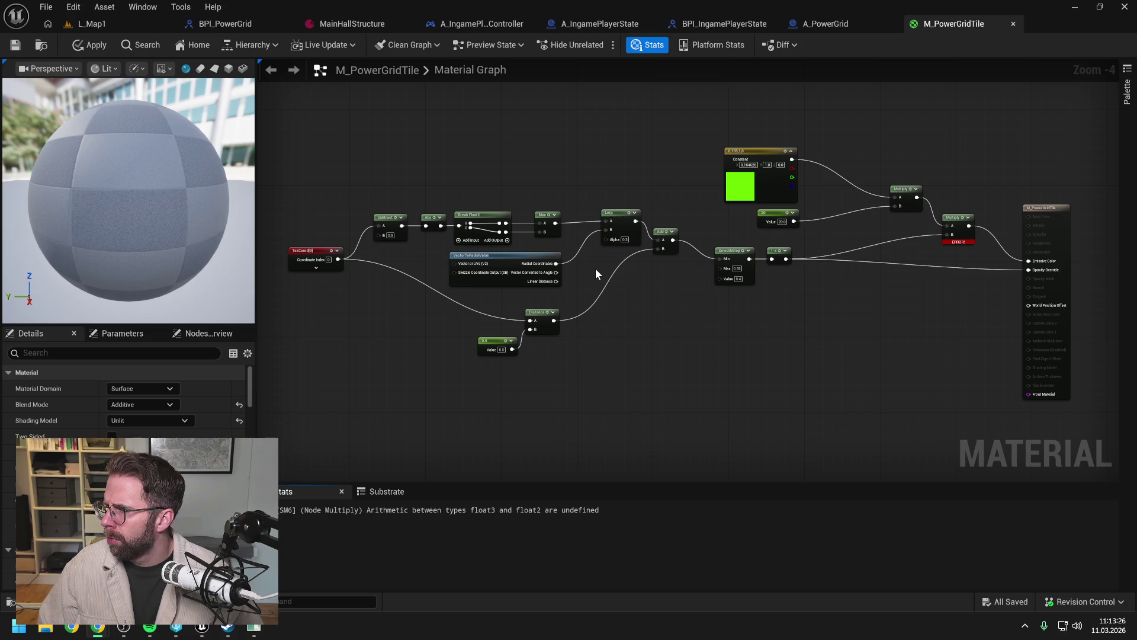
scroll(589, 273, up, 1)
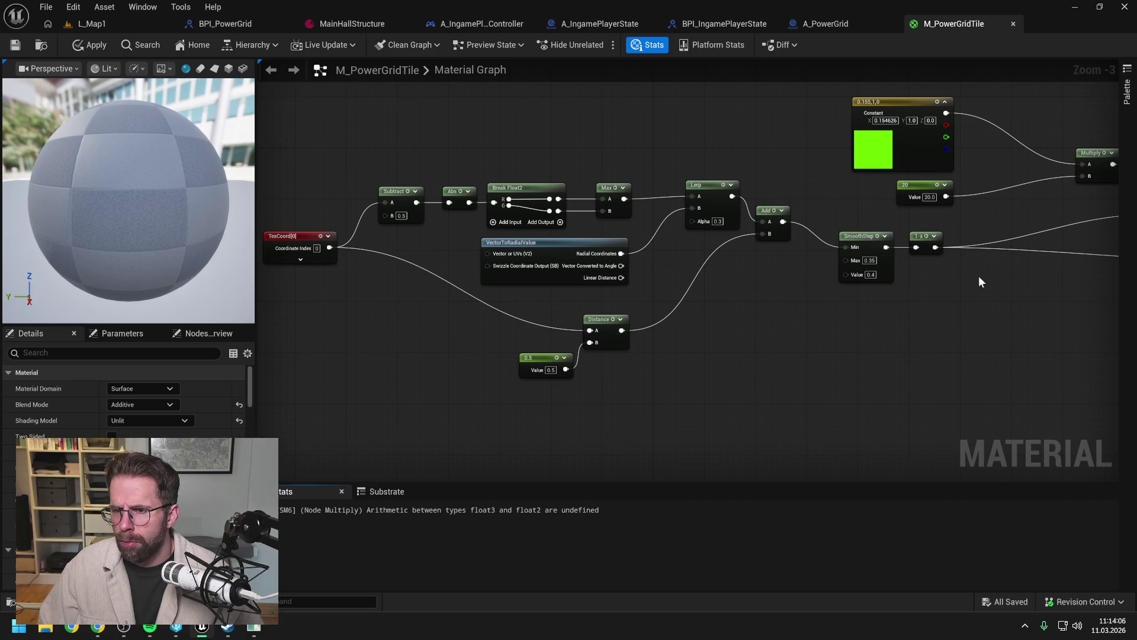
drag(997, 286, 744, 287)
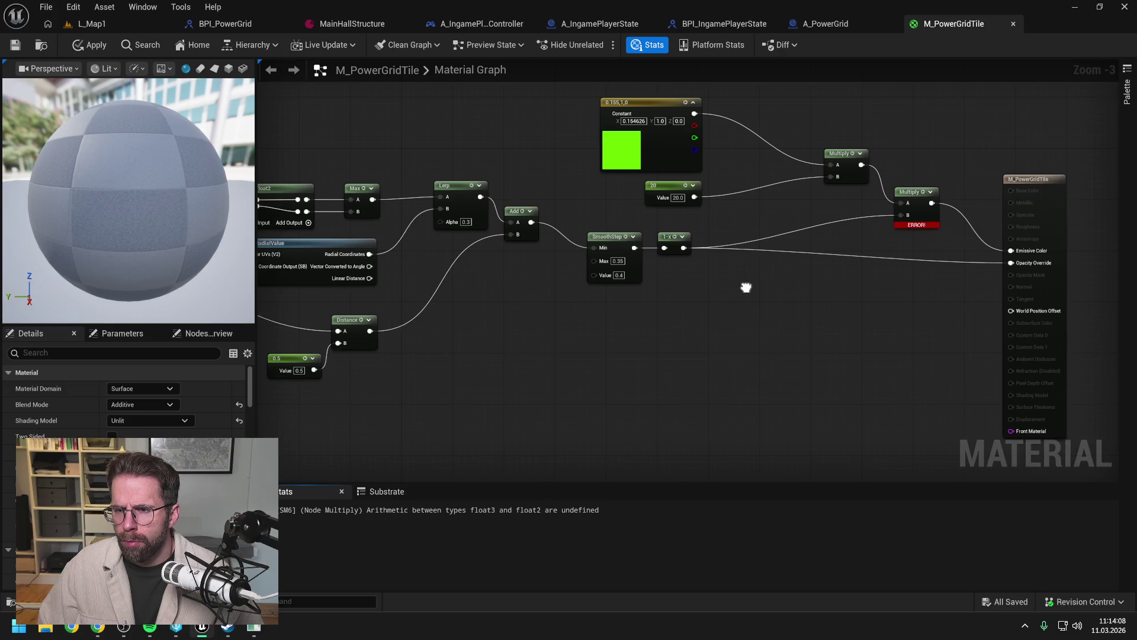
Step: Move the 1-x node aside, feed SmoothStep into the Multiply's B input, and apply despite errors
mouse_move(673, 242)
mouse_down()
mouse_move(694, 237)
mouse_move(713, 269)
mouse_up()
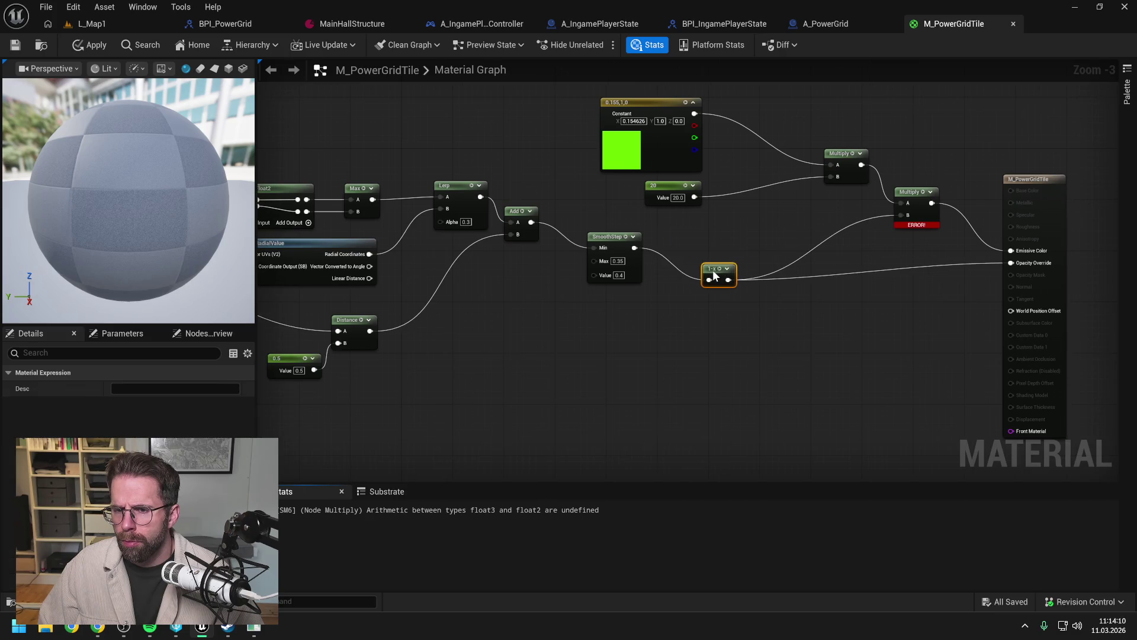
click(755, 226)
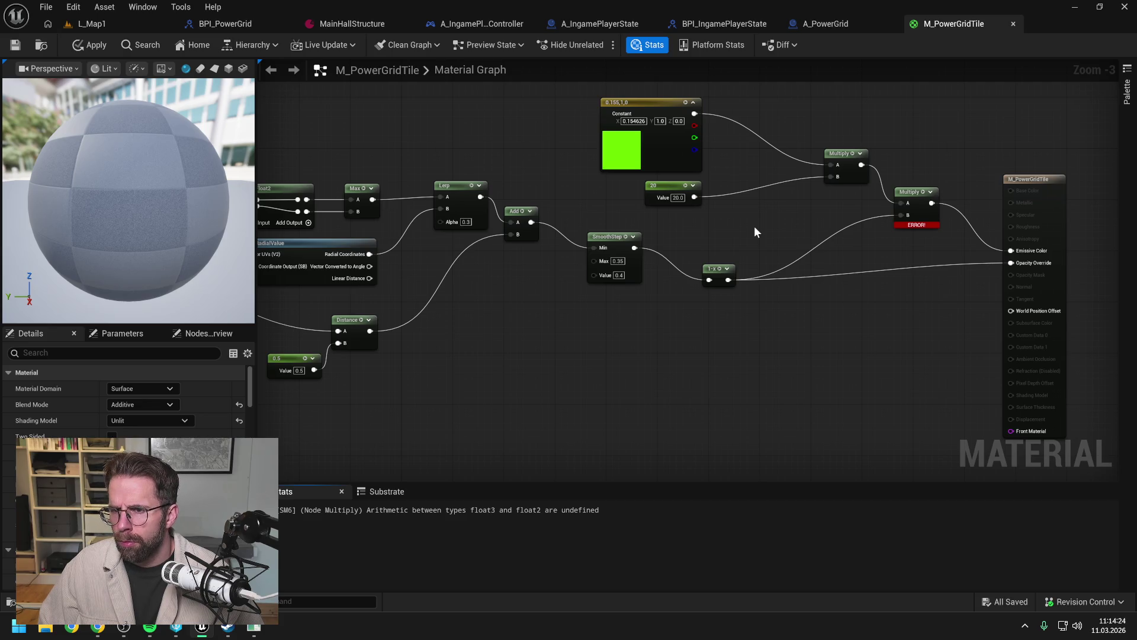
drag(635, 247, 901, 215)
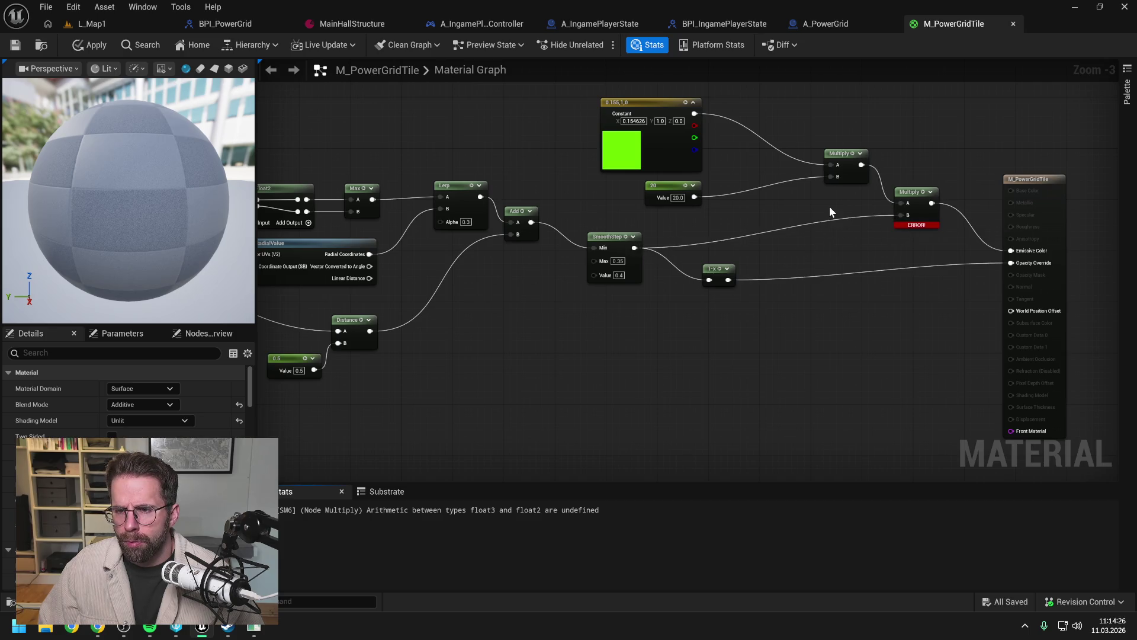
click(95, 45)
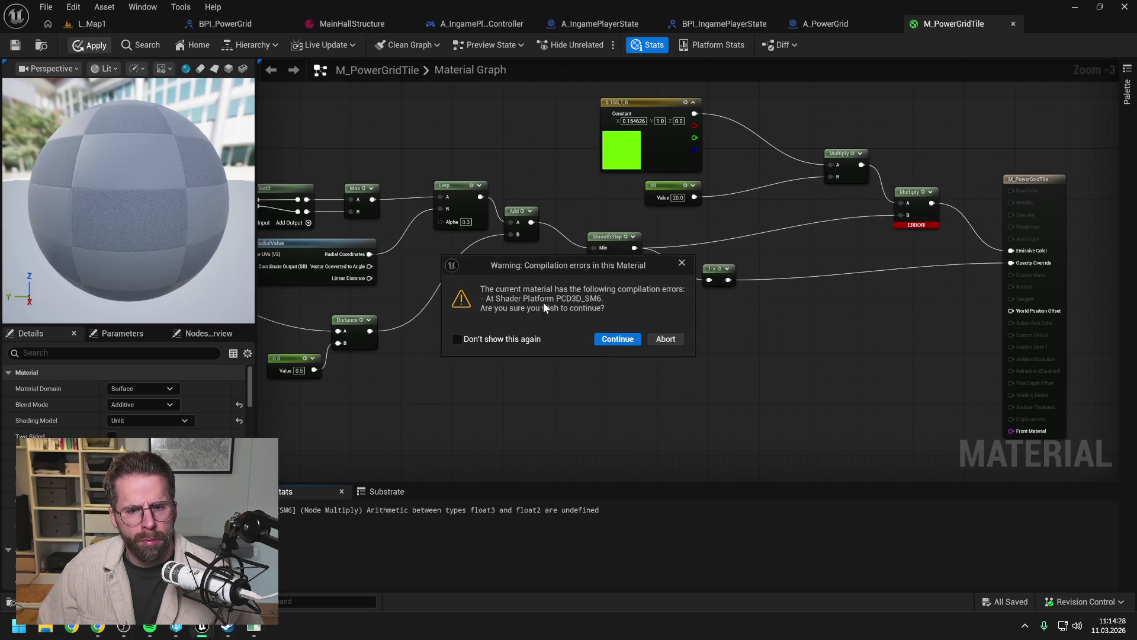
click(629, 343)
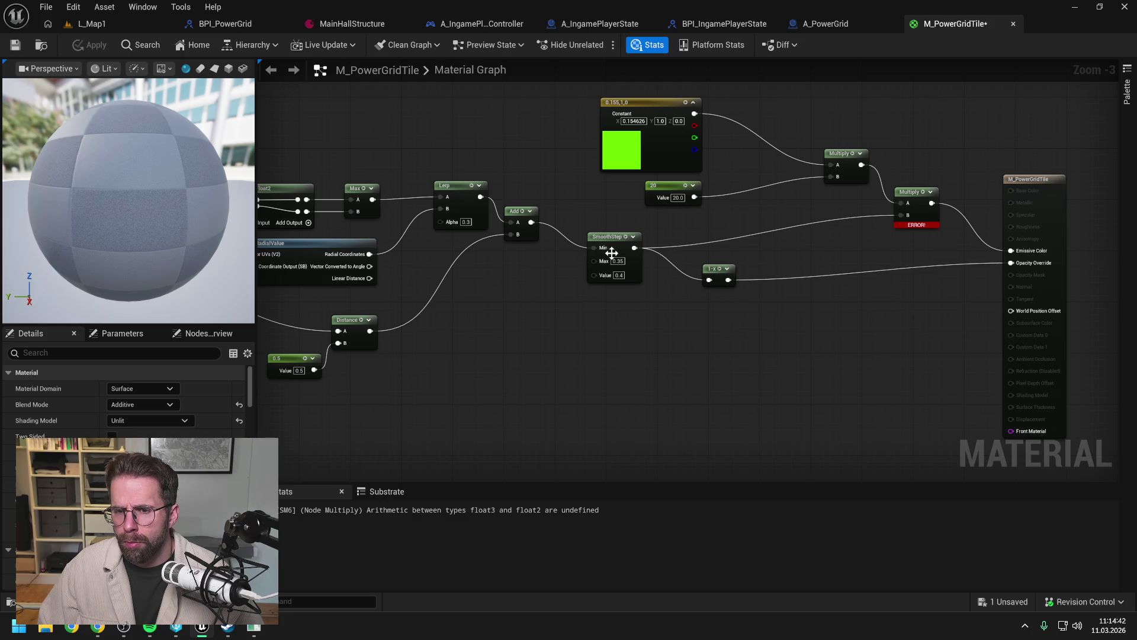
Step: Connect SmoothStep directly to Opacity Override and apply the material again despite errors
drag(635, 248, 1011, 265)
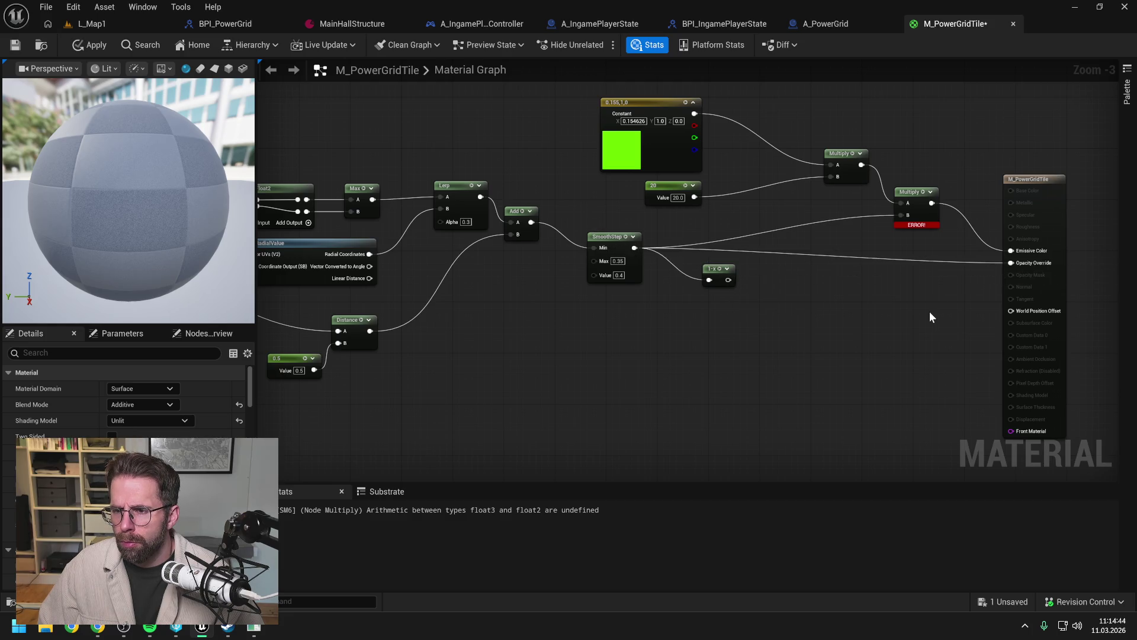
click(90, 45)
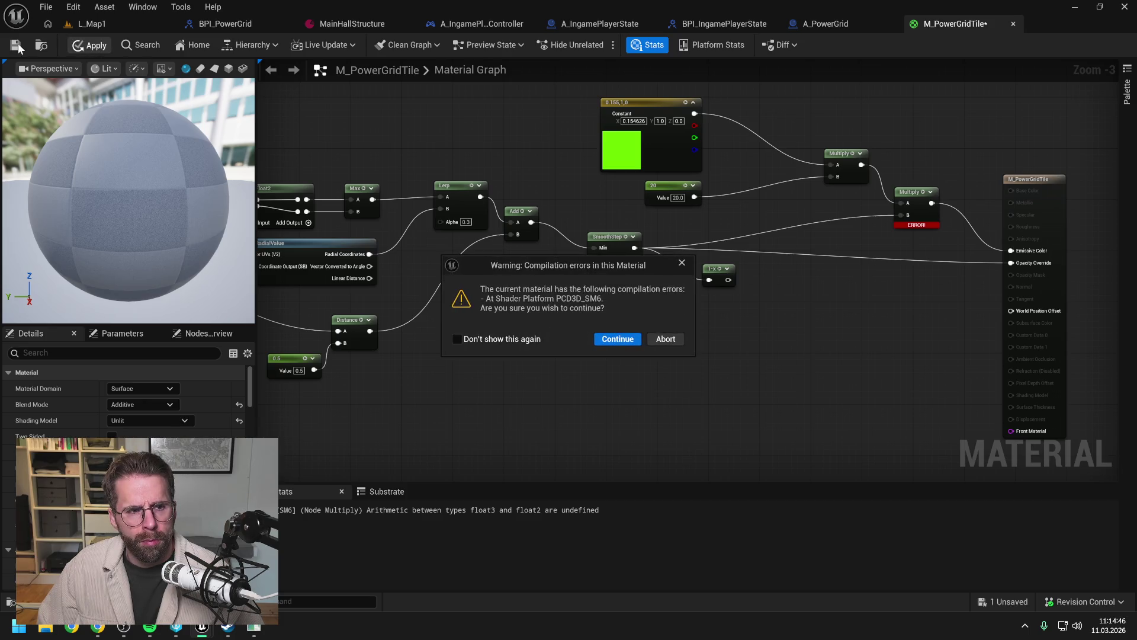
click(618, 340)
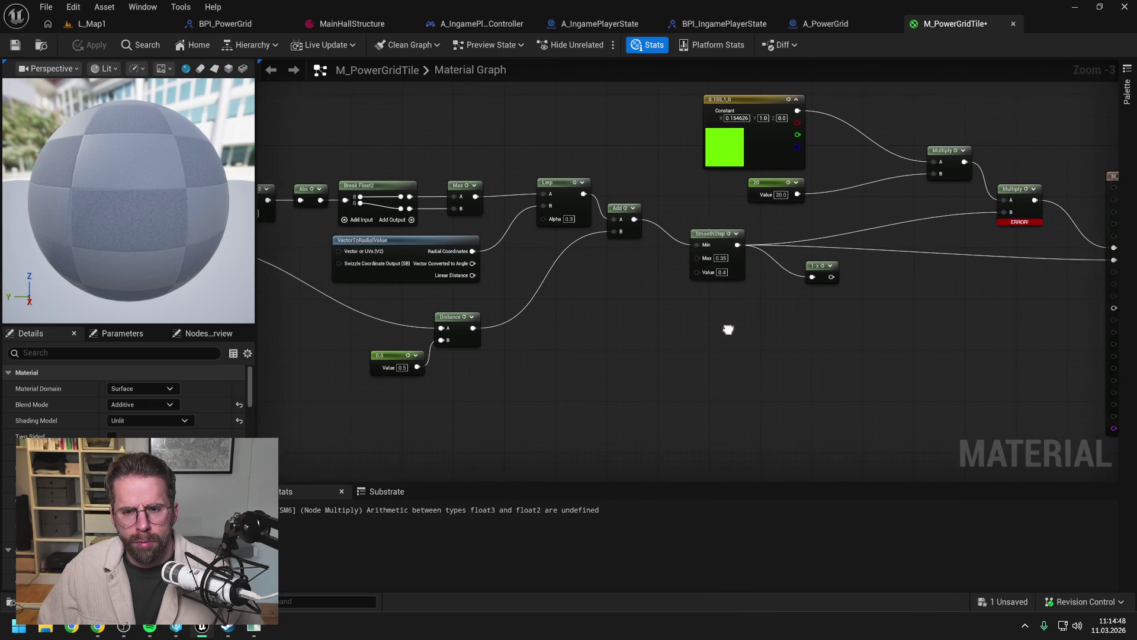
scroll(738, 328, down, 1)
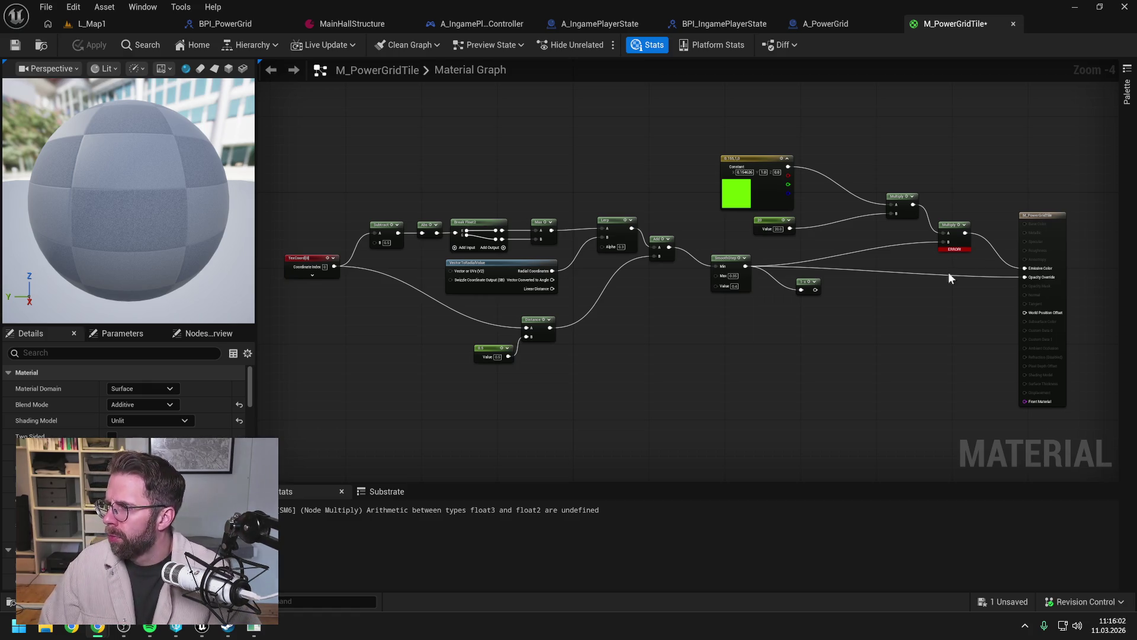
Step: Delete the middle nodes of the graph and add a GeneratedRoundRect node
mouse_move(363, 123)
mouse_down()
mouse_move(972, 375)
mouse_move(975, 387)
mouse_up()
key(Delete)
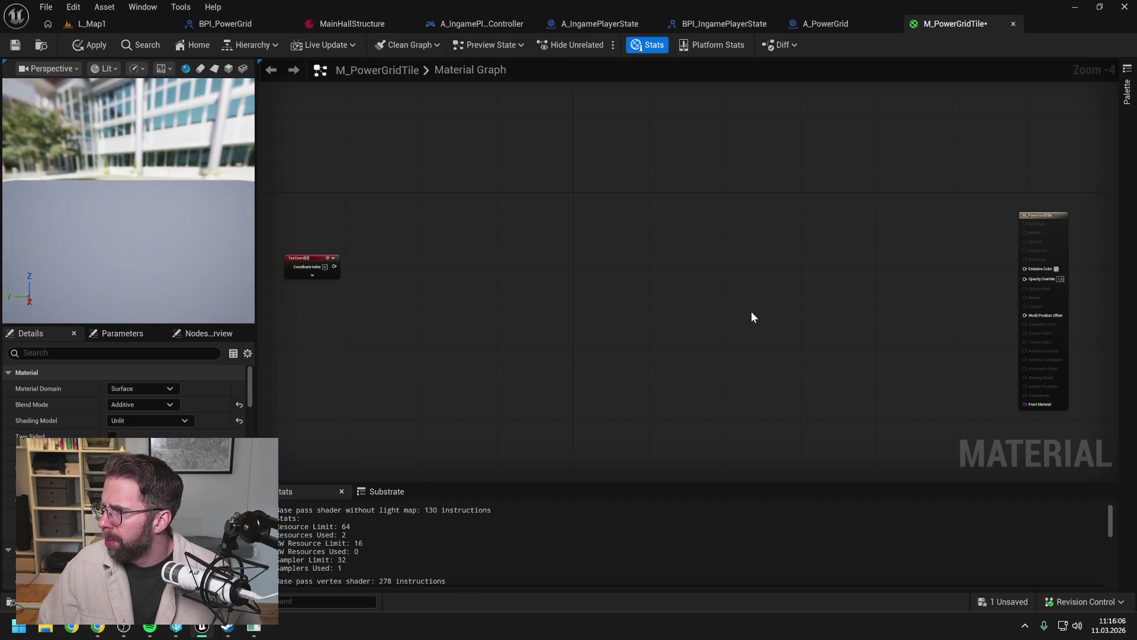
right_click(650, 293)
text(genera)
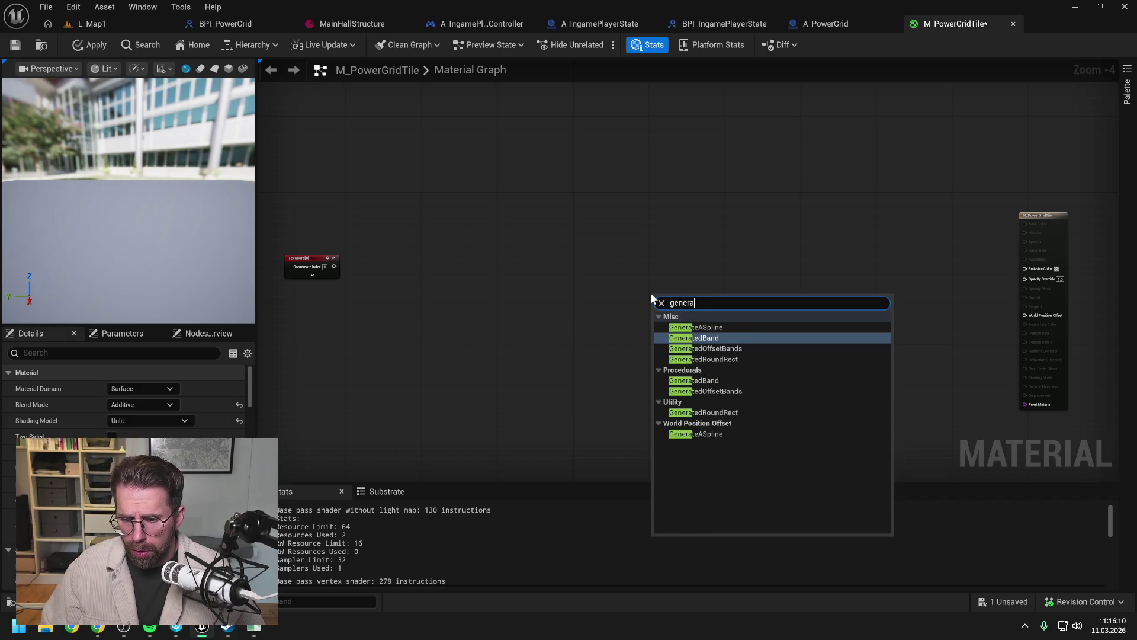
click(711, 412)
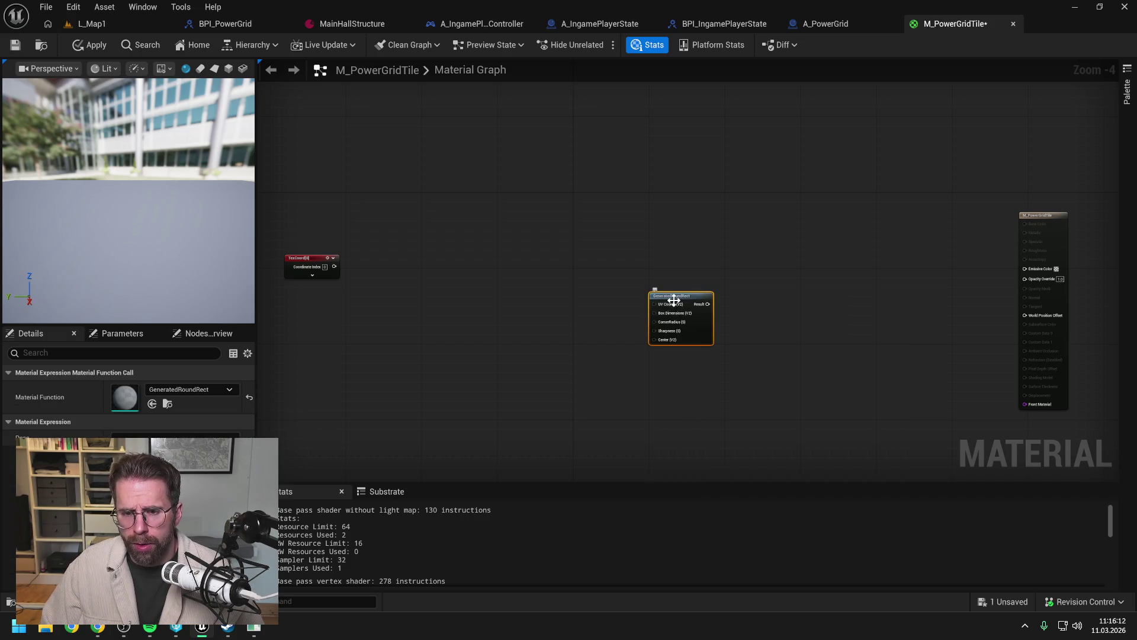
Step: Wire GeneratedRoundRect's Result to Opacity Override, arranging it, the output node and TexCoord nearby
drag(668, 295, 530, 219)
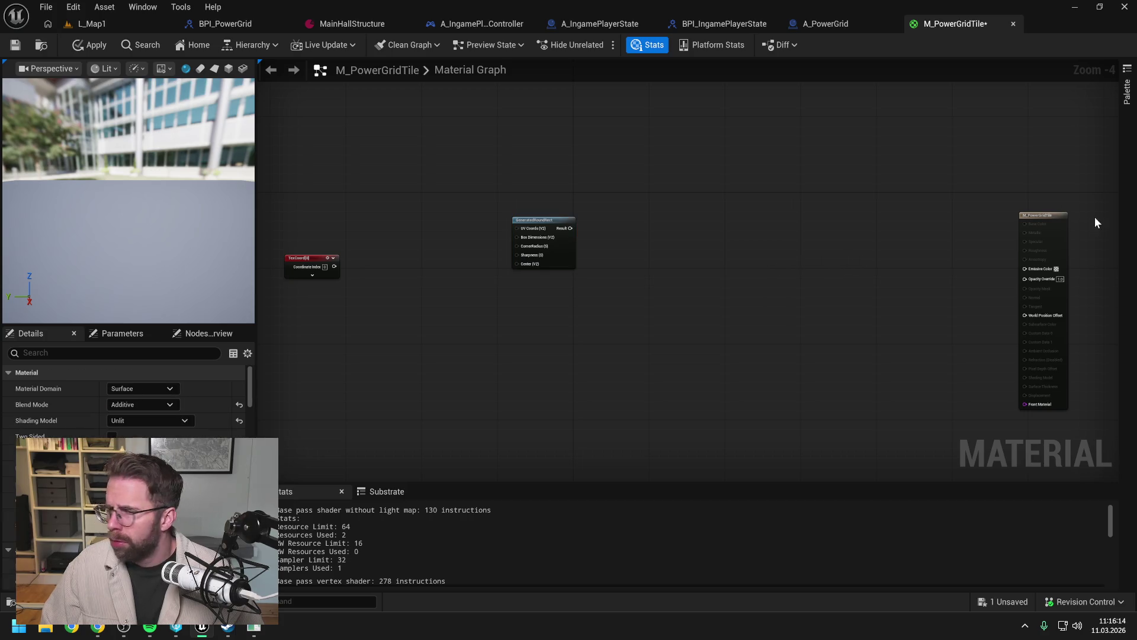
drag(1047, 215, 715, 205)
click(596, 229)
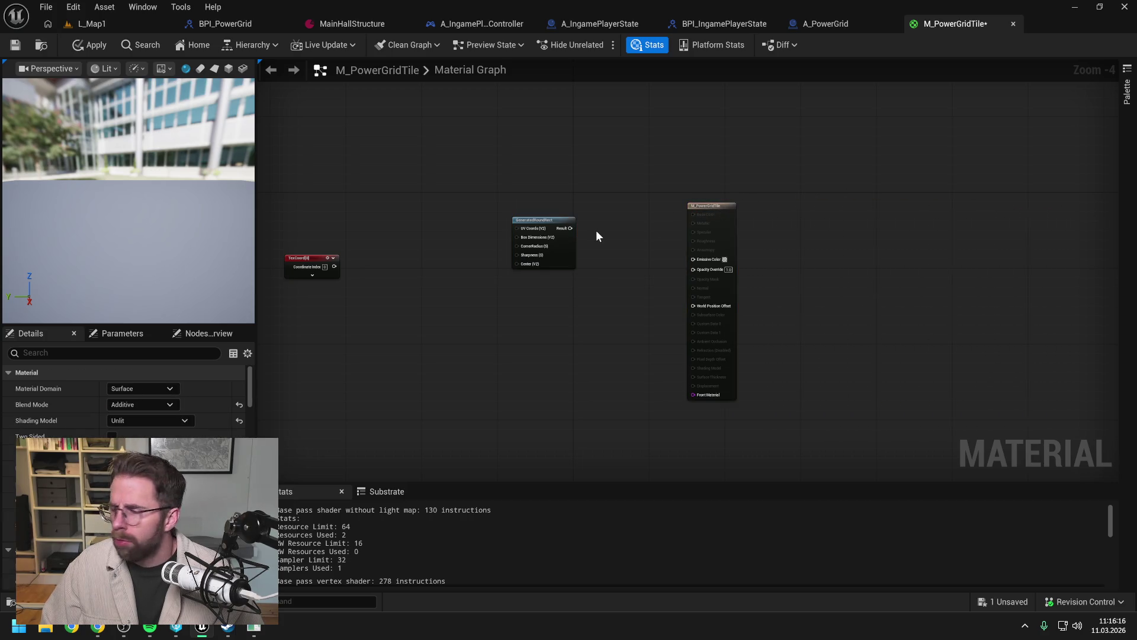
scroll(601, 239, up, 1)
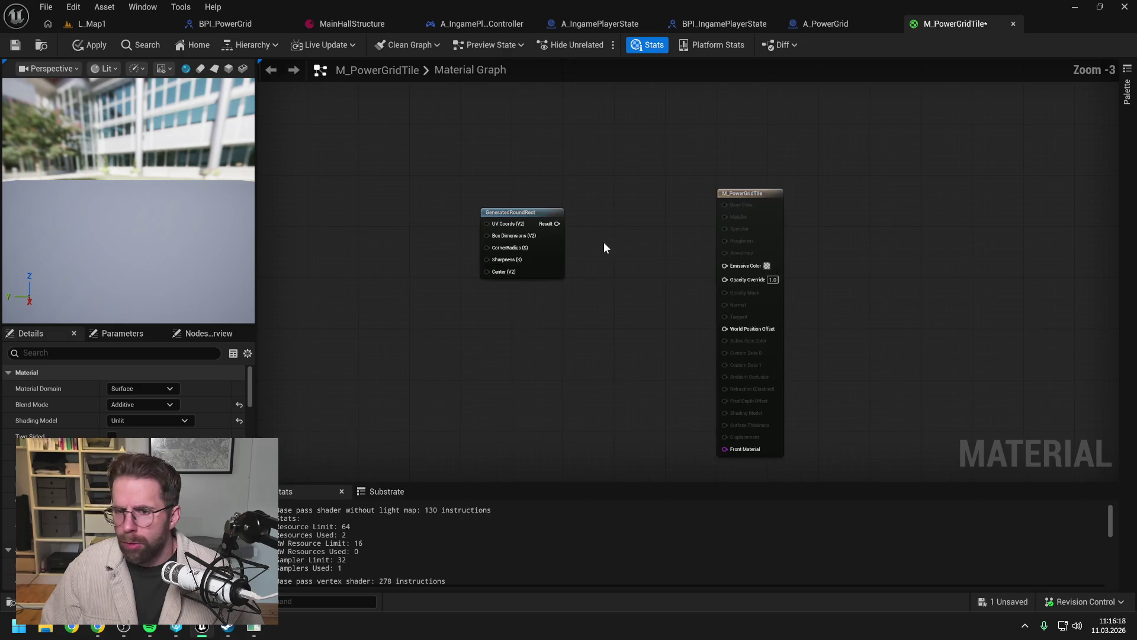
mouse_move(727, 228)
mouse_down()
mouse_move(853, 281)
mouse_move(895, 283)
mouse_up()
drag(691, 223, 781, 300)
click(572, 264)
drag(364, 268, 523, 275)
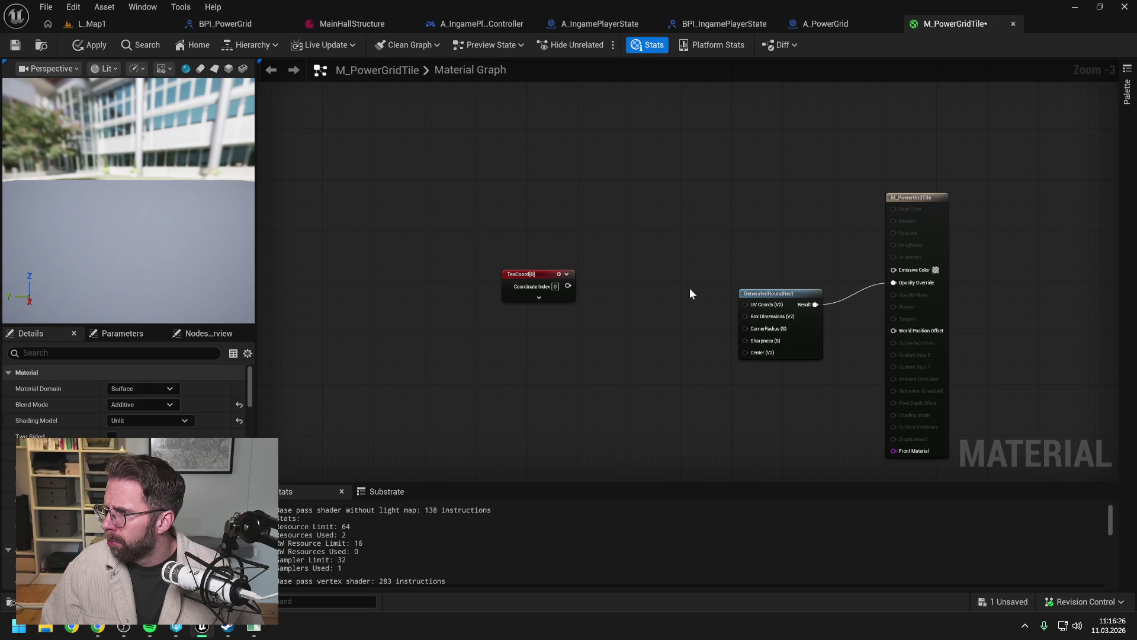
Step: Feed constants 0.75 into Box Dimensions and 0.25 into CornerRadius, then add a Constant3Vector node
click(645, 303)
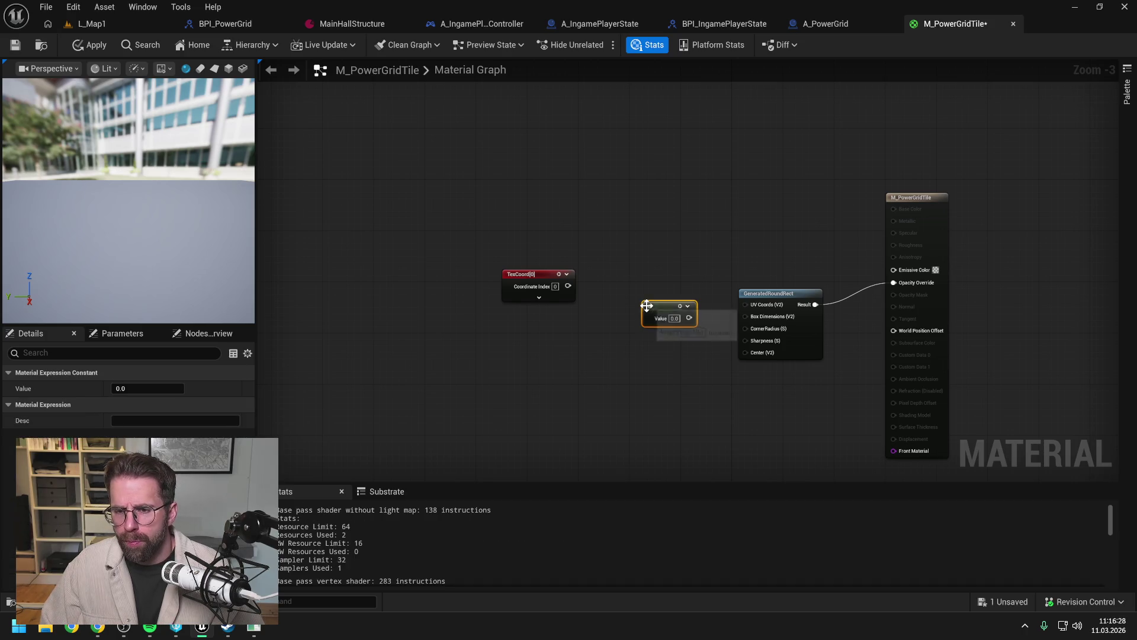
text(0.75)
key(Return)
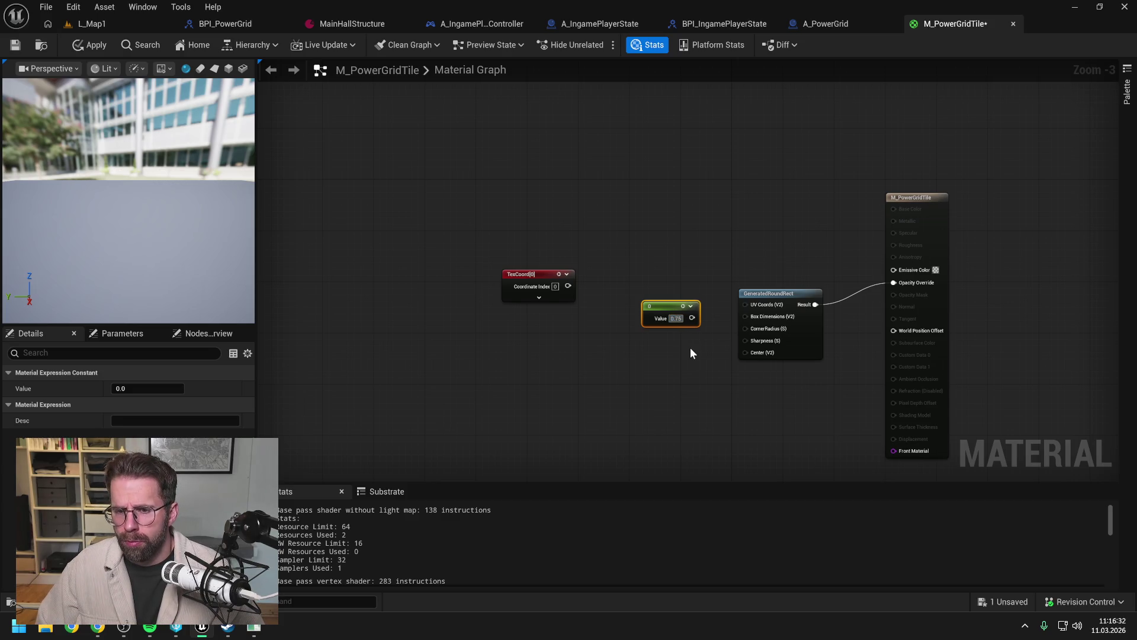
click(691, 347)
mouse_move(691, 319)
mouse_down()
mouse_move(732, 339)
mouse_move(751, 316)
mouse_up()
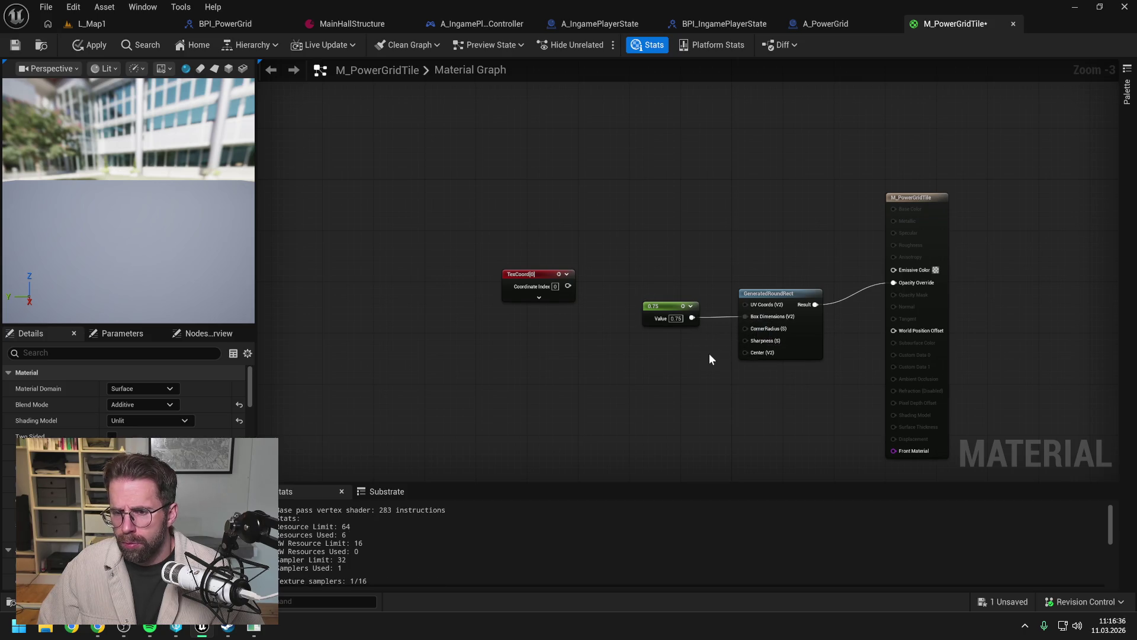
click(673, 357)
text(0.25)
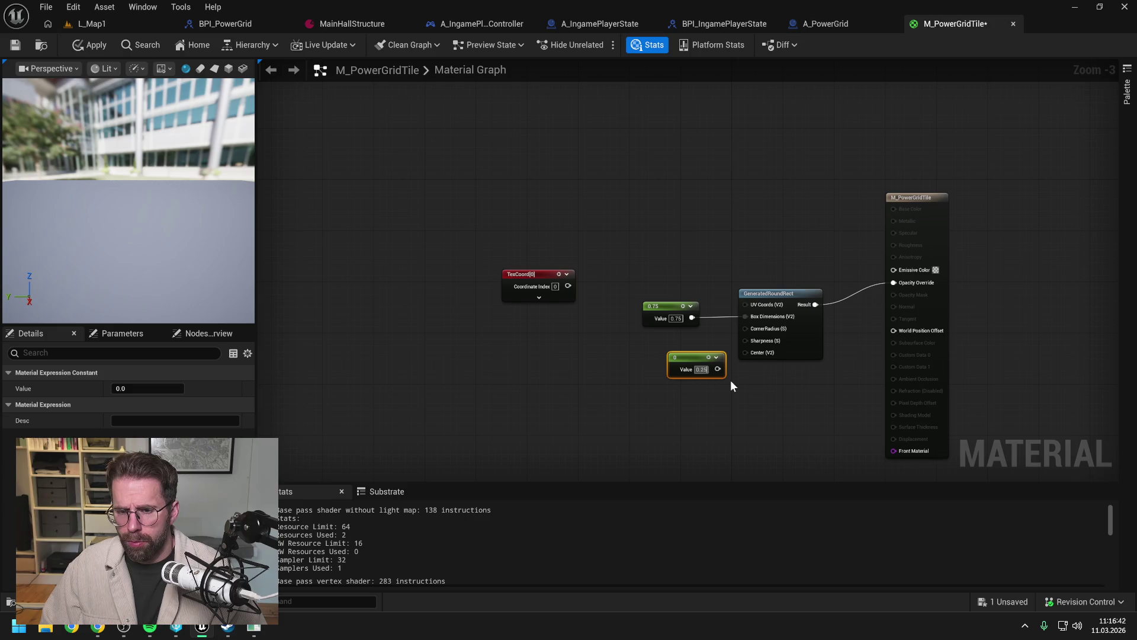
click(731, 382)
mouse_move(718, 369)
mouse_down()
mouse_move(746, 329)
mouse_move(686, 341)
mouse_up()
click(743, 251)
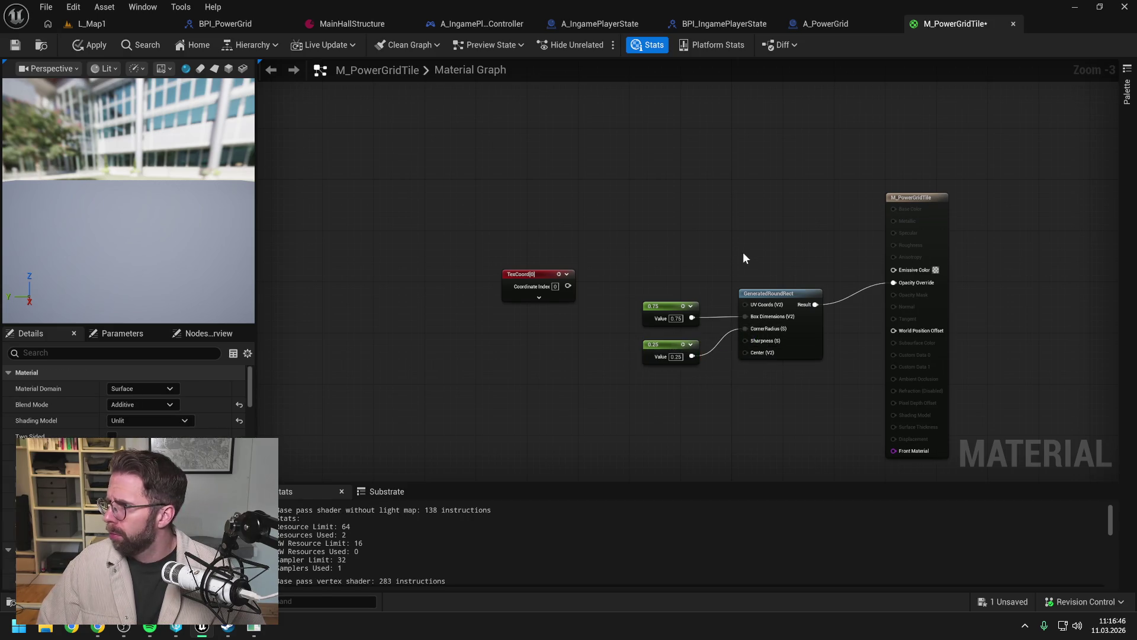
click(751, 240)
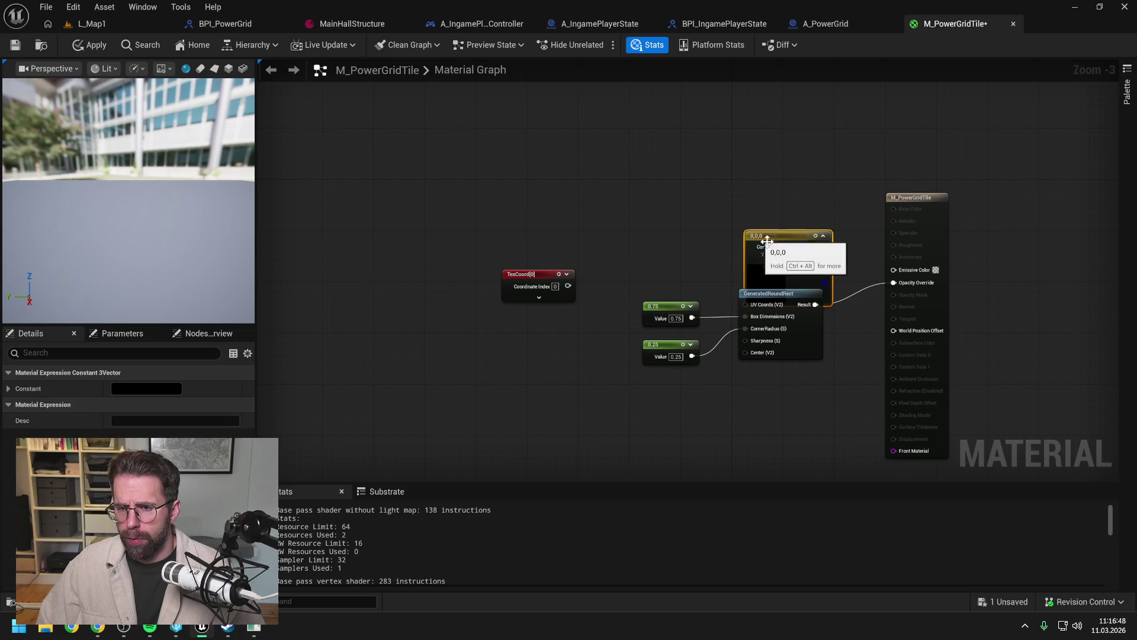
Step: Set the Constant3Vector colour to saturated green (0, 1.0, 0.108)
double_click(758, 251)
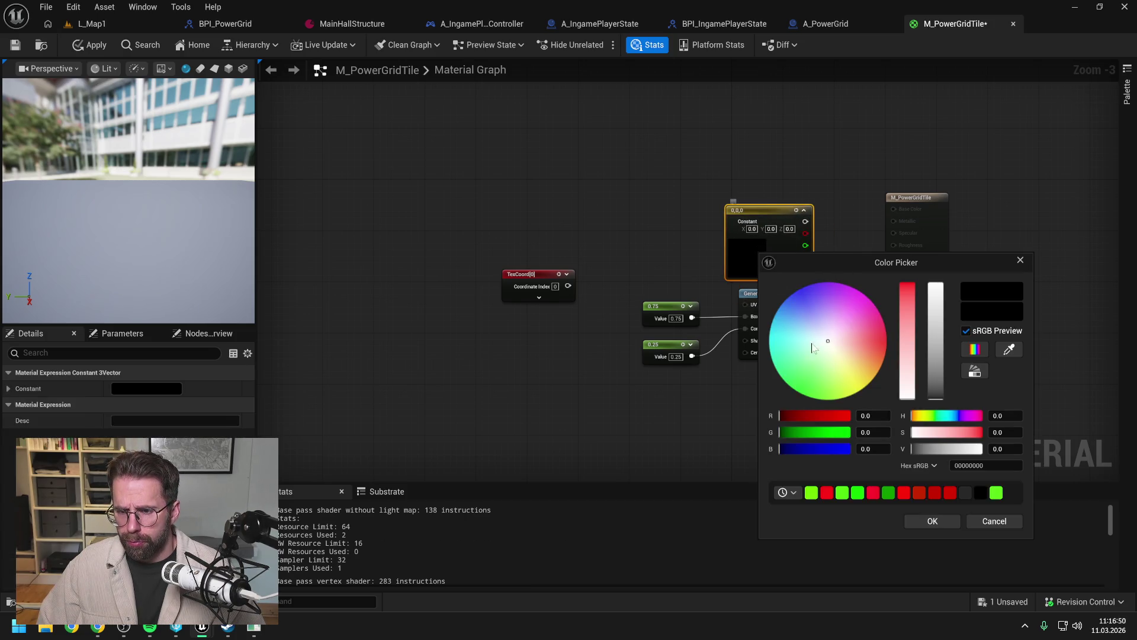
click(801, 360)
drag(800, 361, 792, 389)
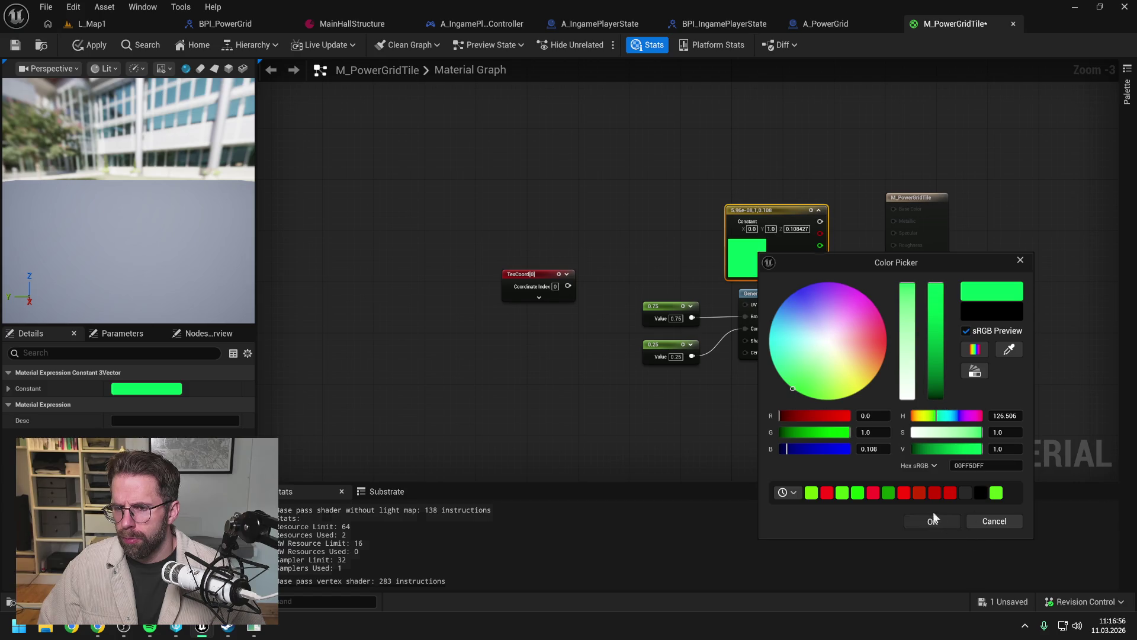
click(932, 520)
Step: Wire the green constant into Emissive Color and apply the material
drag(821, 221, 912, 279)
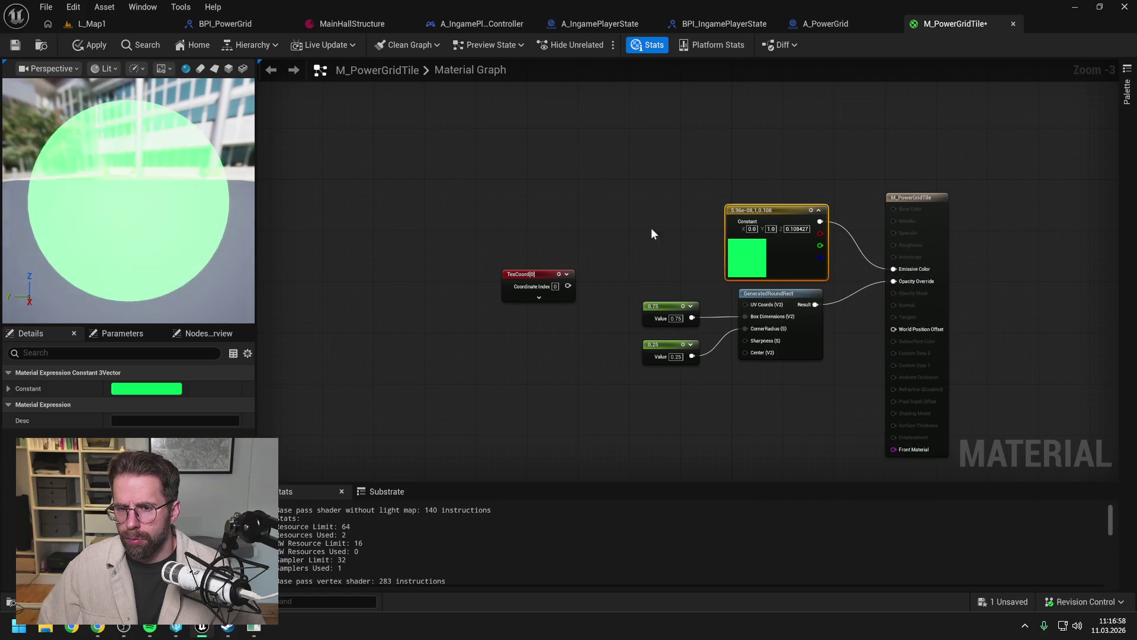
drag(599, 247, 532, 298)
key(Delete)
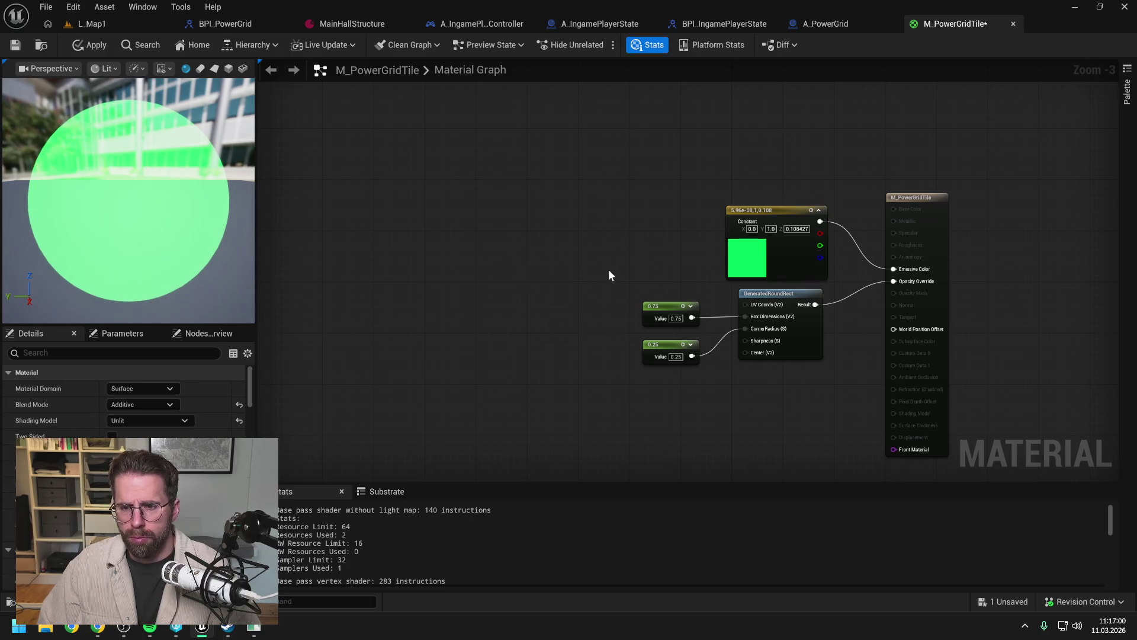
click(71, 47)
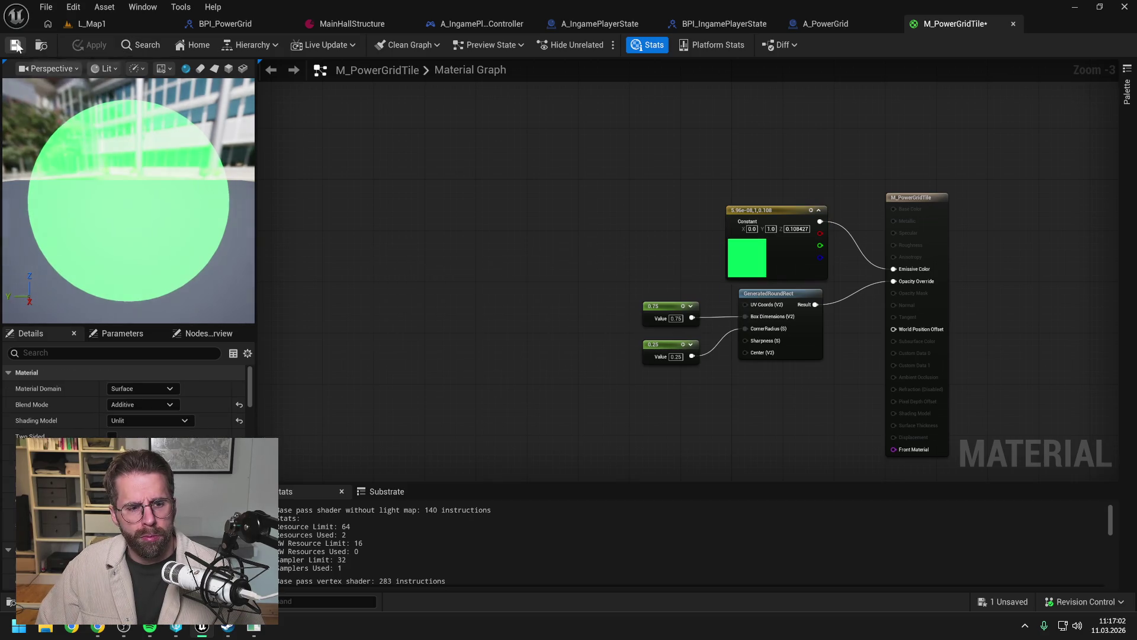
Step: Save, try the User Interface material domain, revert to Surface, then apply and save
click(15, 46)
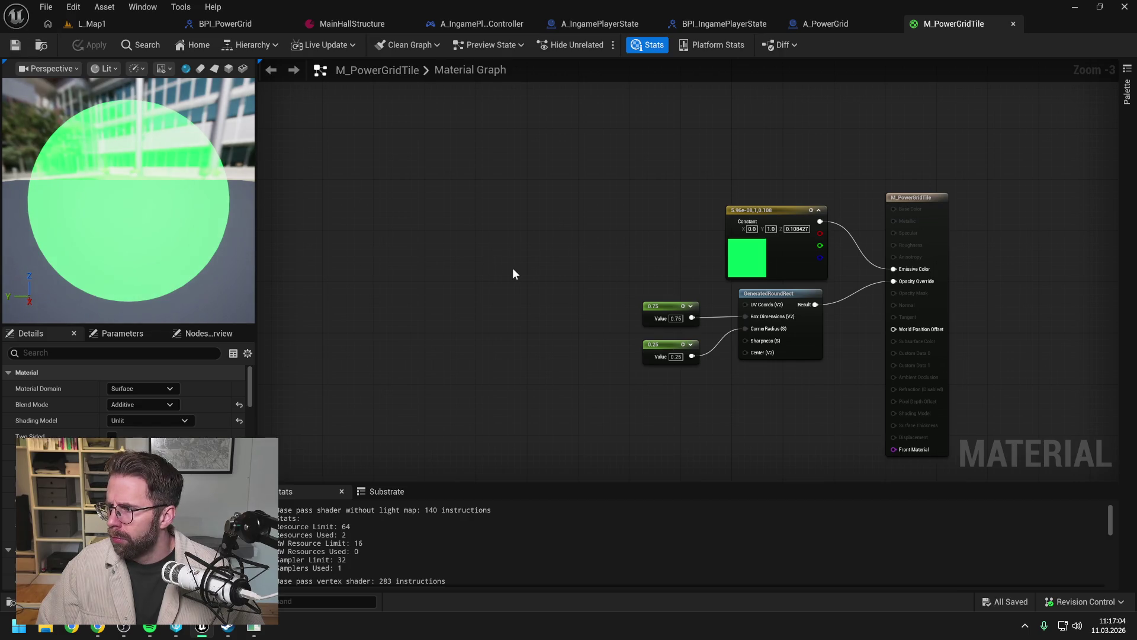
click(146, 388)
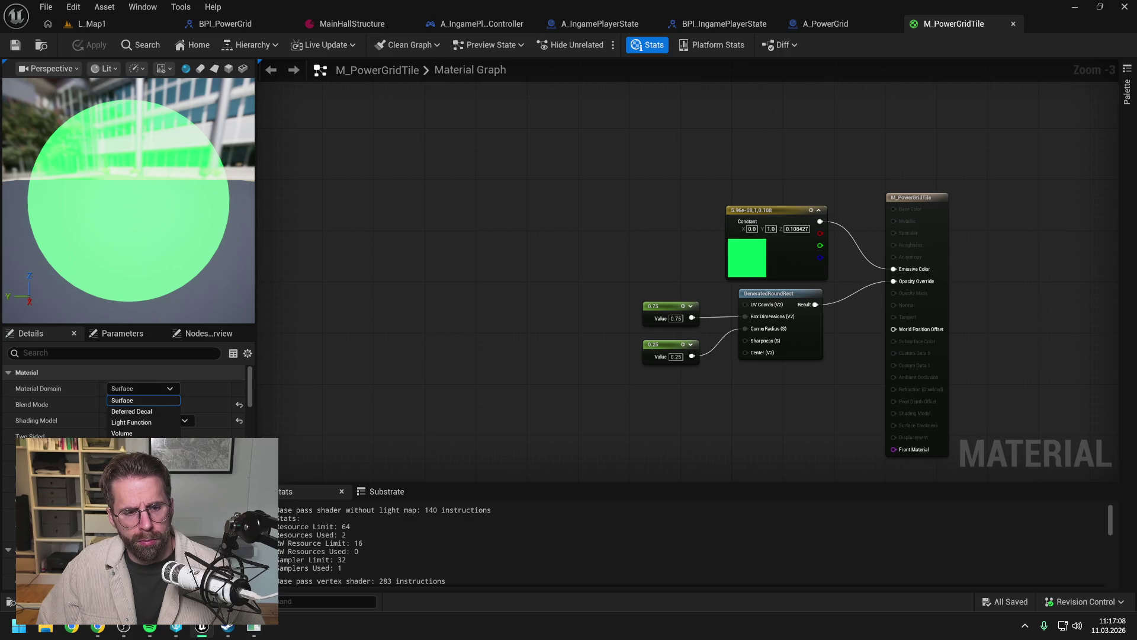
click(124, 455)
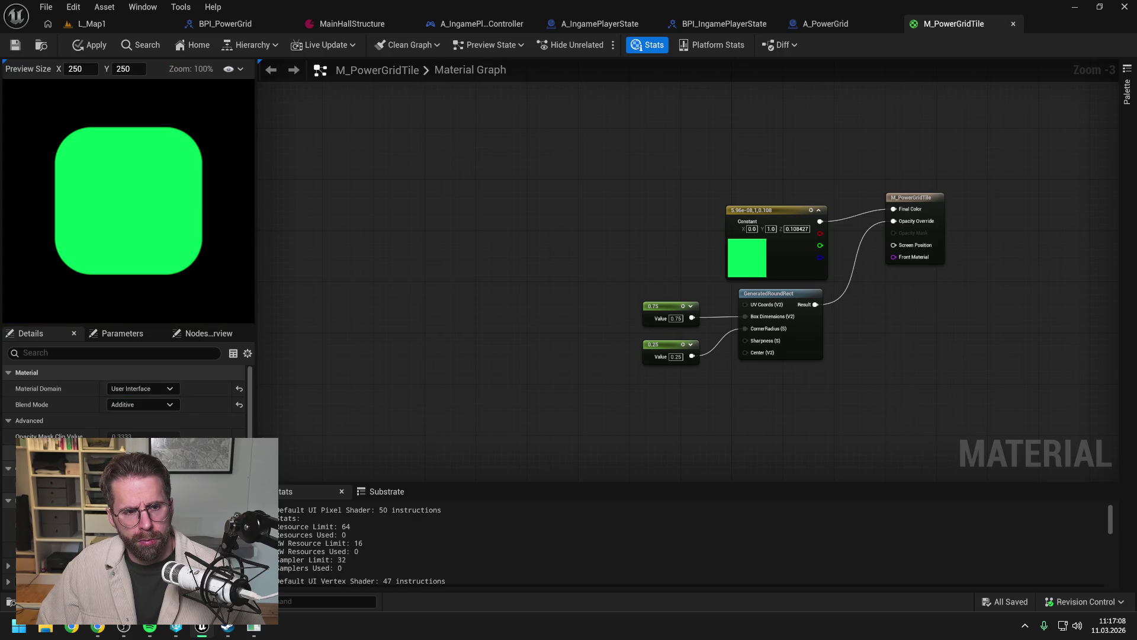
click(140, 389)
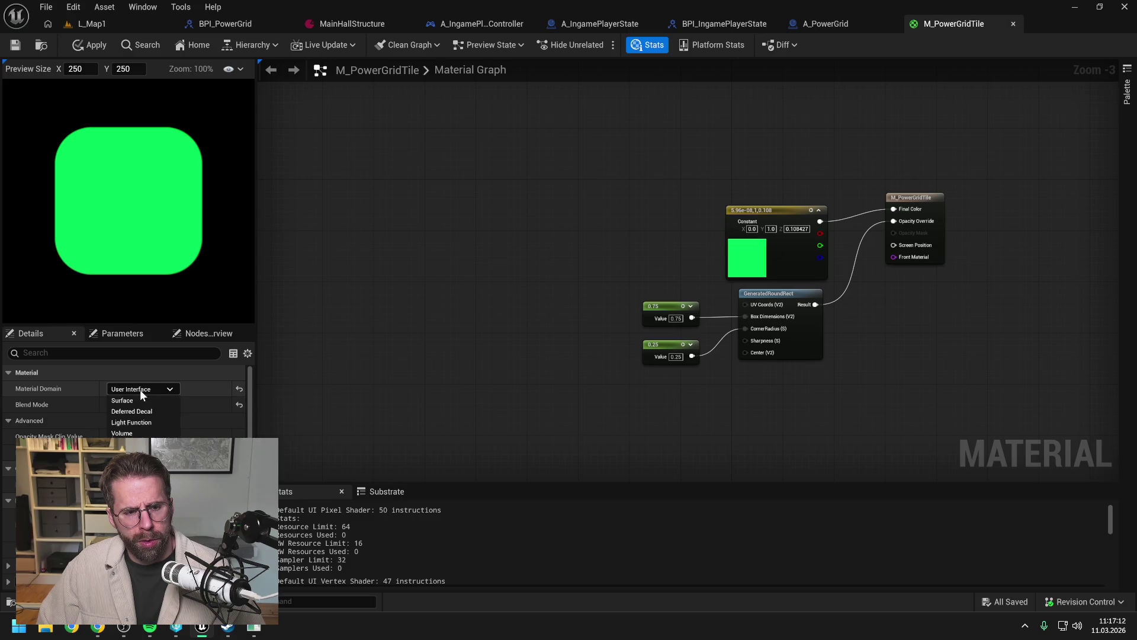
click(142, 404)
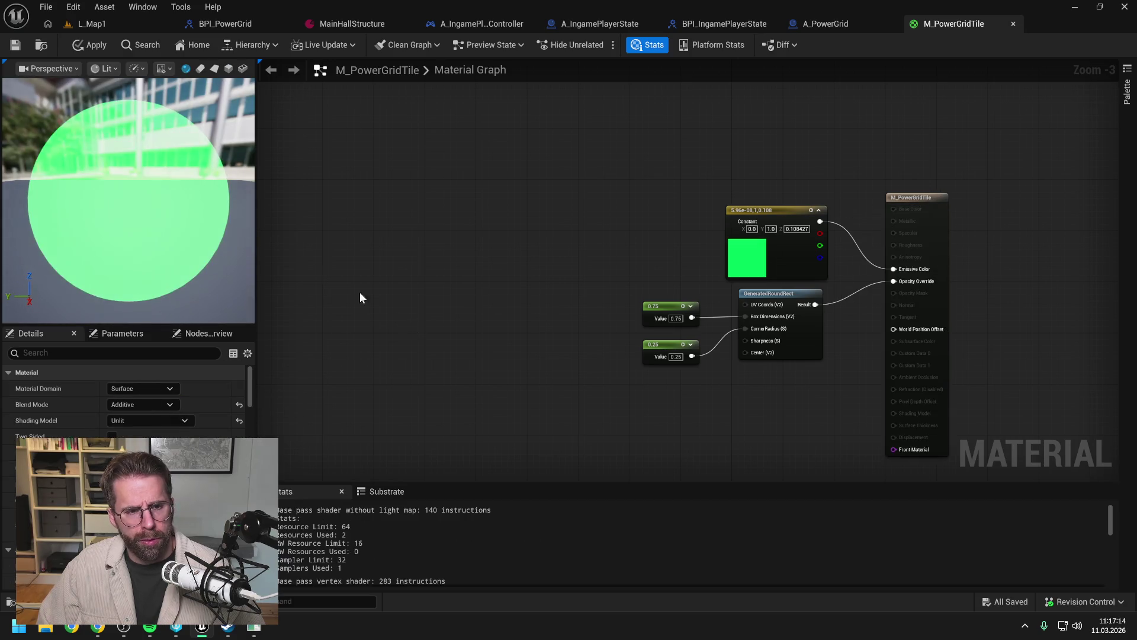
click(89, 44)
click(16, 45)
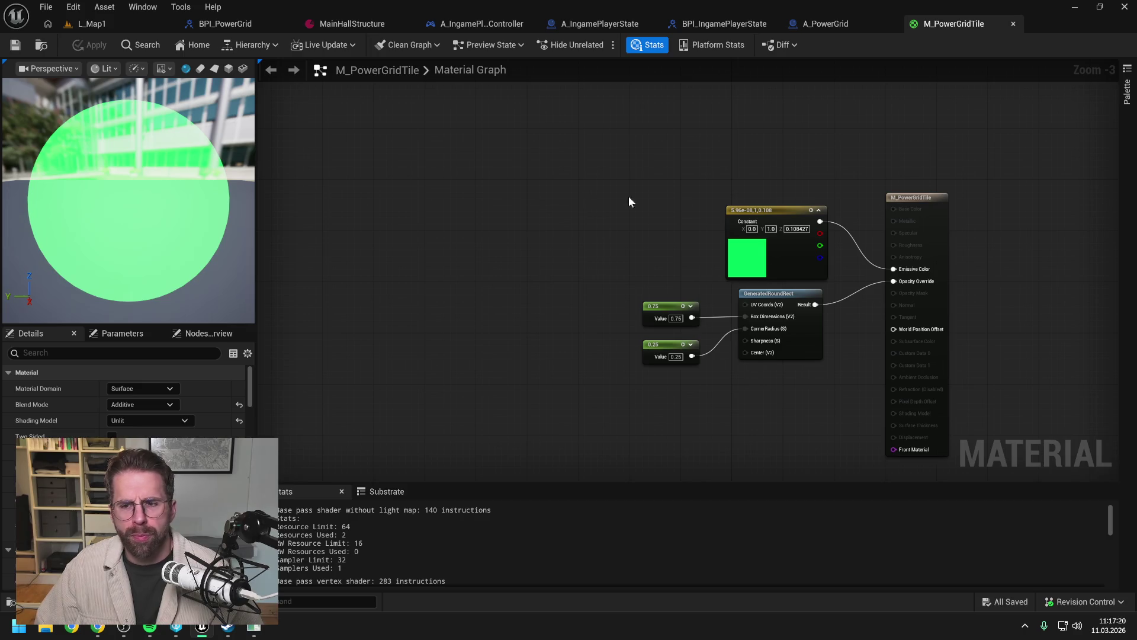
Step: Nudge the green constant and GeneratedRoundRect nodes into place, then apply and save with Ctrl+S
drag(775, 211, 781, 211)
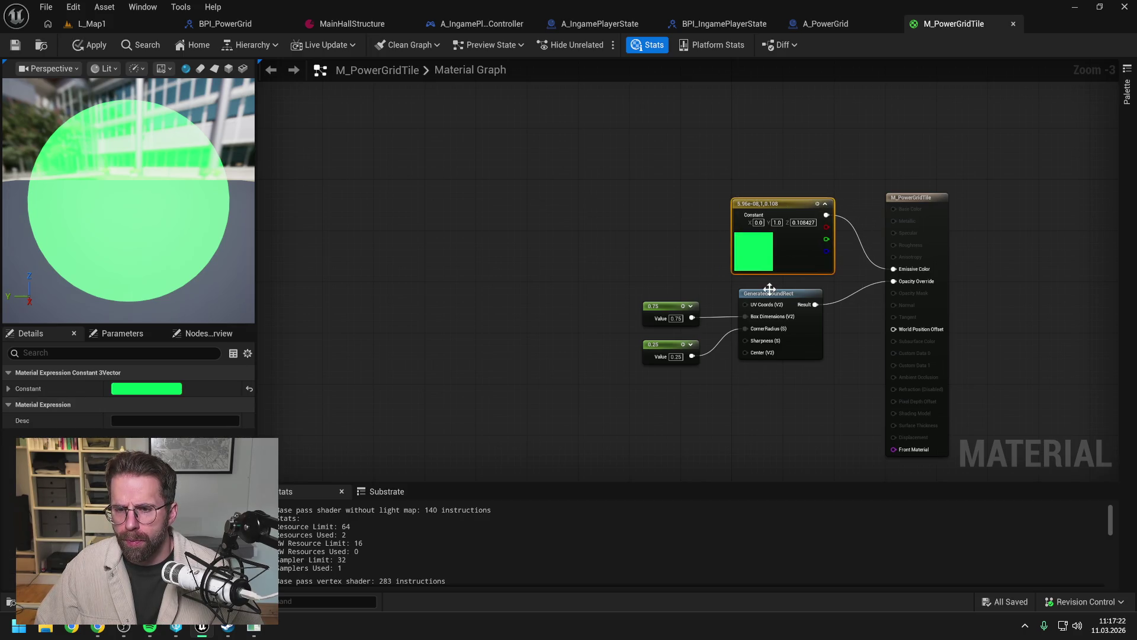
drag(775, 294, 767, 294)
click(657, 218)
click(90, 45)
key(ctrl+s)
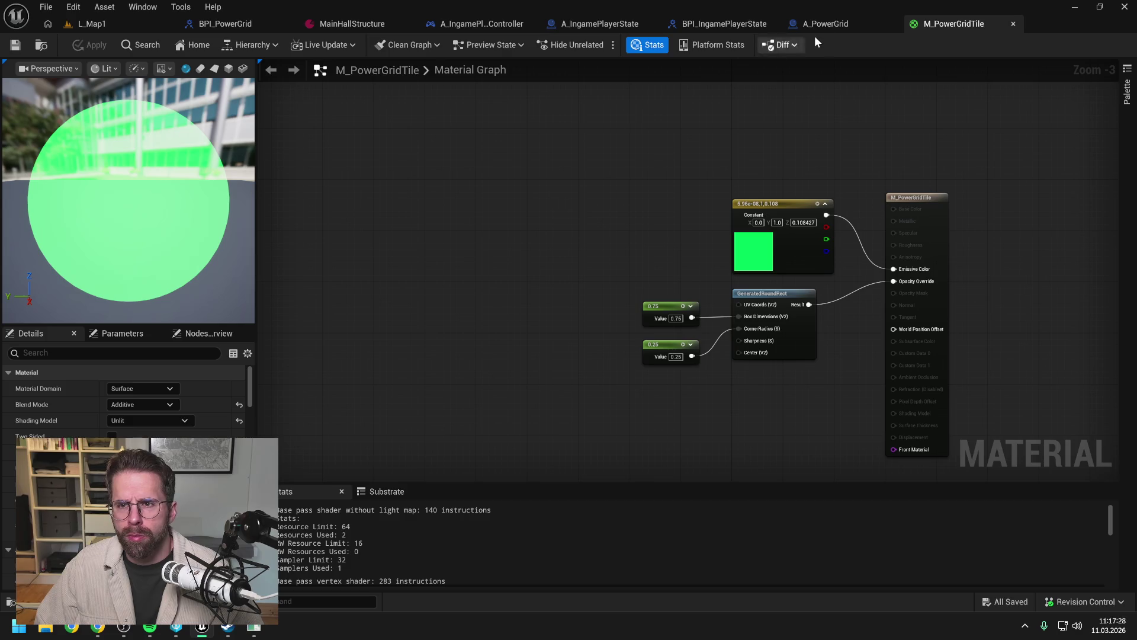
click(830, 26)
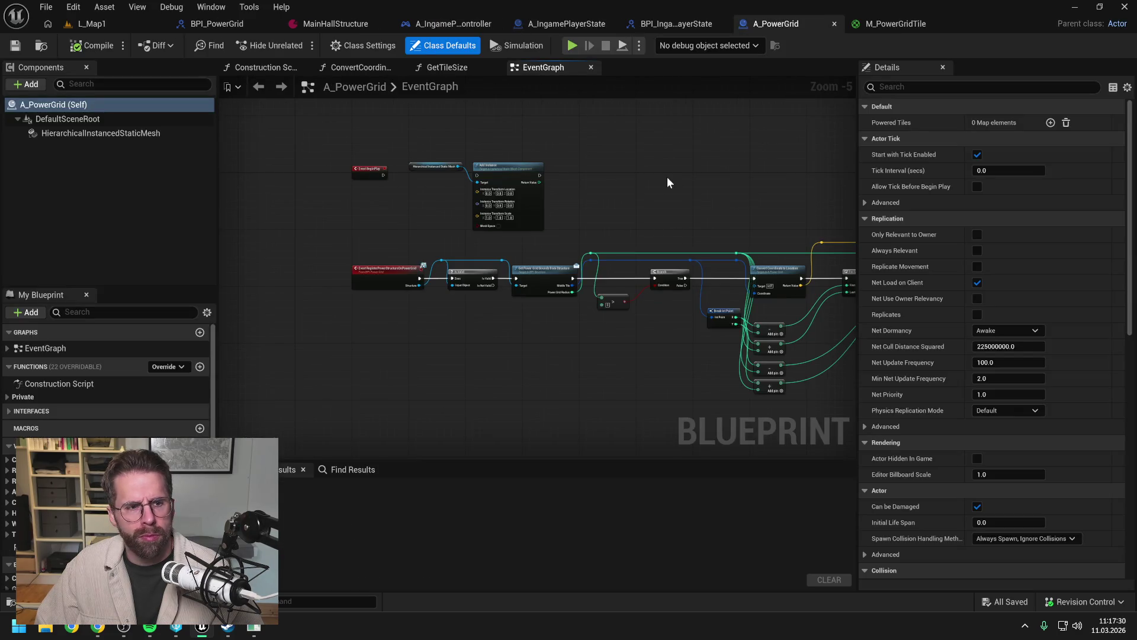
Step: Set the HierarchicalInstancedStaticMesh's Materials Element 0 to M_PowerGridTile
click(134, 132)
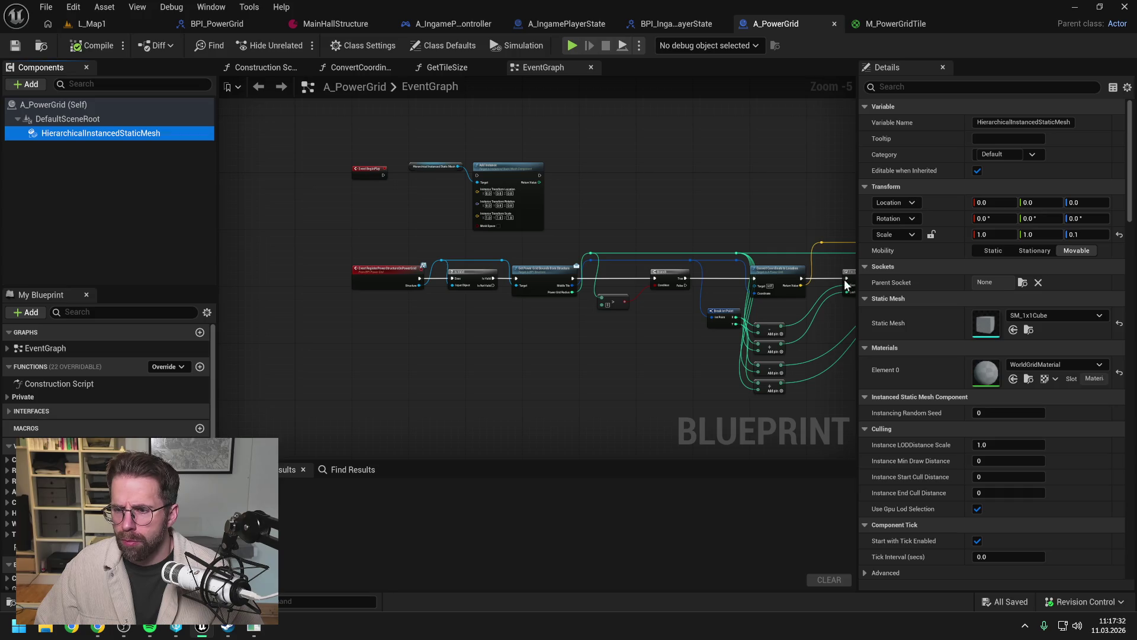
click(1054, 364)
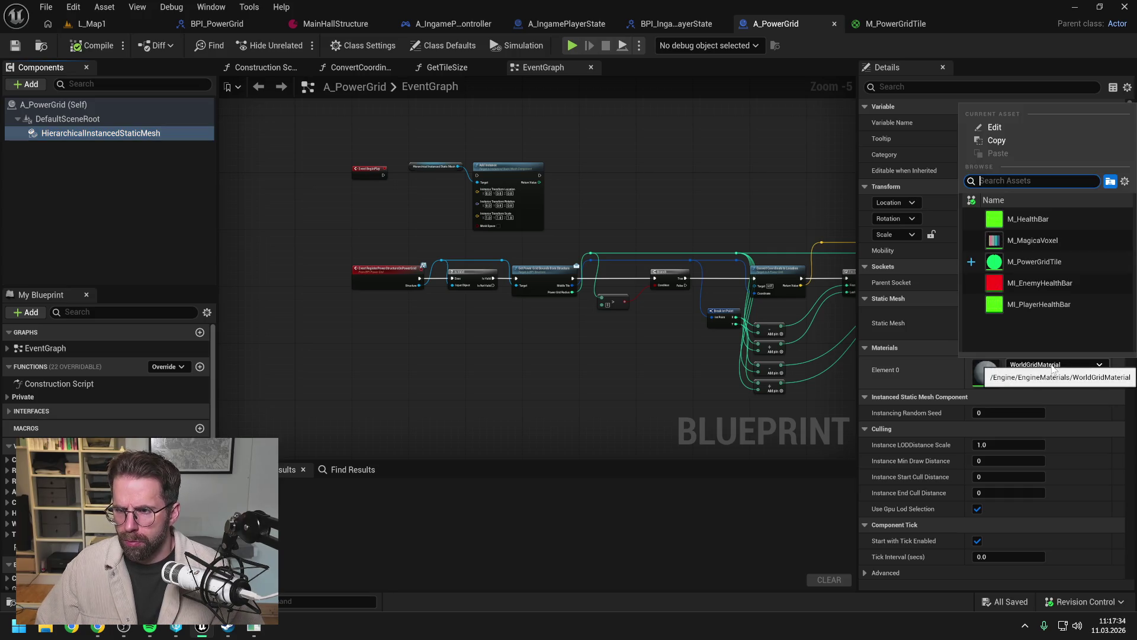
click(1055, 259)
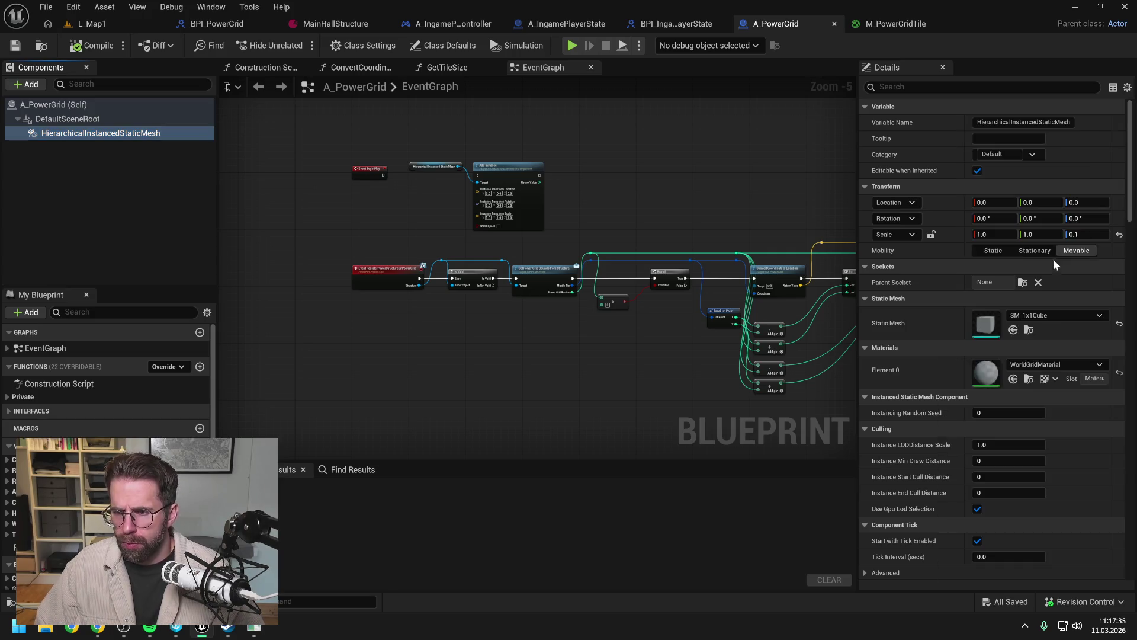
Step: Compile A_PowerGrid, check it out and save it, then return to L_Map1
click(87, 47)
key(ctrl+s)
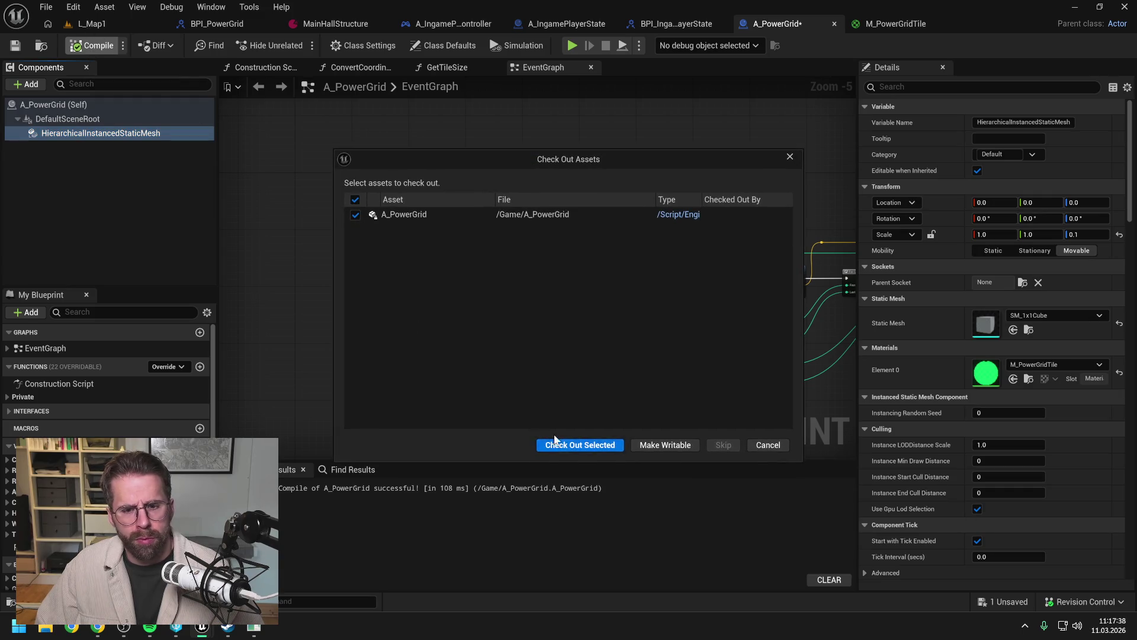
click(555, 442)
click(116, 27)
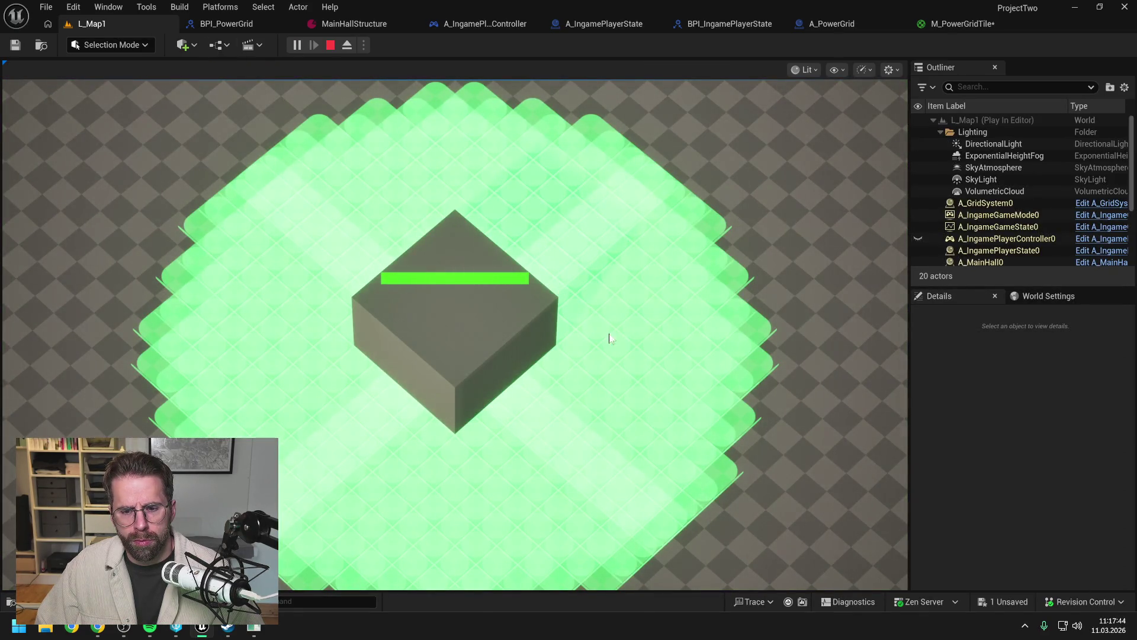
Step: Fly the play camera around to frame the translucent green tile grid, then stop play with Esc
key(s)
key(w)
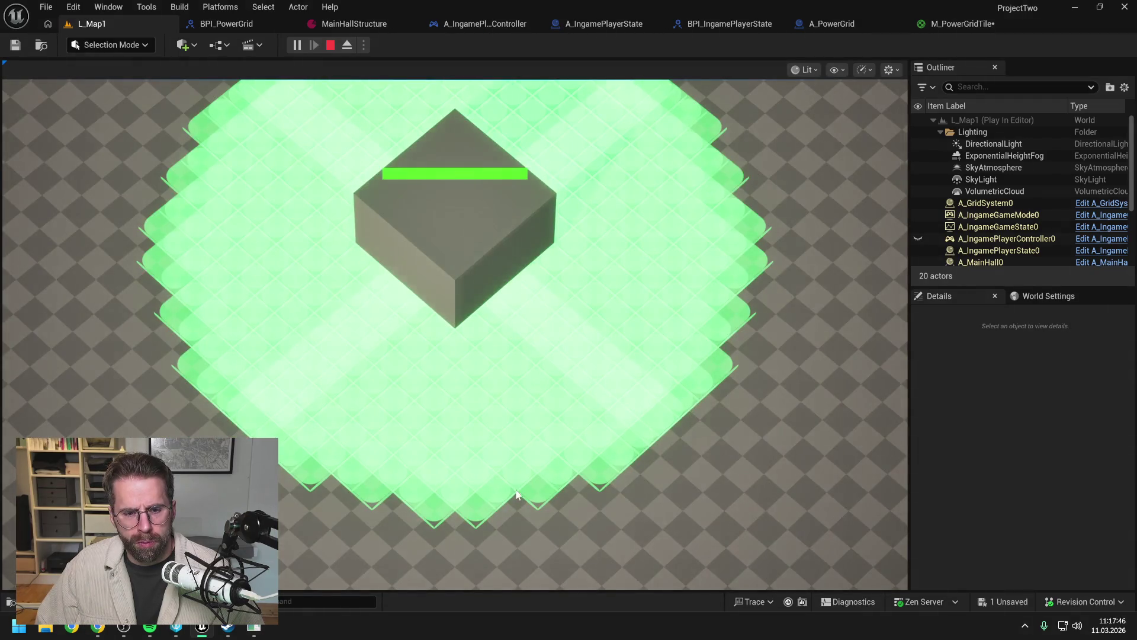
scroll(542, 528, up, 2)
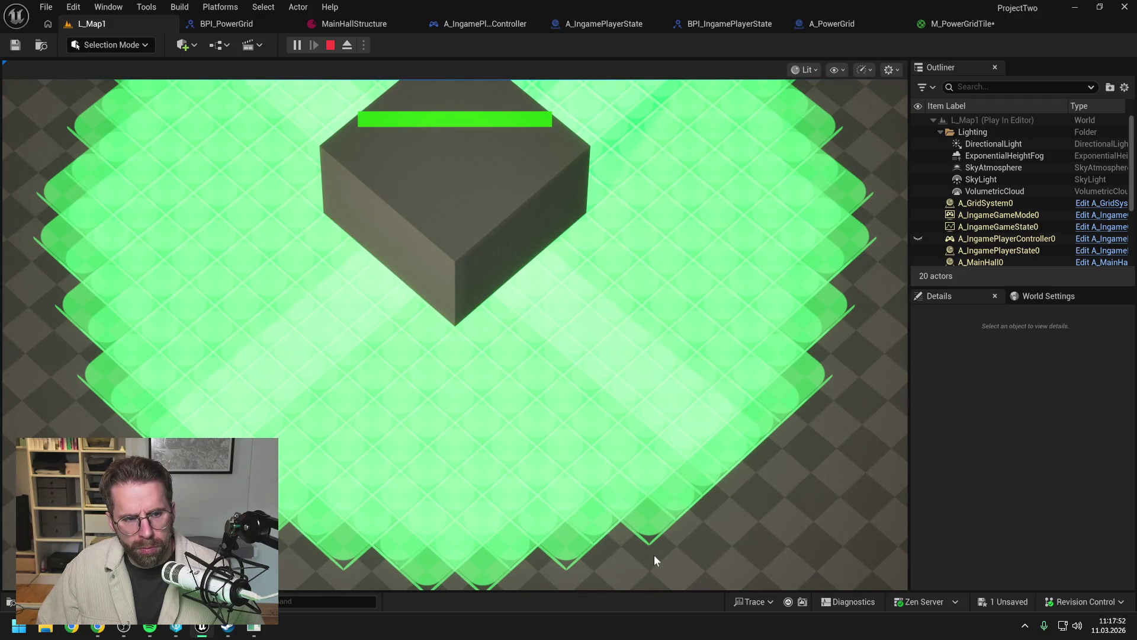
mouse_move(655, 555)
mouse_down()
mouse_move(661, 465)
mouse_move(583, 230)
mouse_up()
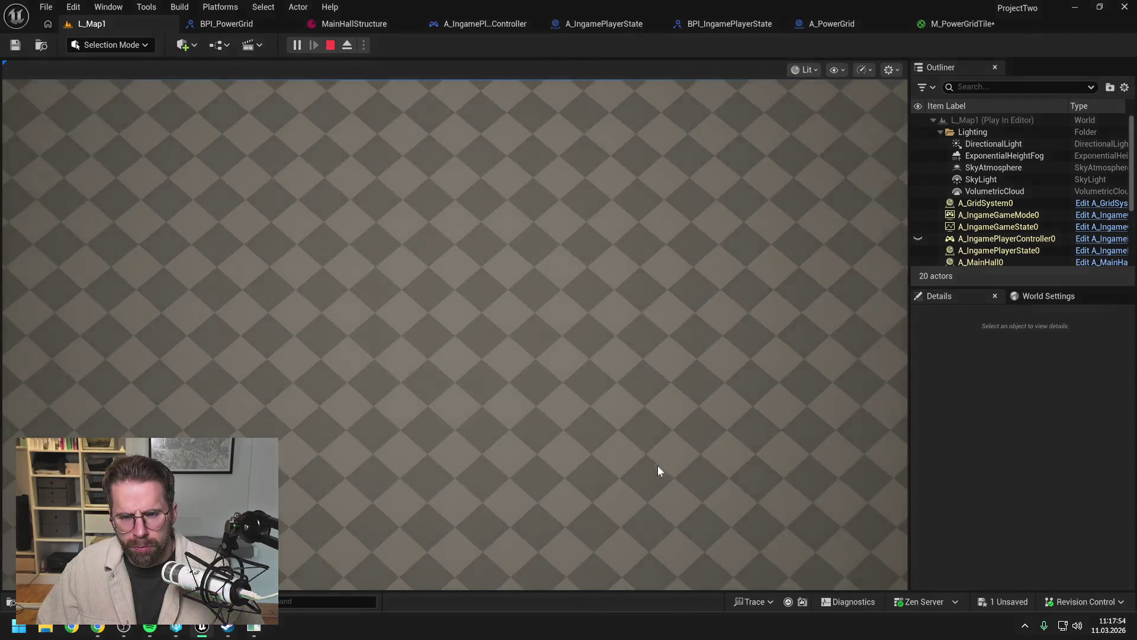
scroll(572, 337, down, 1)
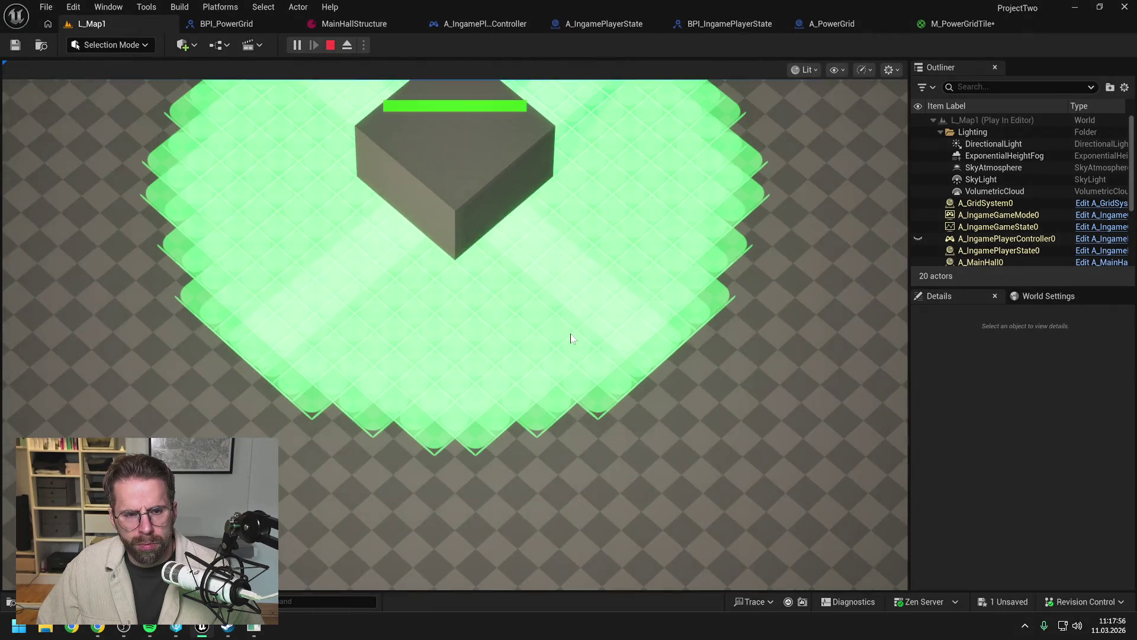
scroll(572, 338, down, 1)
scroll(613, 241, up, 1)
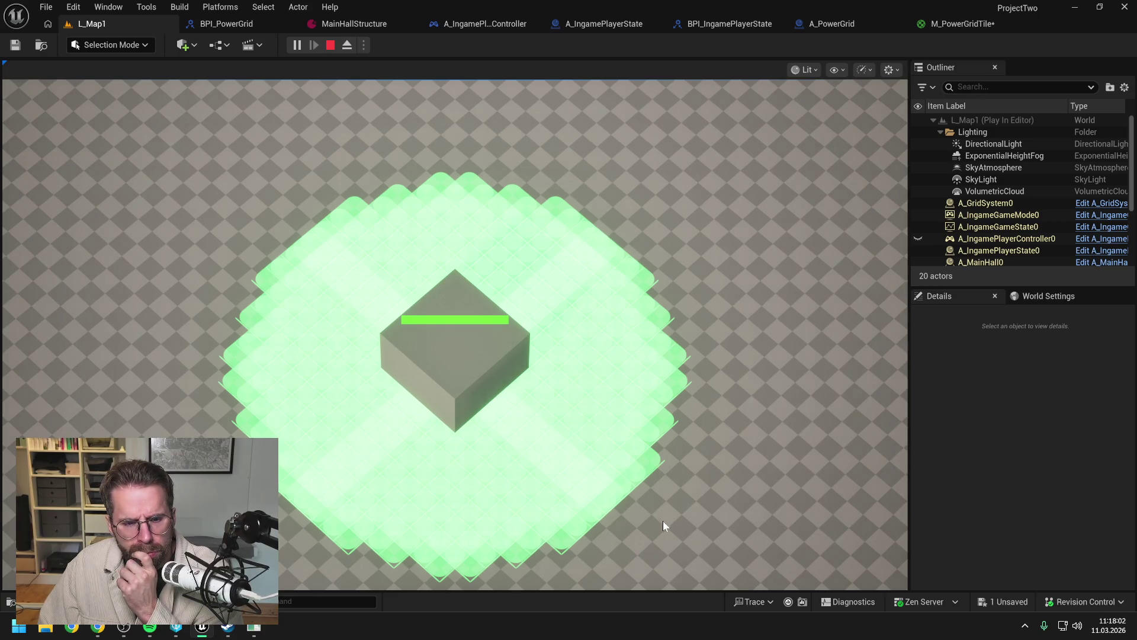
scroll(662, 525, up, 2)
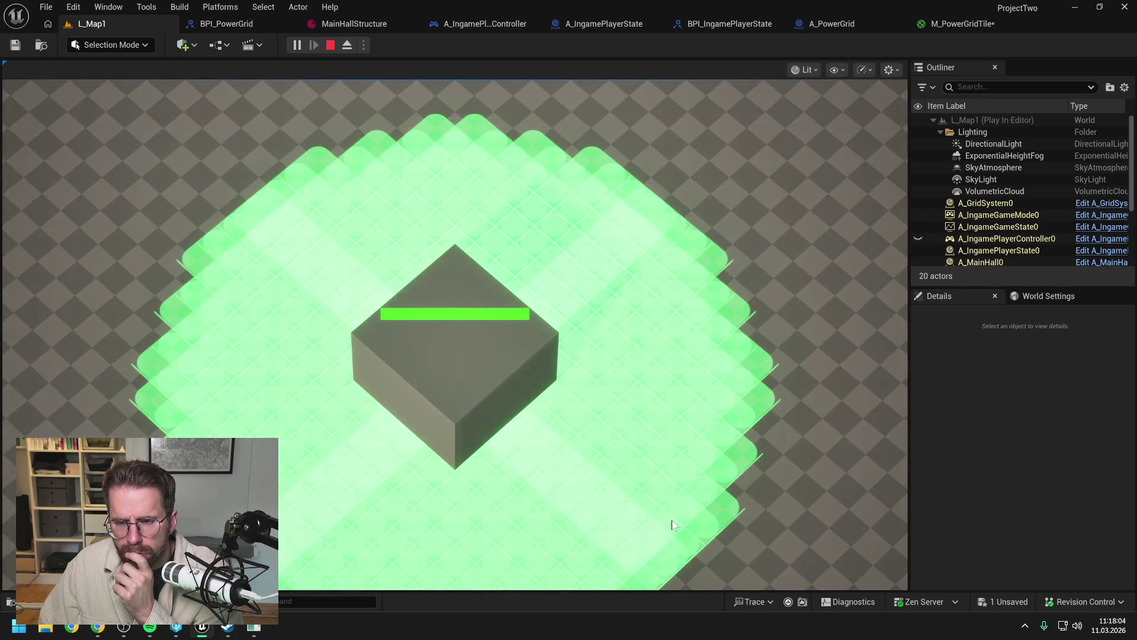
key(s)
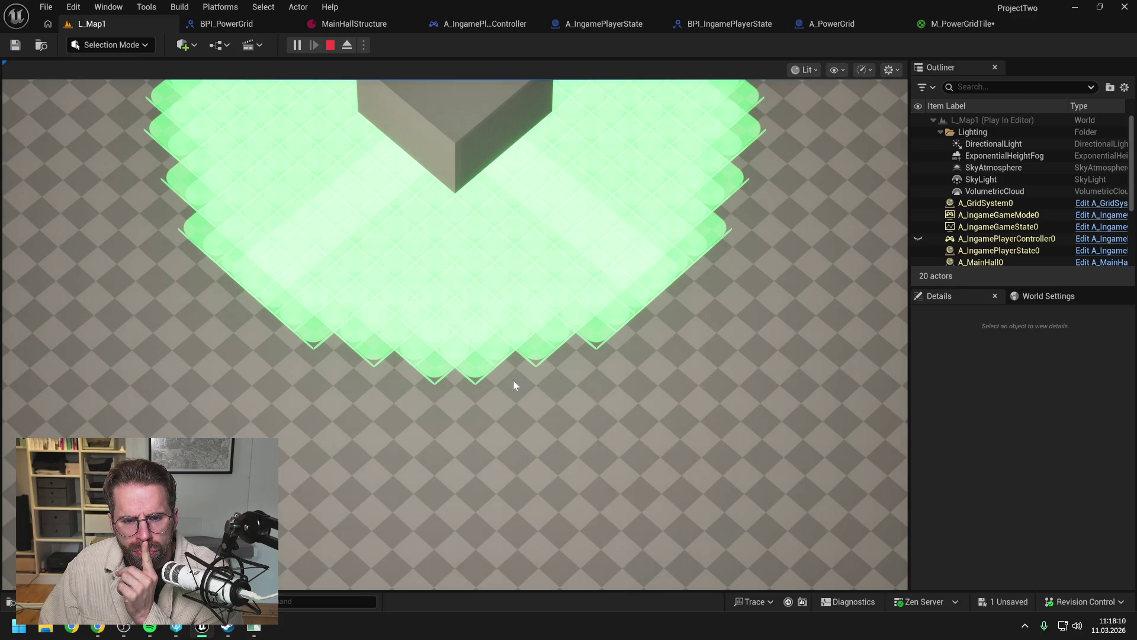
scroll(531, 382, up, 2)
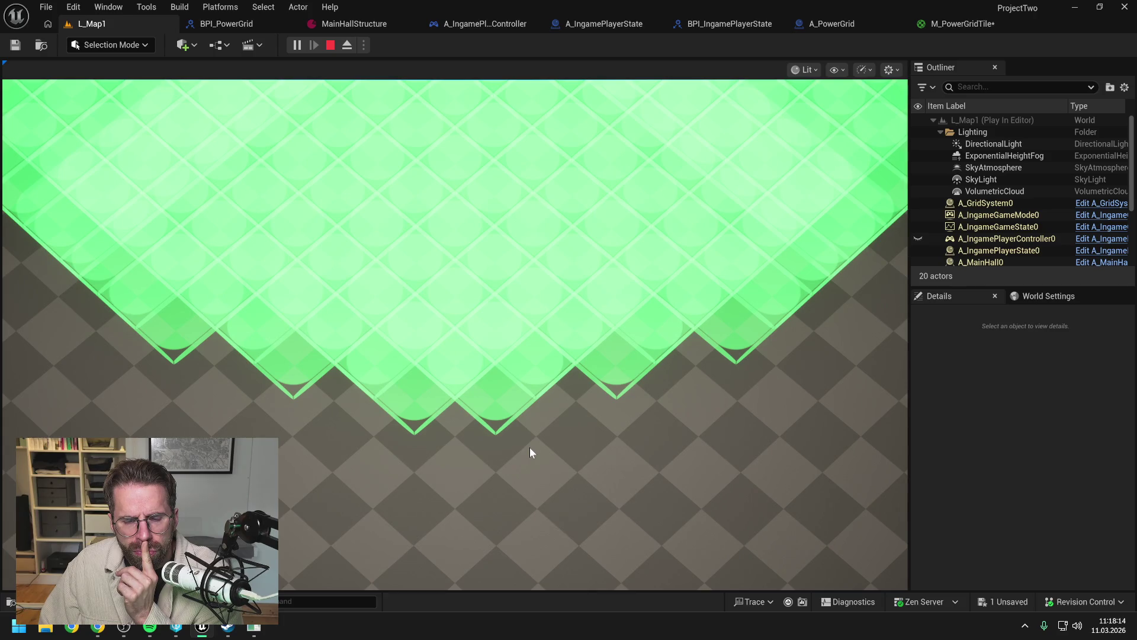
scroll(530, 448, down, 3)
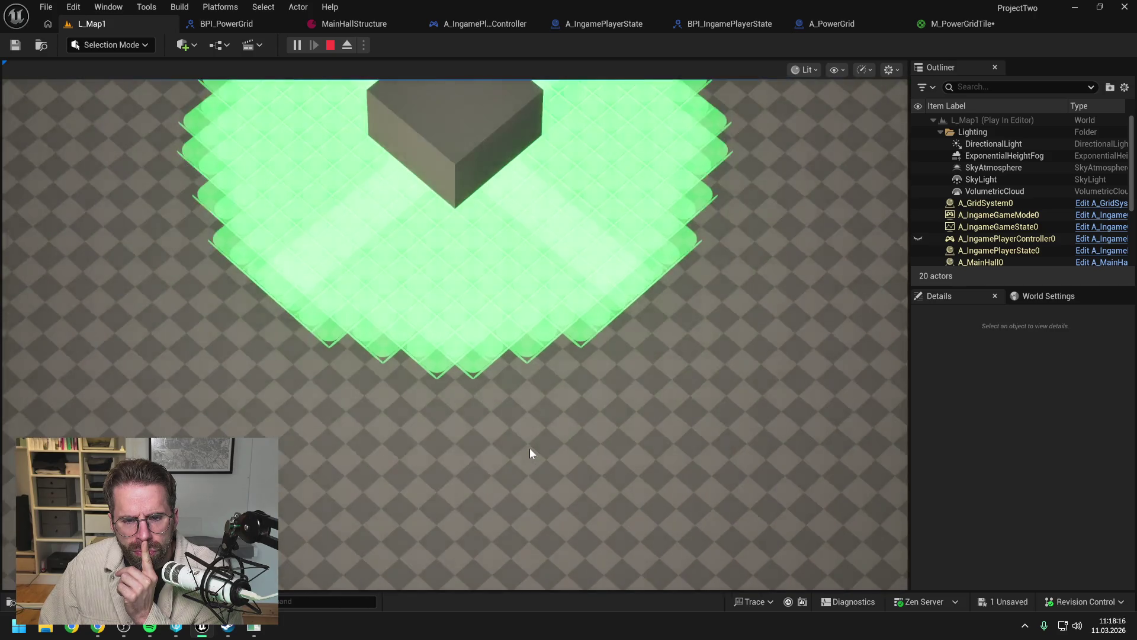
key(w)
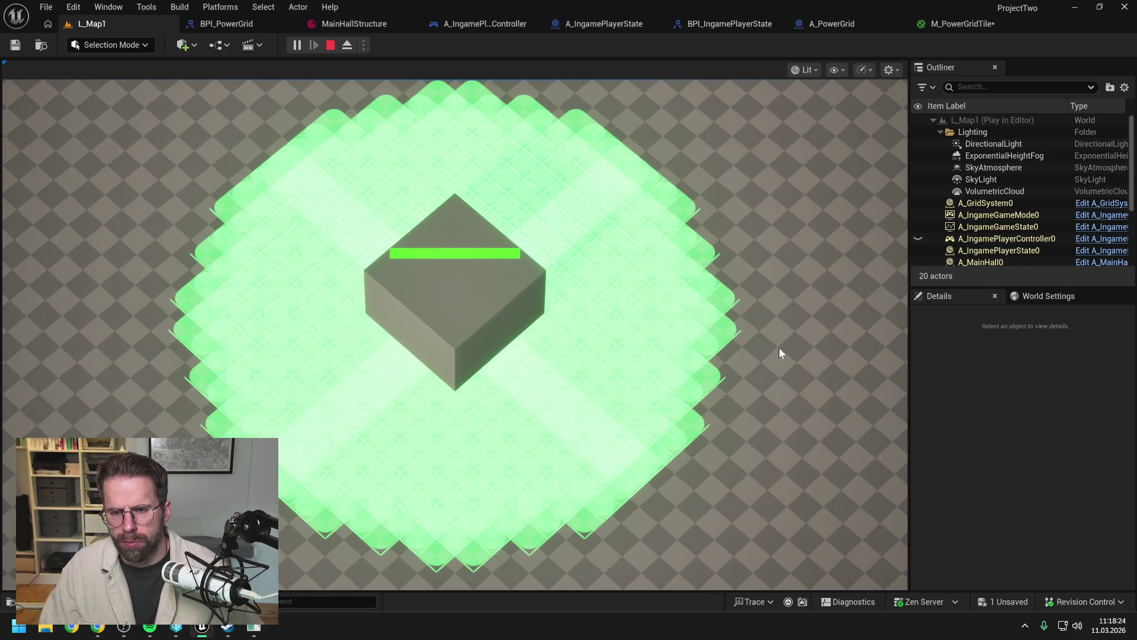
mouse_move(907, 306)
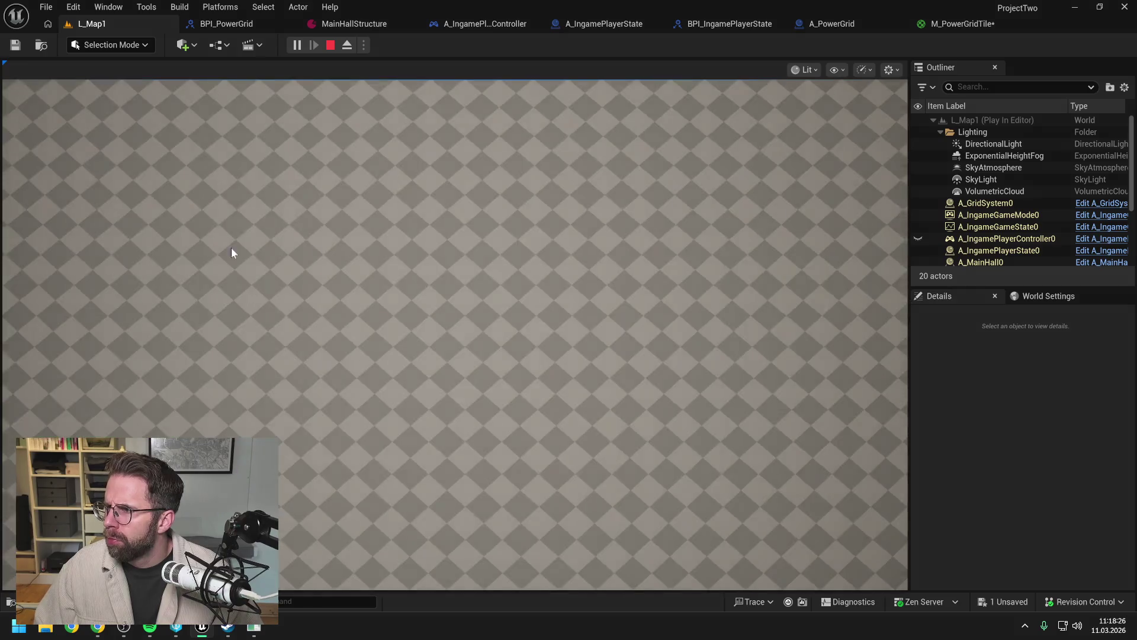
mouse_move(3, 284)
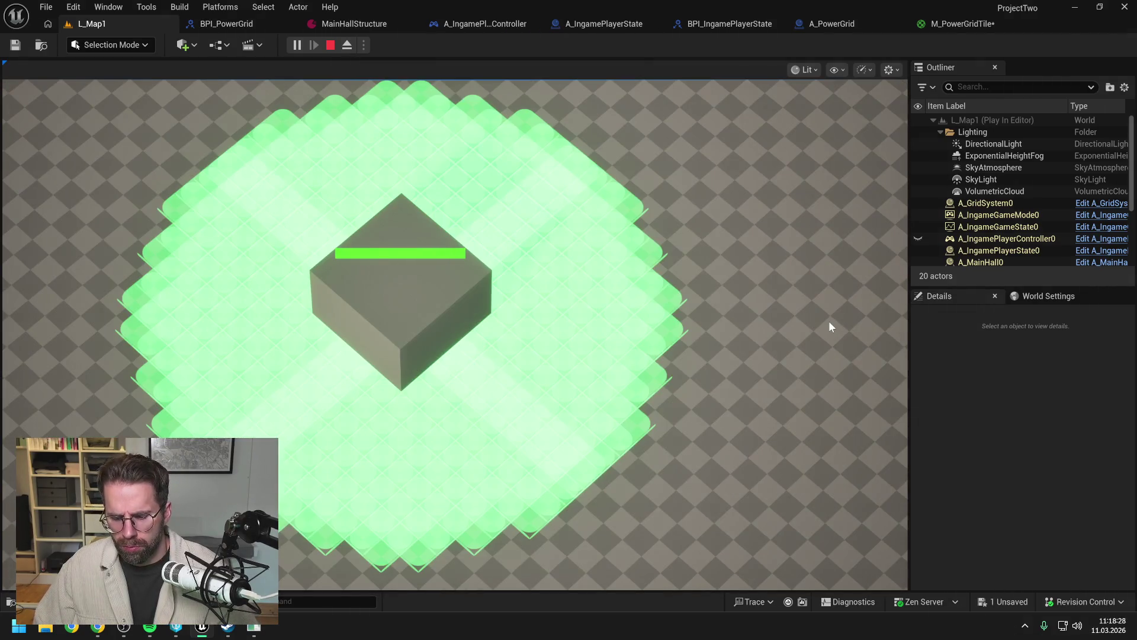
key(Escape)
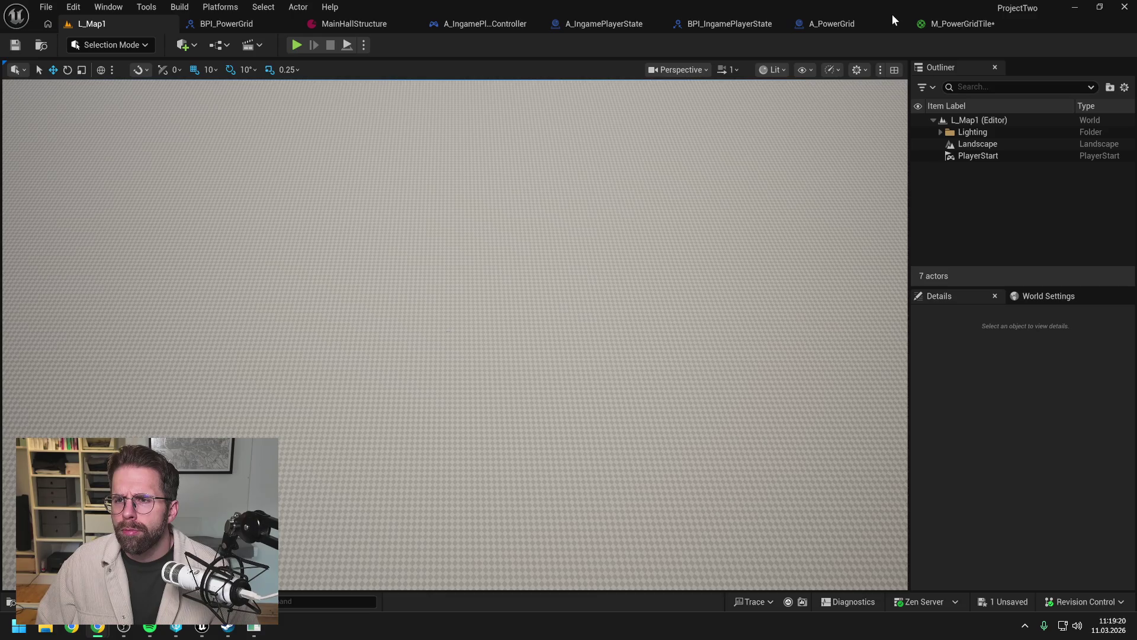
Step: Bring up the M_PowerGridTile graph and pan to the Constant3Vector and GeneratedRoundRect nodes
click(951, 27)
drag(644, 178, 546, 158)
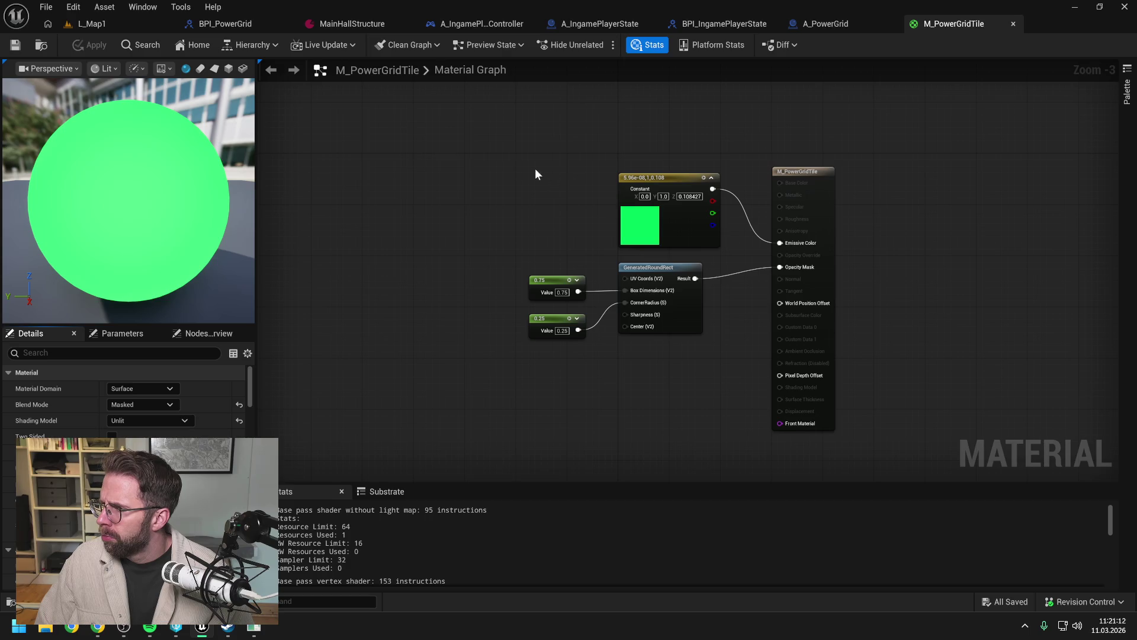
click(111, 25)
click(296, 44)
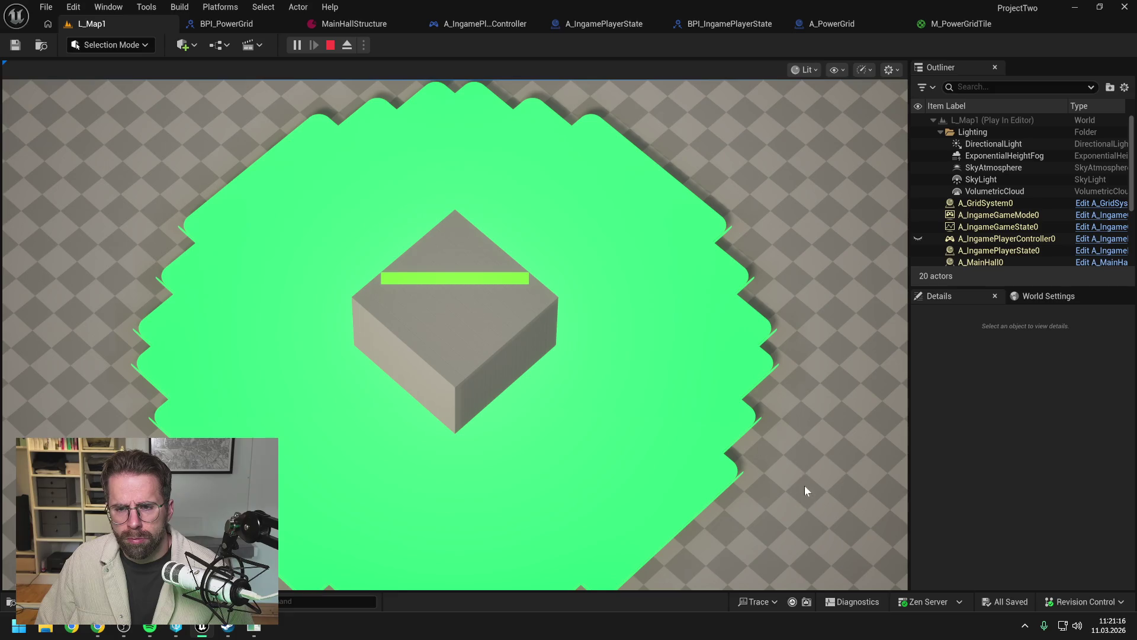
key(s)
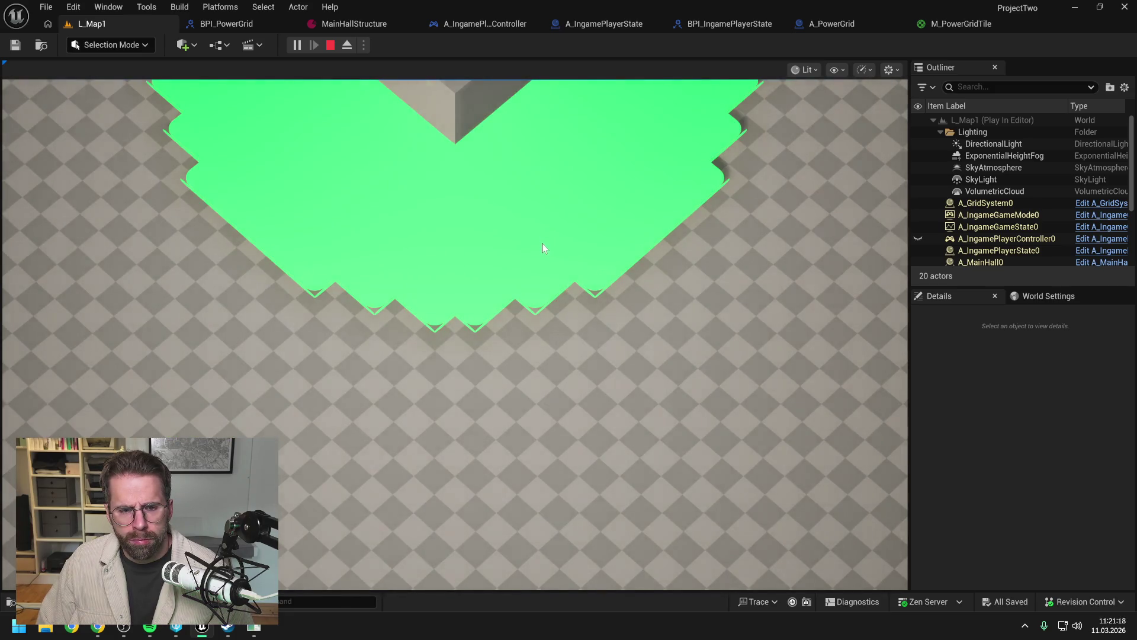
scroll(543, 242, up, 3)
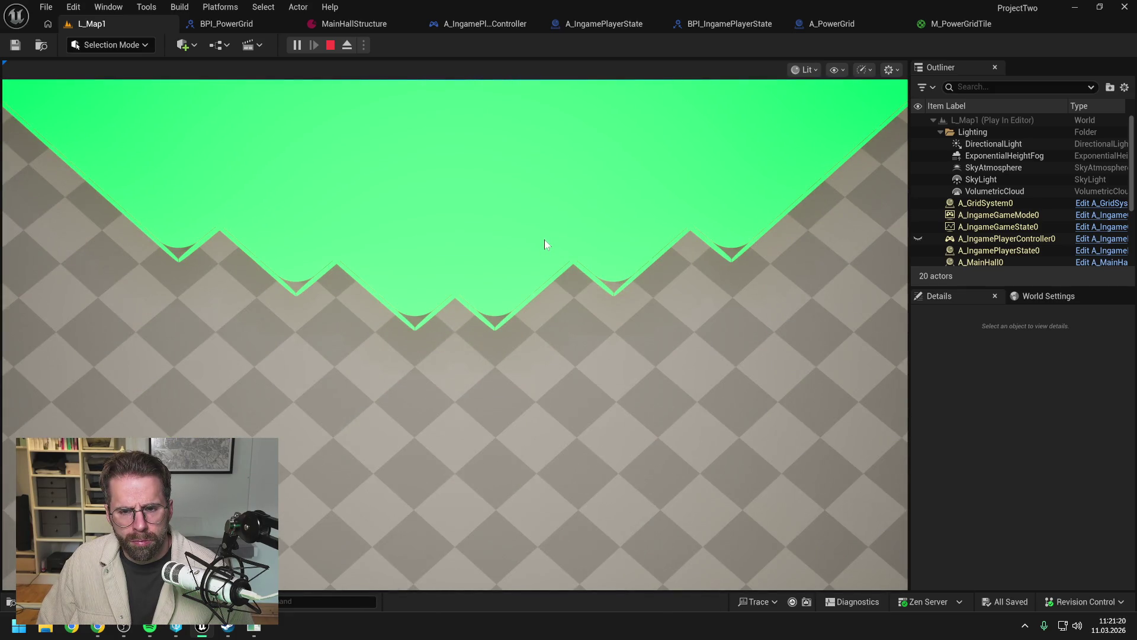
scroll(558, 220, up, 3)
scroll(652, 385, down, 2)
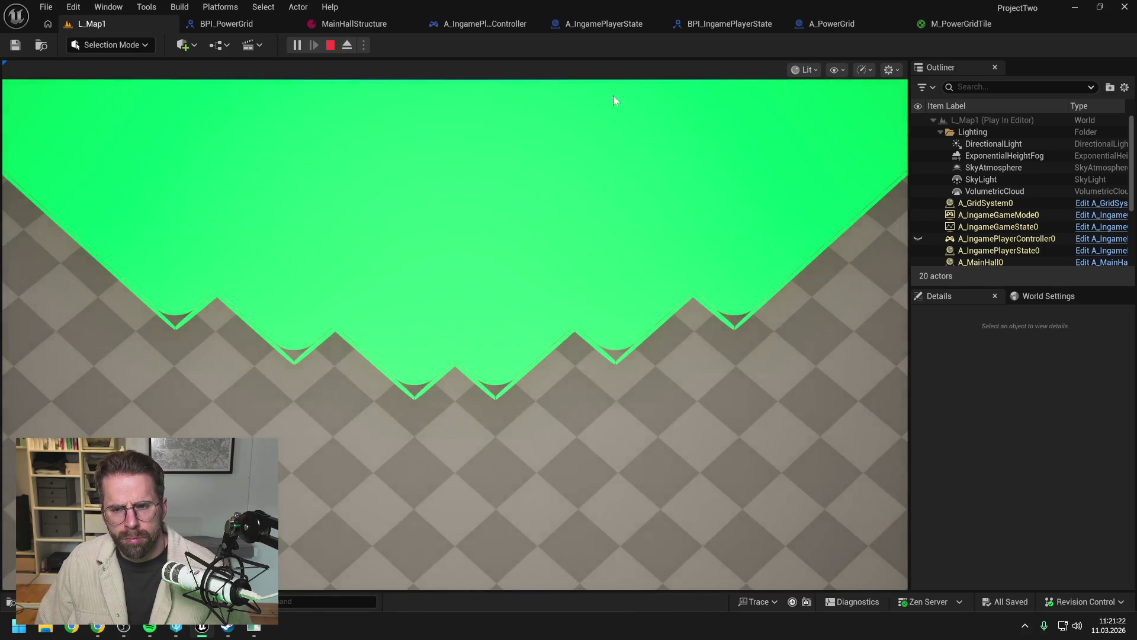
scroll(656, 176, up, 3)
key(Escape)
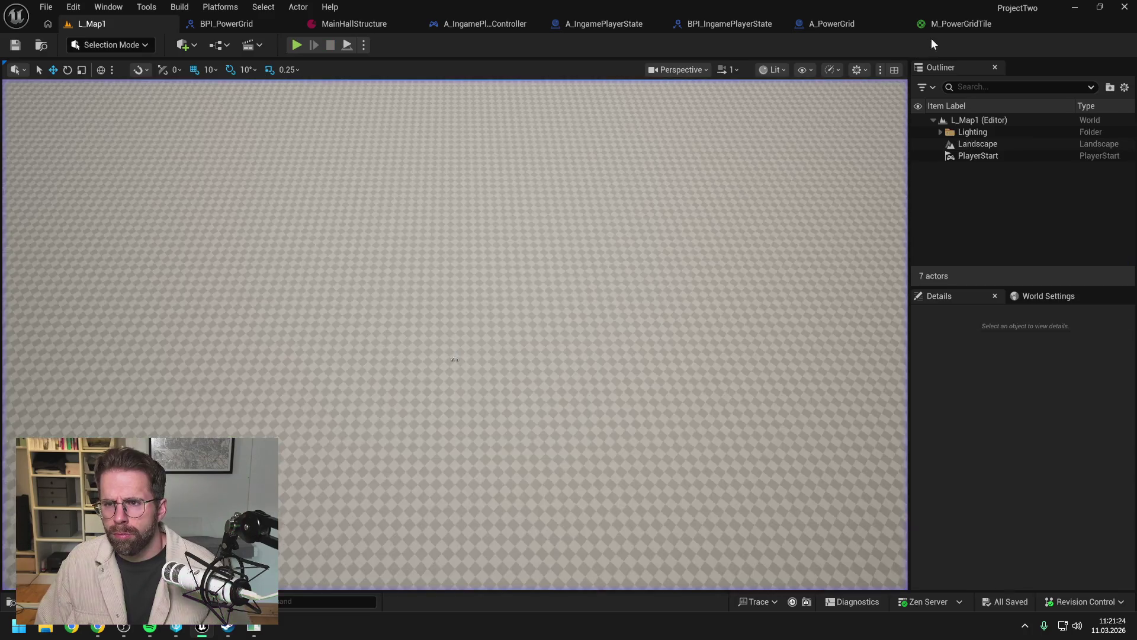
click(936, 24)
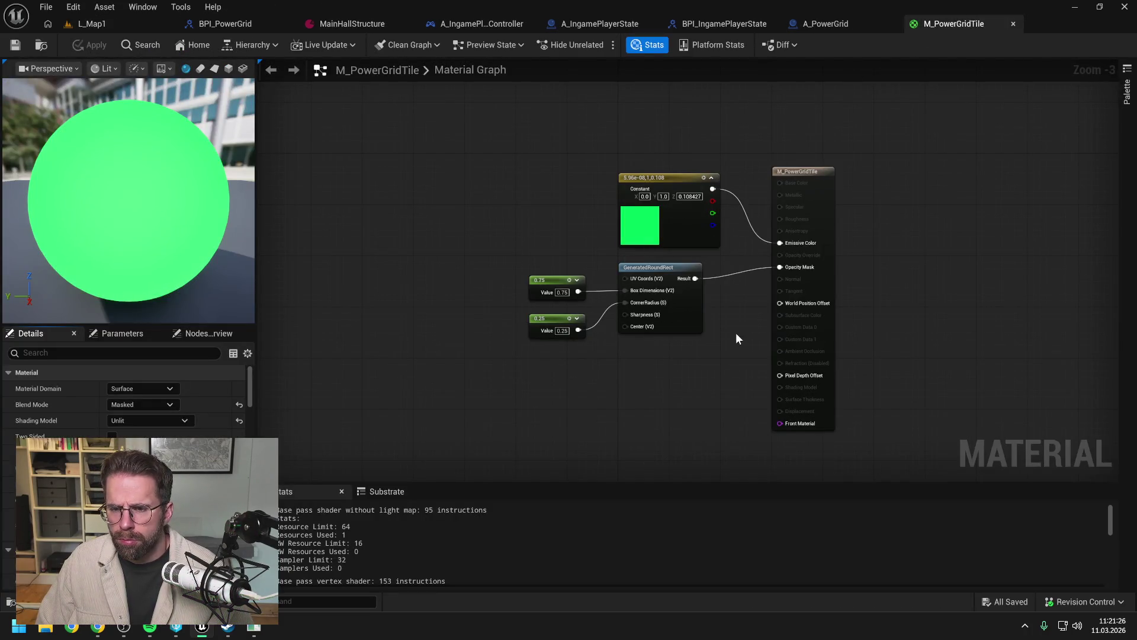
scroll(734, 304, up, 1)
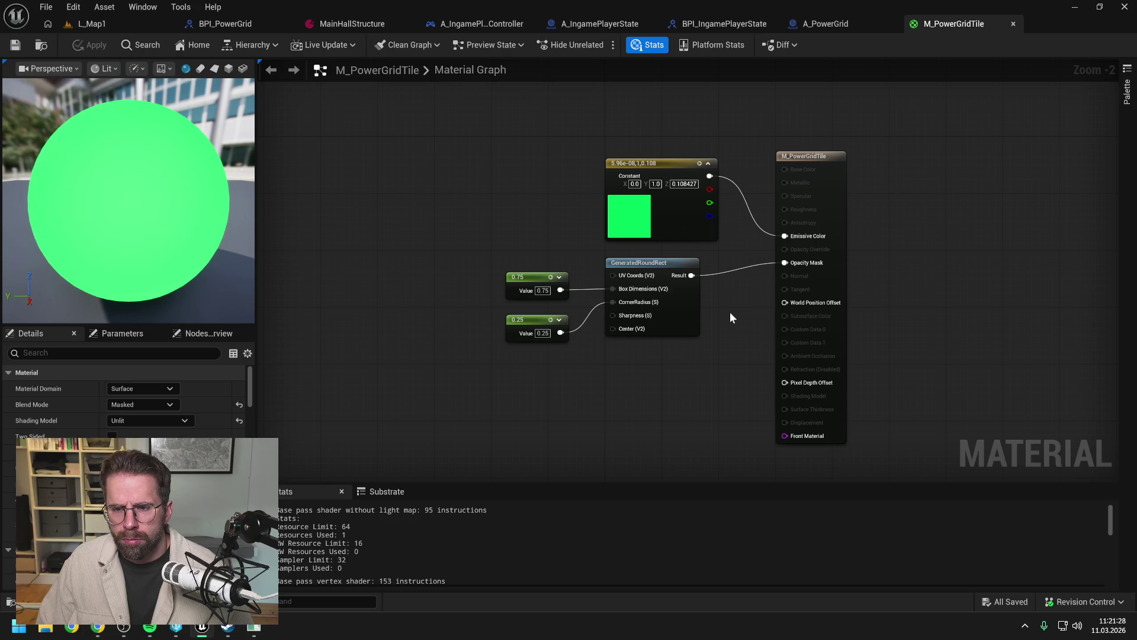
Step: Keep Surface domain, set Blend Mode to TranslucentGreyTransmittance, wire GeneratedRoundRect to Opacity Override, and apply
click(149, 388)
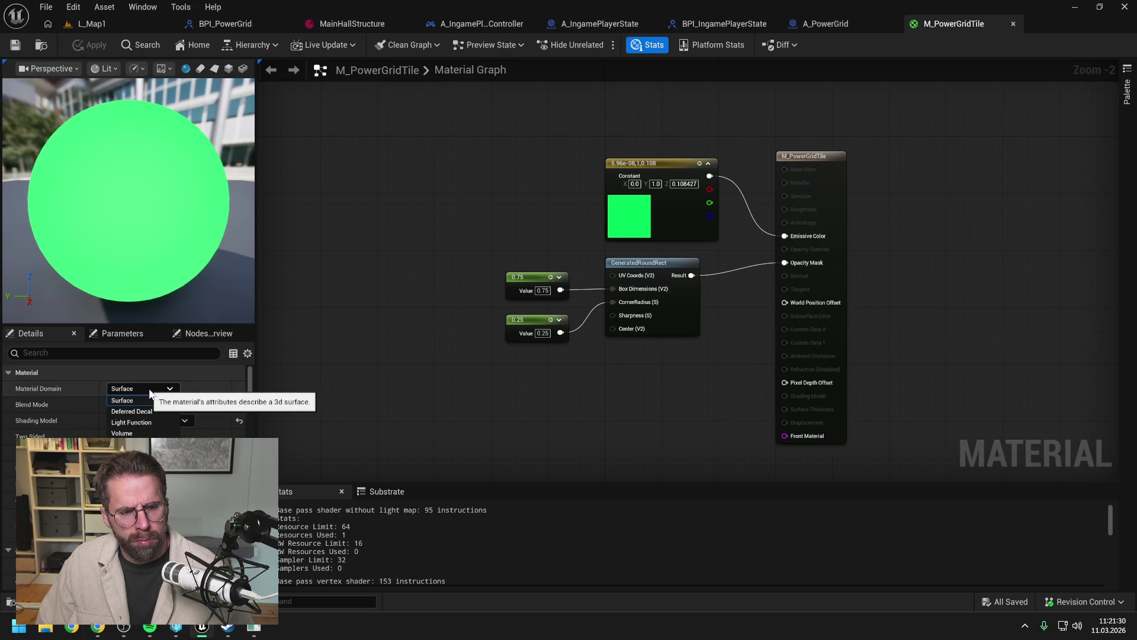
click(148, 389)
click(149, 403)
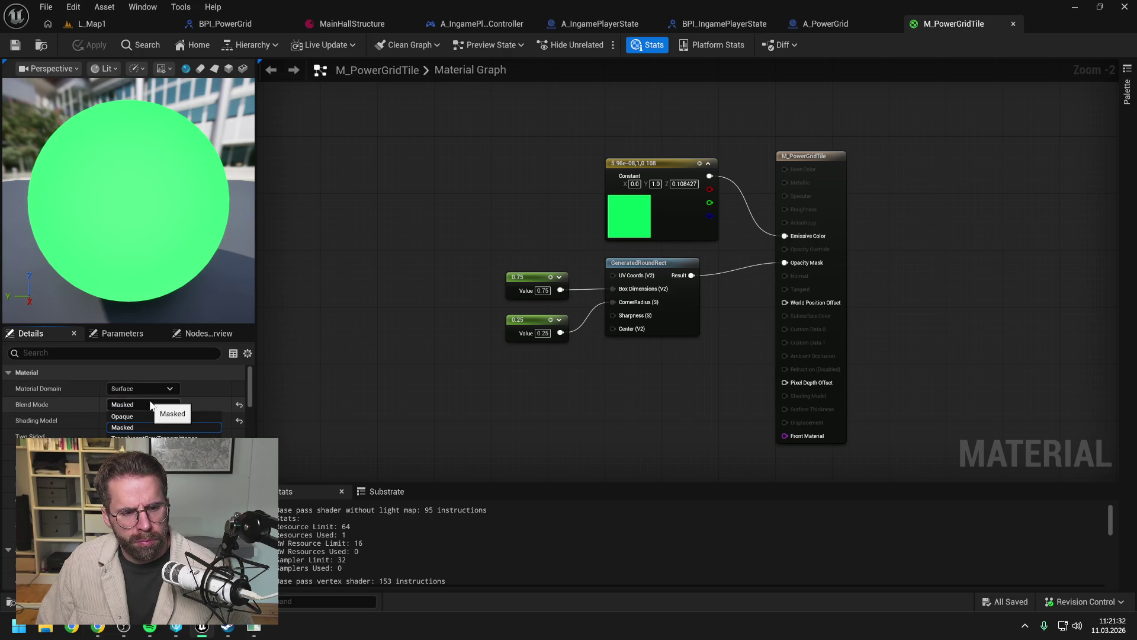
click(154, 437)
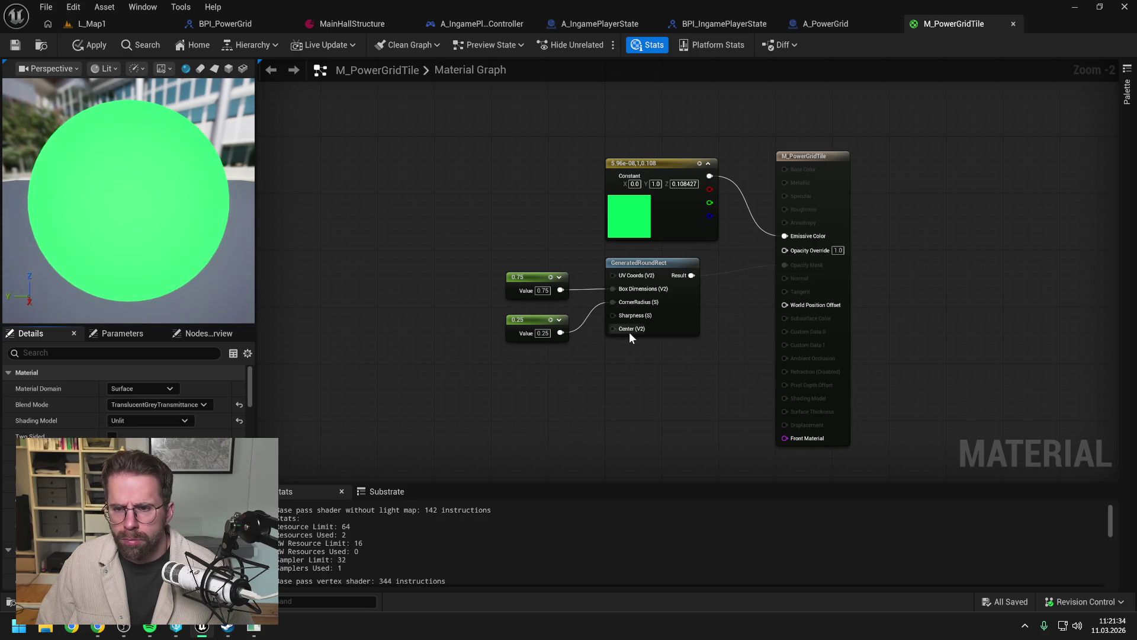
drag(692, 276, 785, 249)
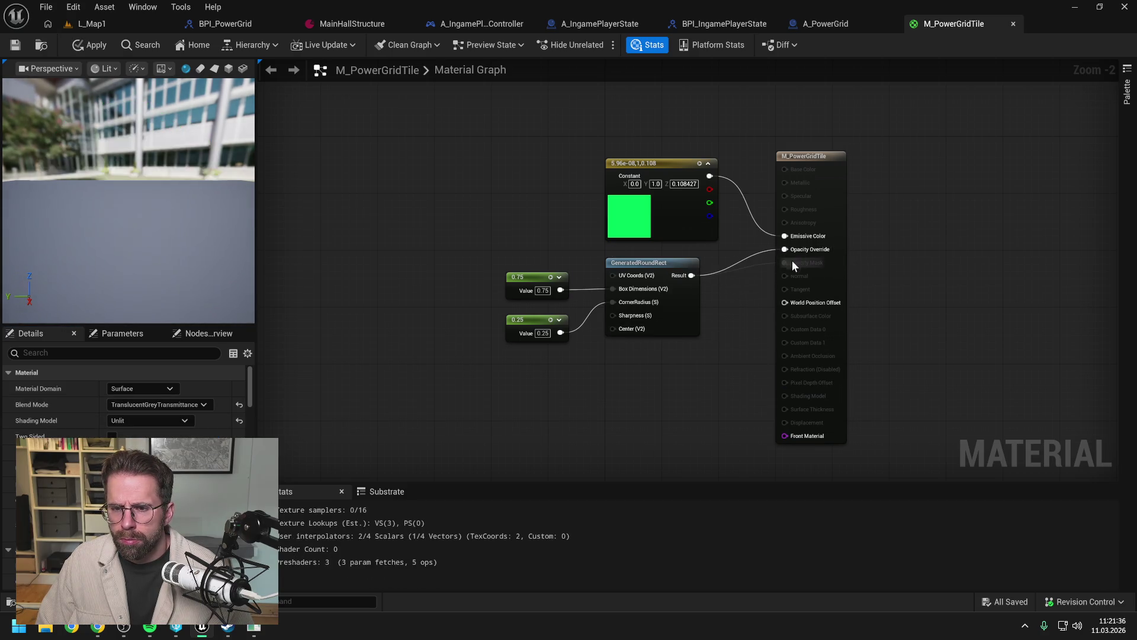
click(95, 45)
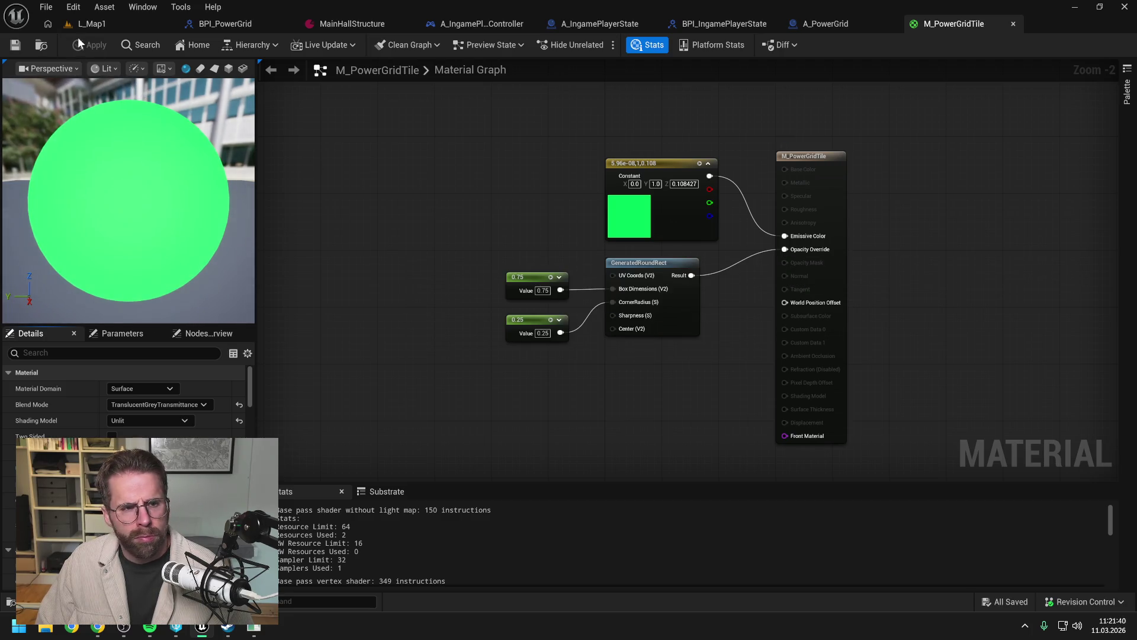
Step: Test-play L_Map1 with Alt+P to check the tiles, then stop and return to the material
click(97, 25)
key(alt+p)
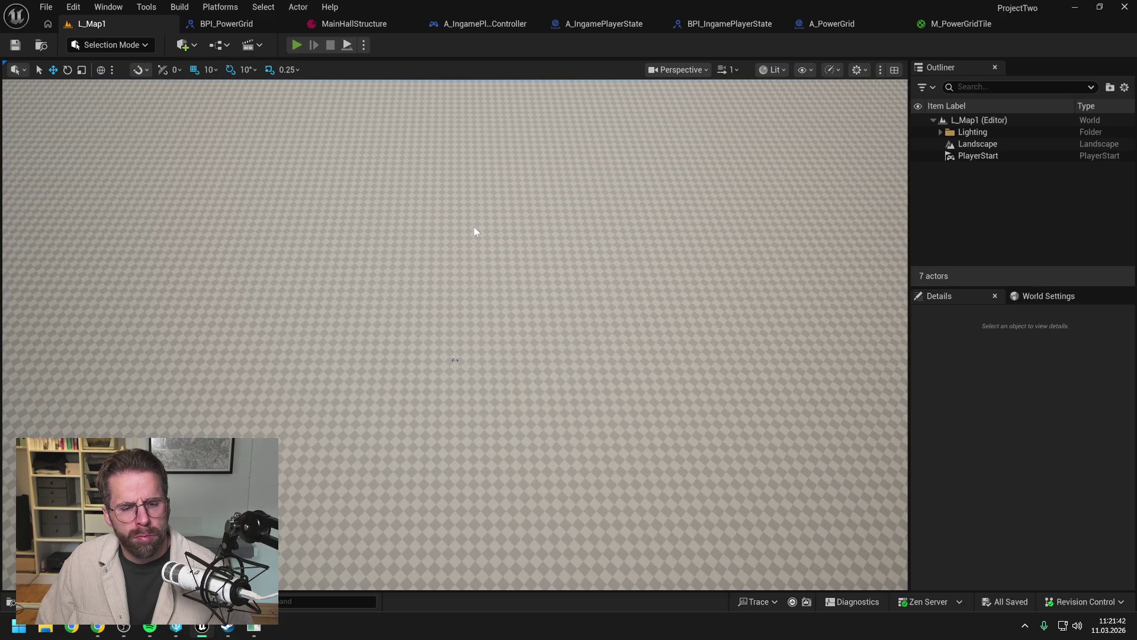
mouse_move(713, 545)
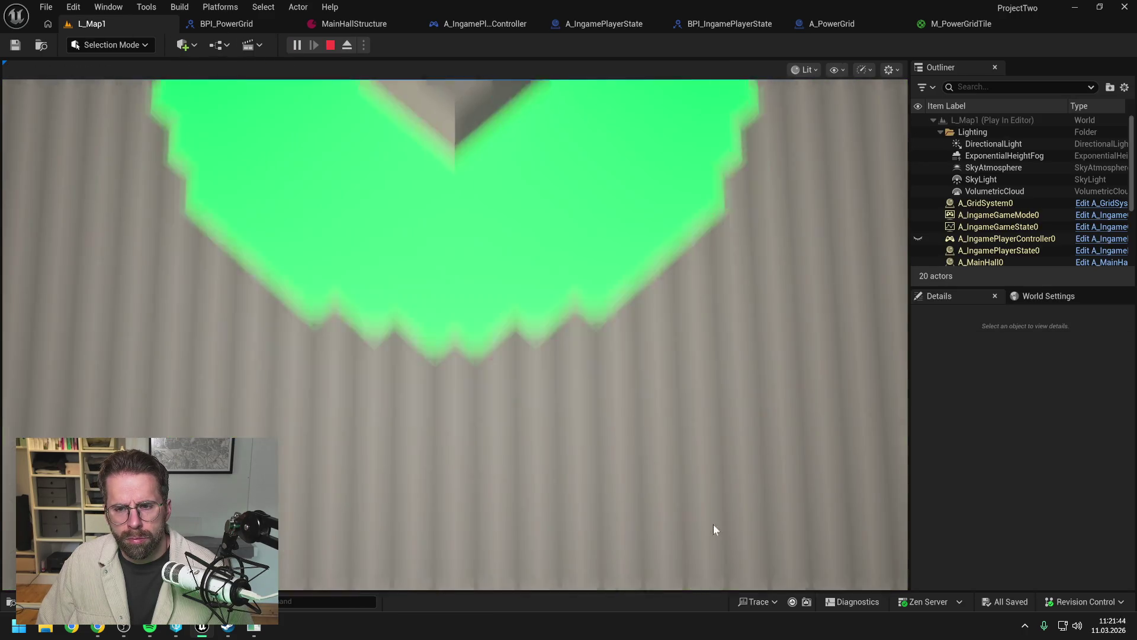
key(Escape)
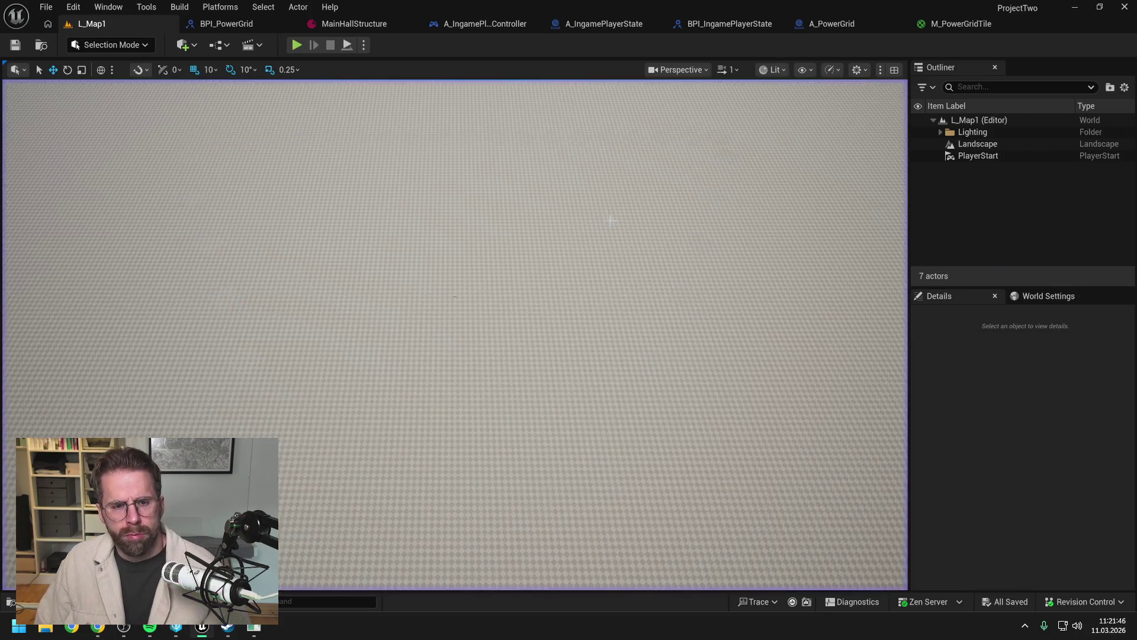
click(953, 26)
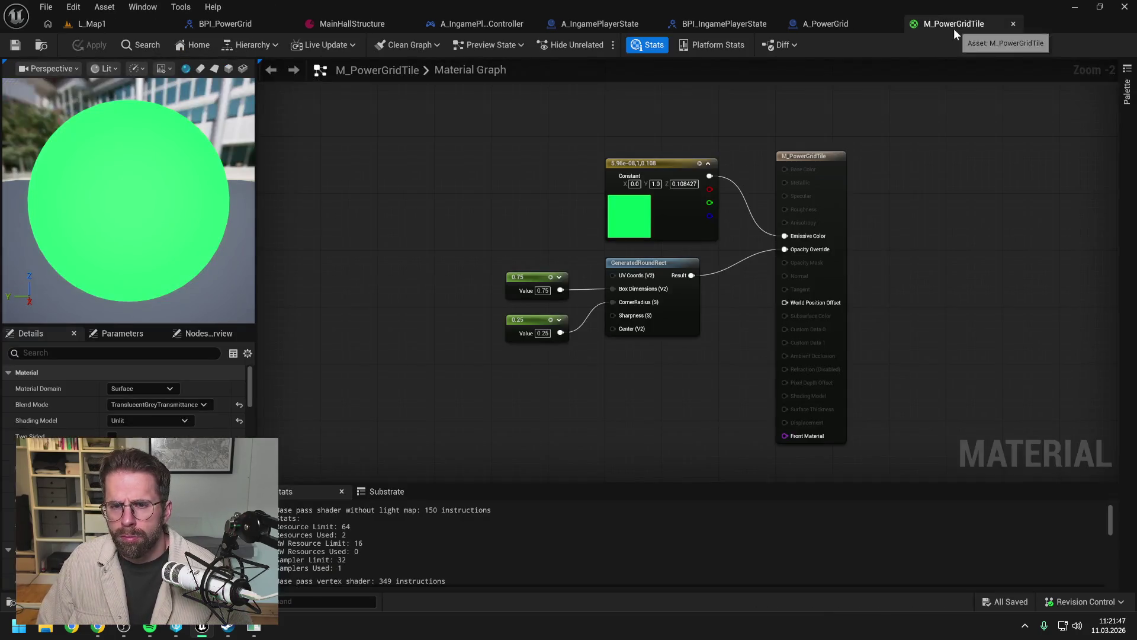
Step: Change Blend Mode to TranslucentColoredTransmittance, then apply and save the material
click(159, 403)
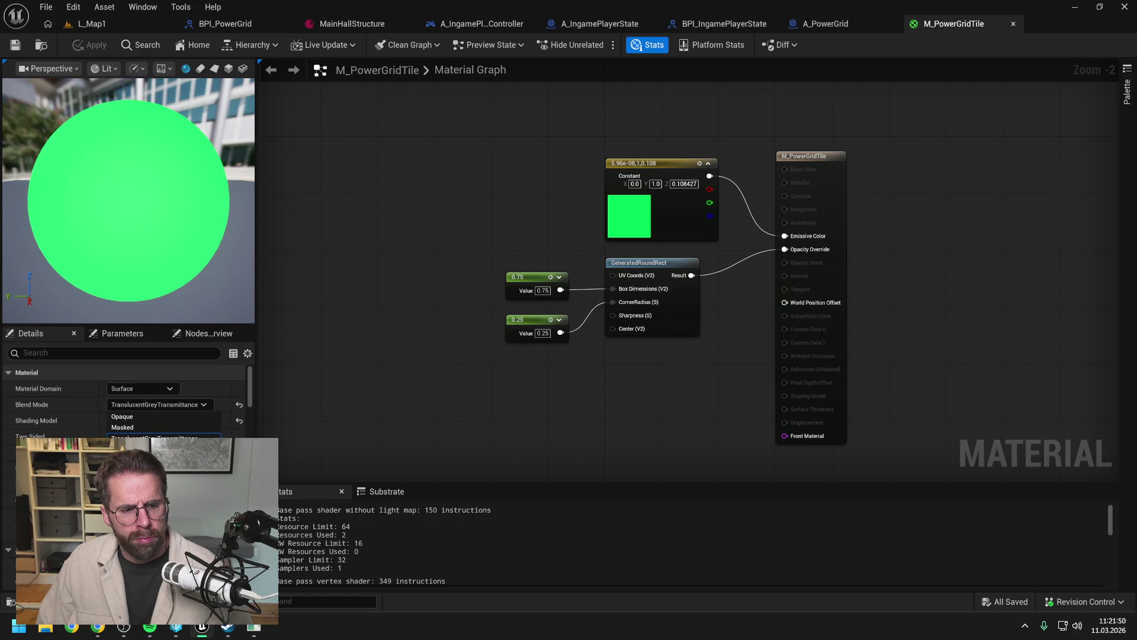
click(154, 448)
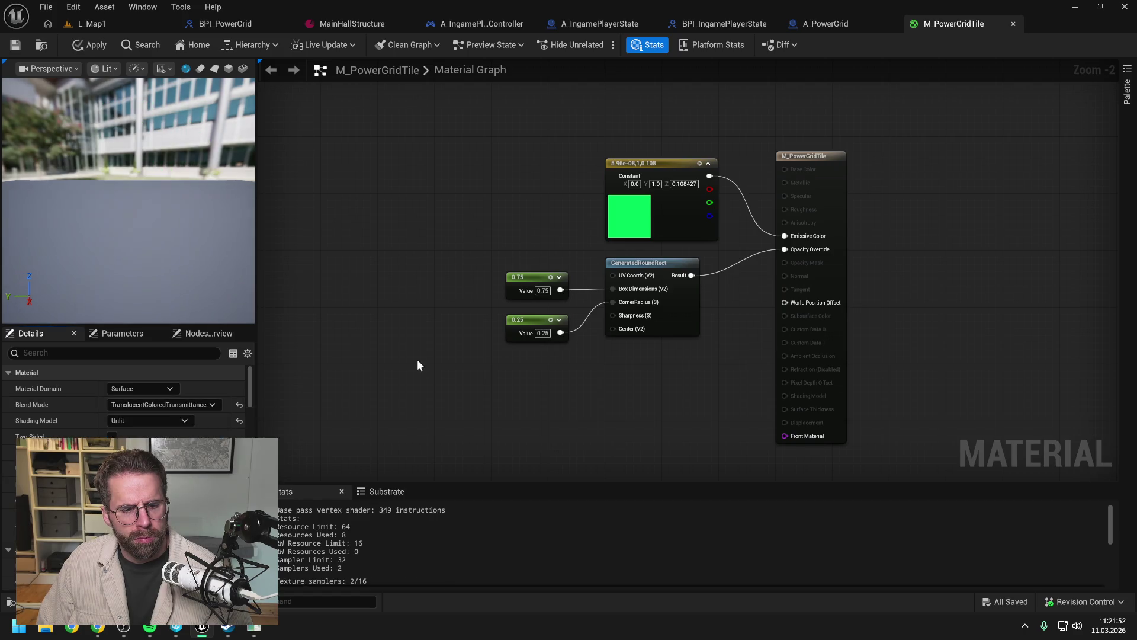
click(87, 42)
key(ctrl+s)
Step: Test-play L_Map1 to check the tiles, then return to the material's Blend Mode options
click(143, 23)
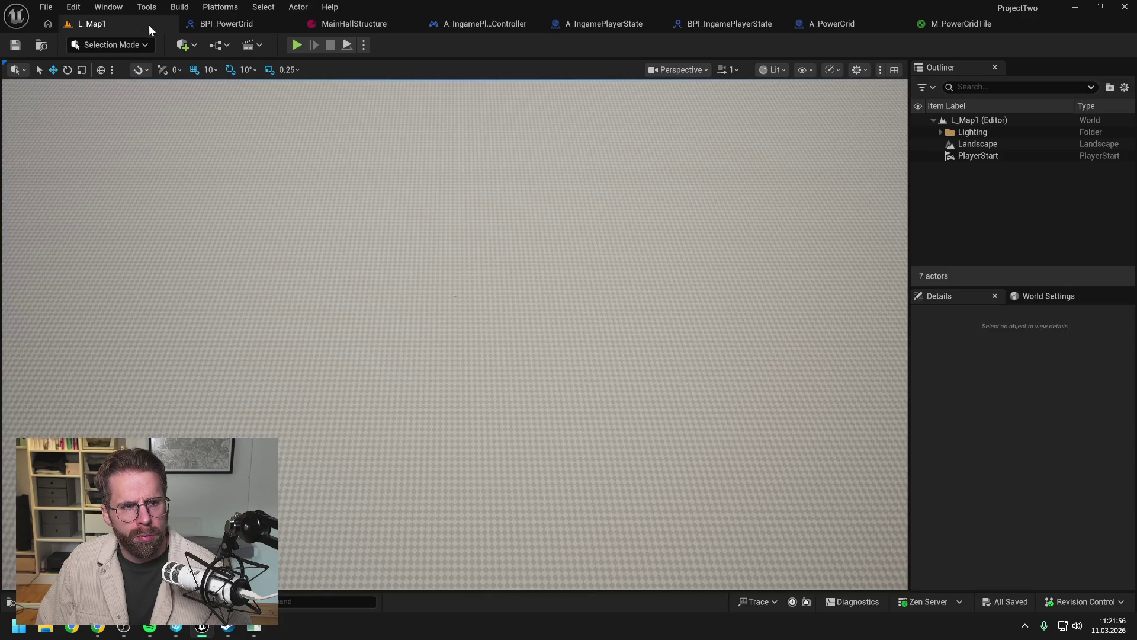
key(alt+p)
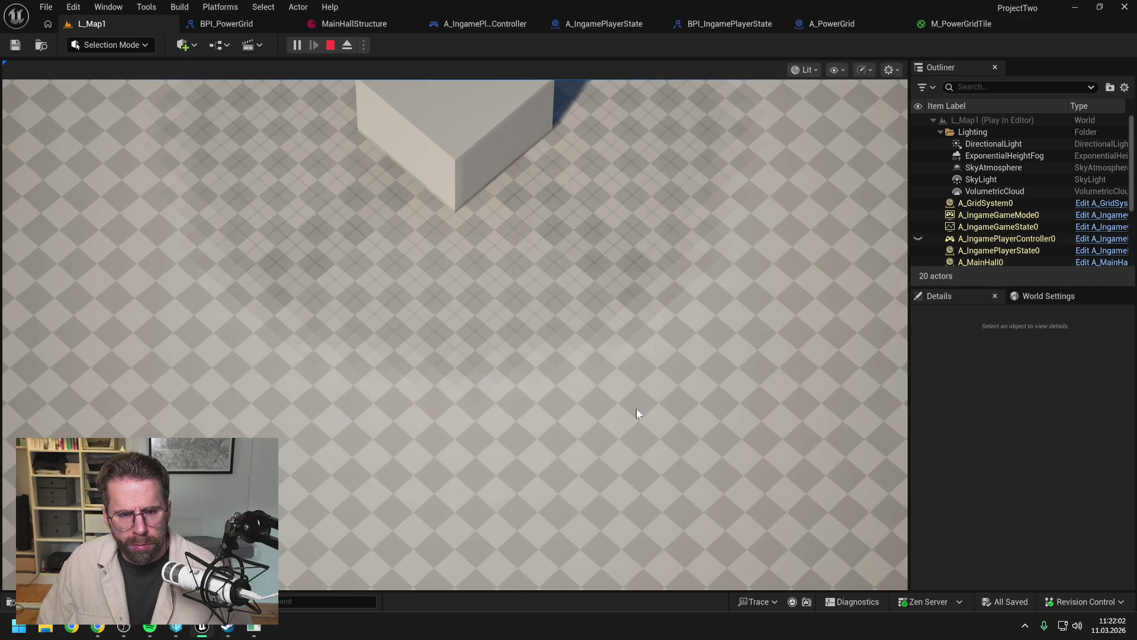
mouse_move(560, 80)
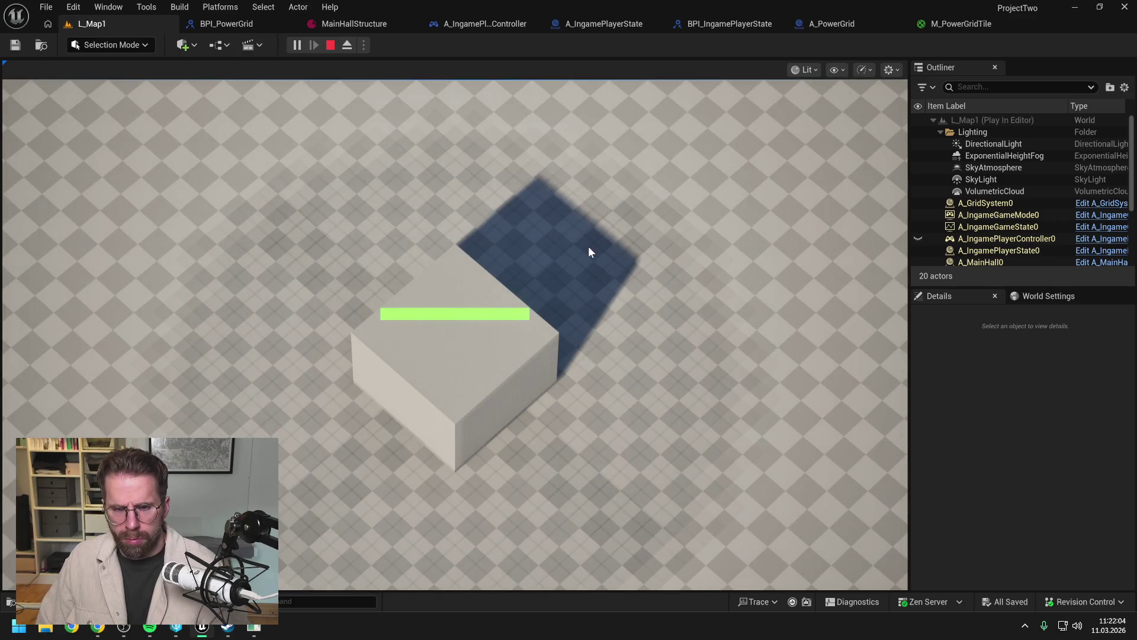
key(Escape)
click(965, 24)
click(143, 404)
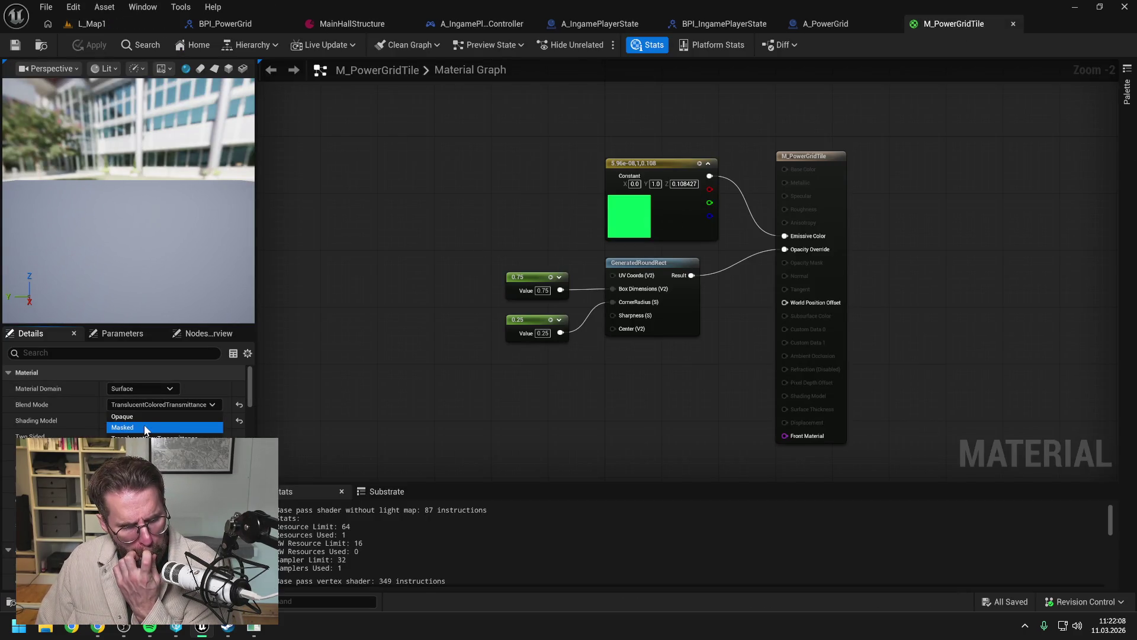
Step: Switch M_PowerGridTile's blend mode to Additive so the mask drives Opacity Override
click(144, 426)
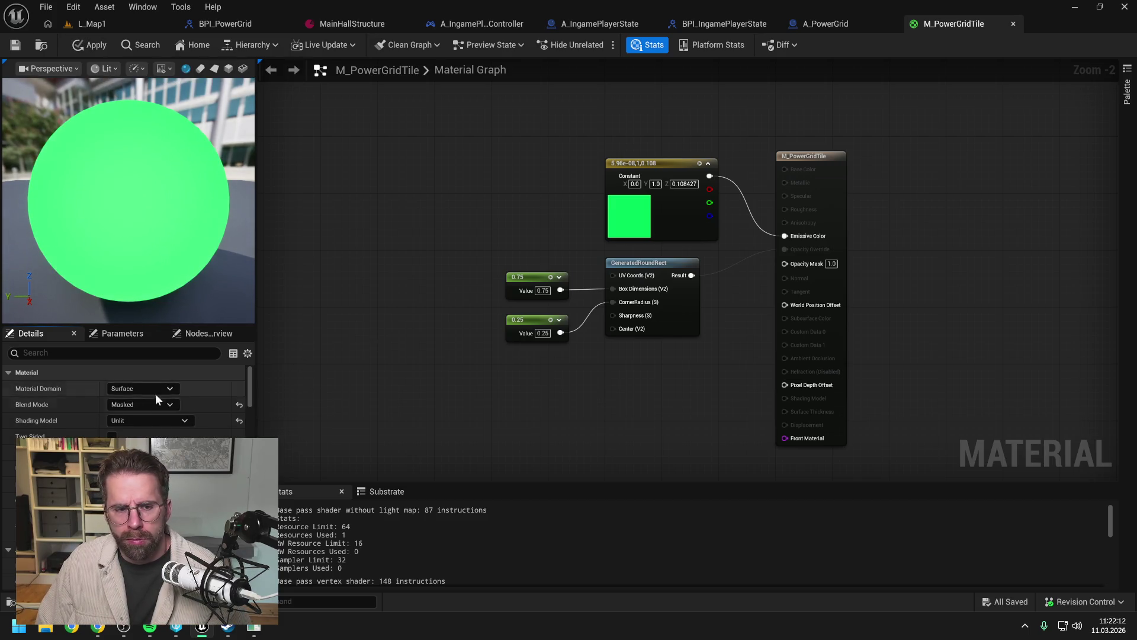
click(126, 405)
click(128, 449)
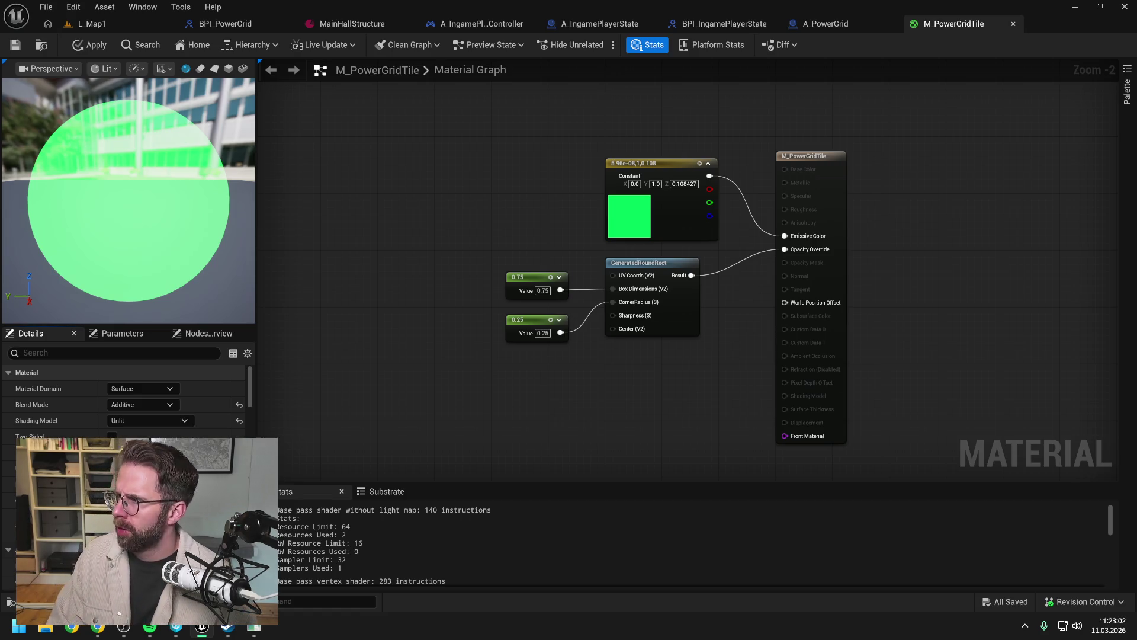
Step: Check the web browser, then return to the editor and switch to the L_Map1 level
key(alt+Tab)
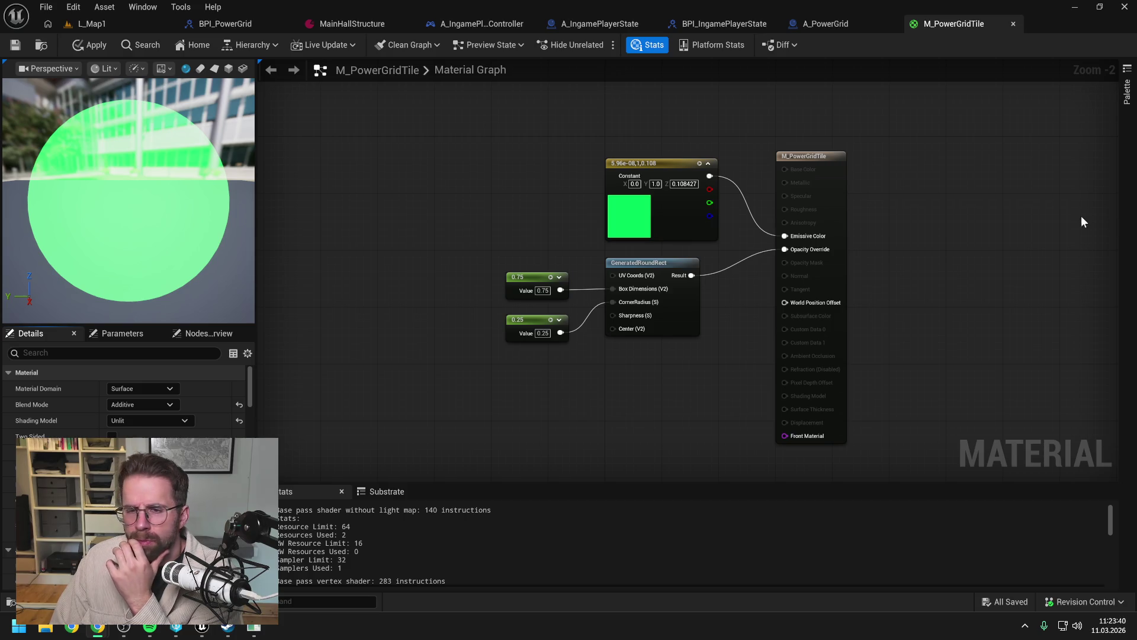
click(977, 200)
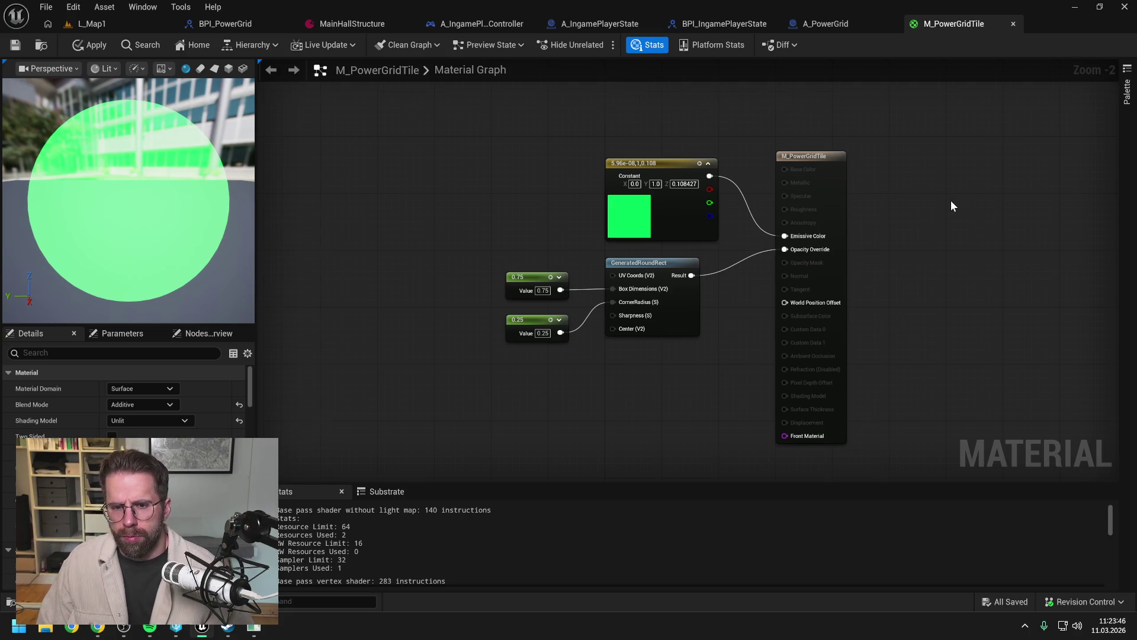
scroll(951, 206, down, 1)
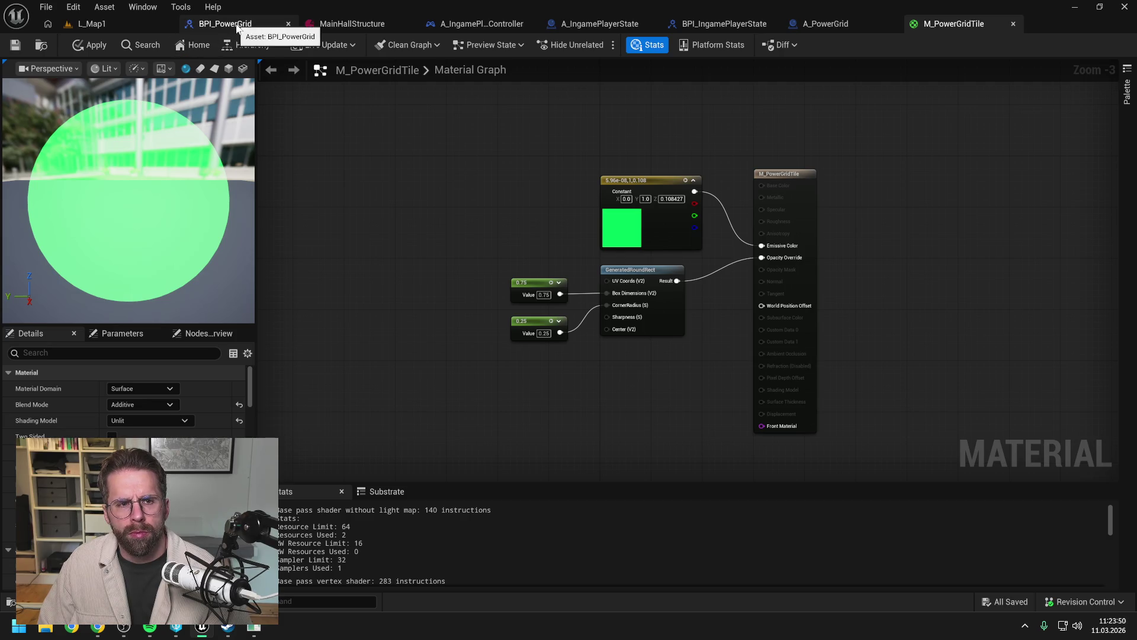
click(138, 23)
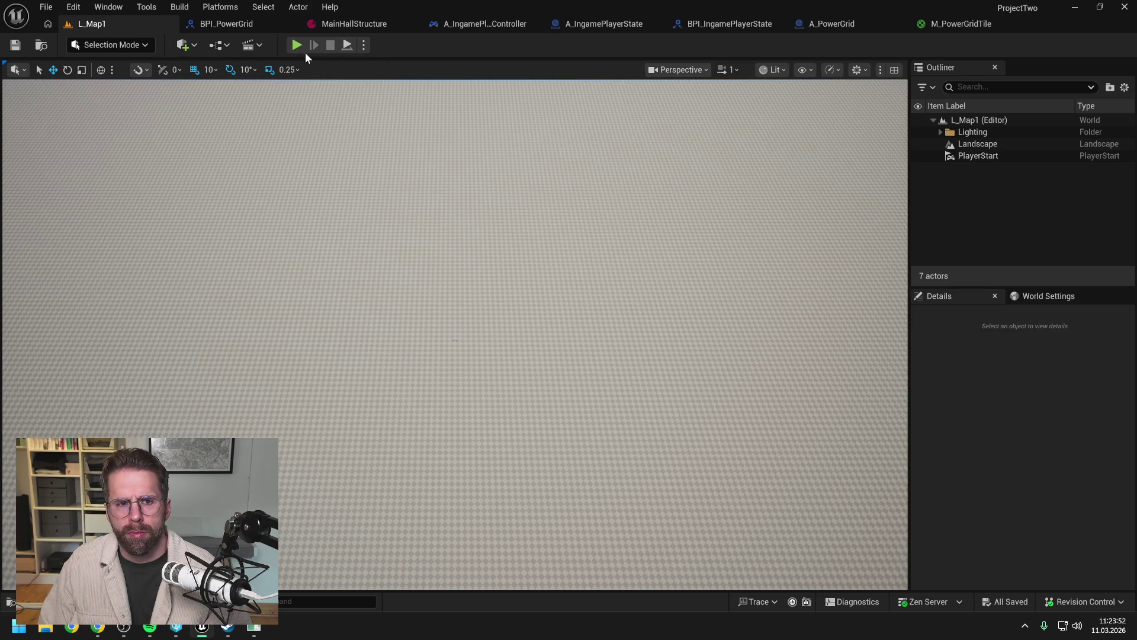
Step: Test-play the level, then reset A_PowerGrid's Element 0 material to default, compile and save
click(295, 46)
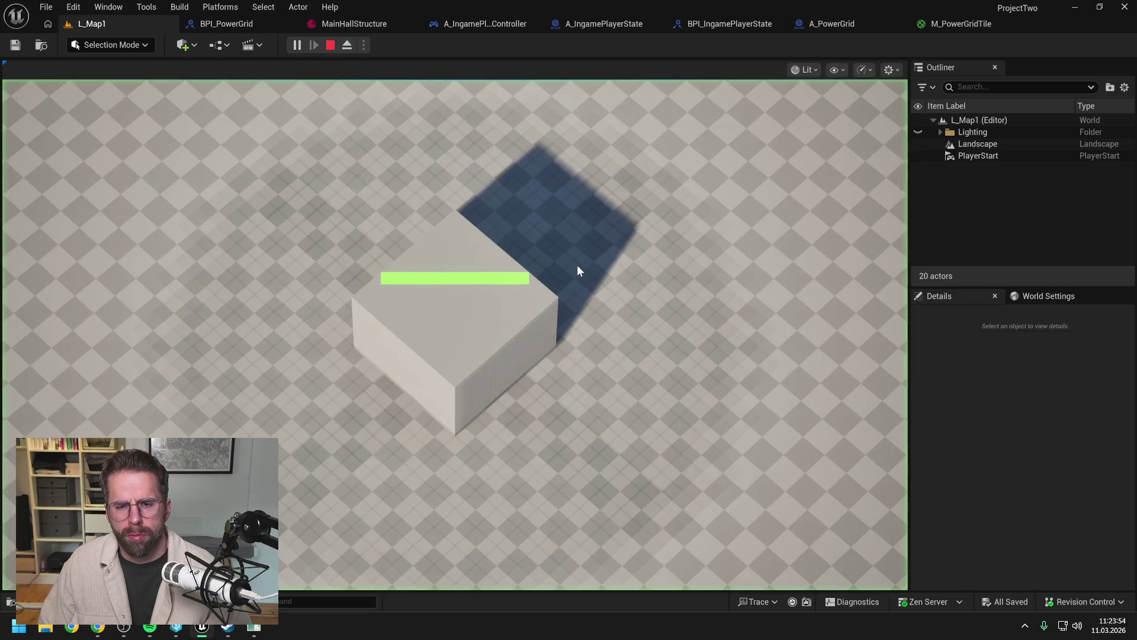
key(Escape)
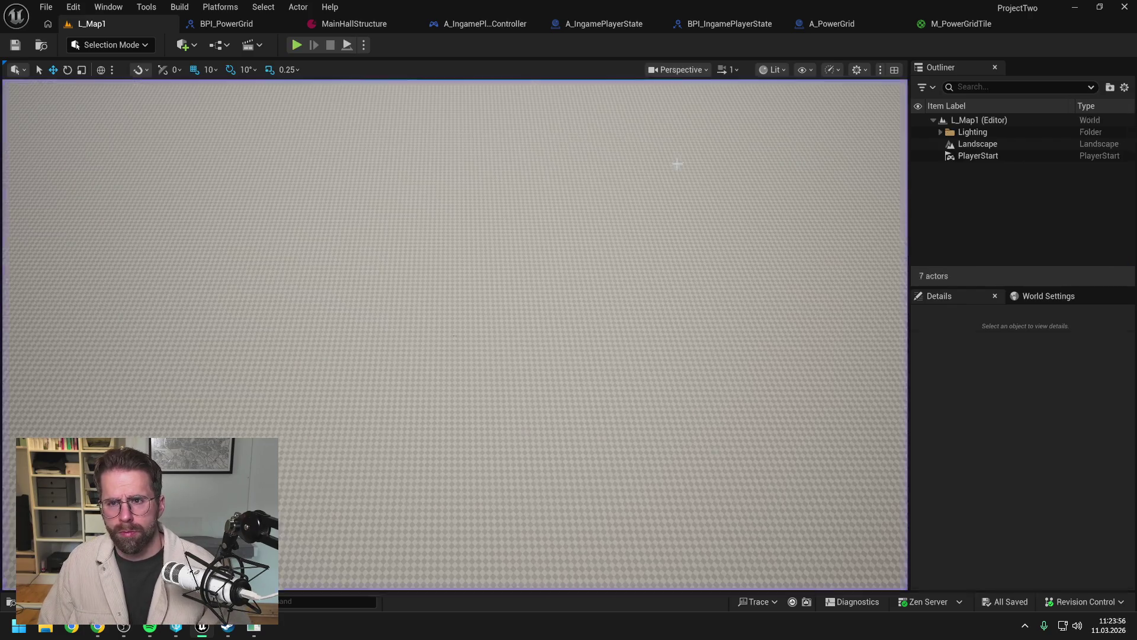
click(836, 22)
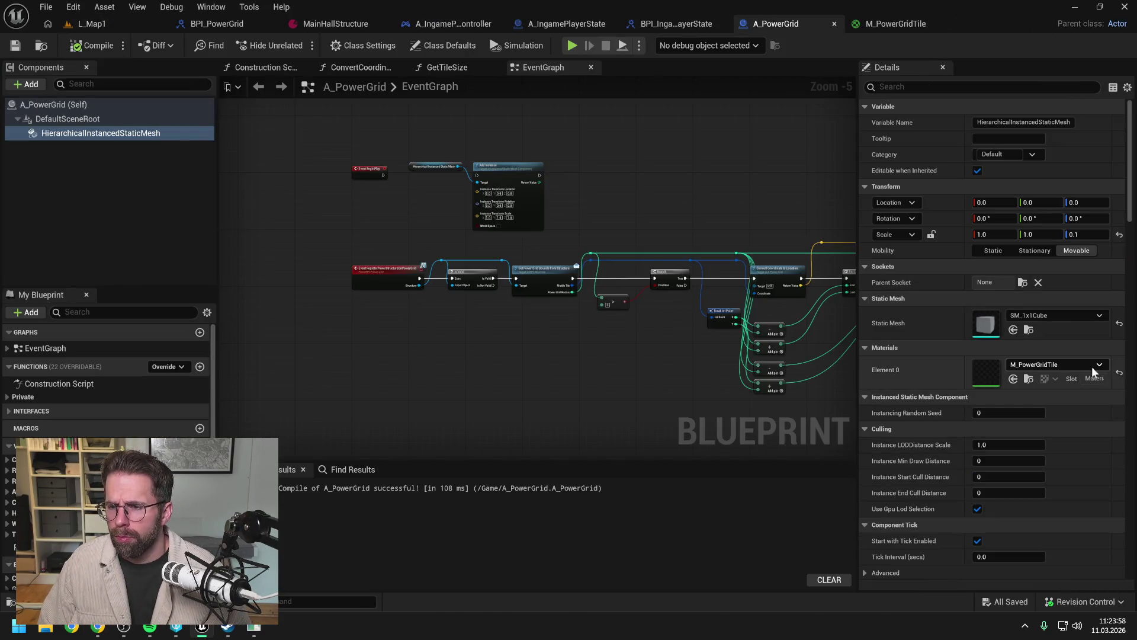
click(1119, 376)
click(93, 48)
key(ctrl+s)
Step: Back in L_Map1, play-test again, moving forward to view the grey tiles around the cube
click(124, 22)
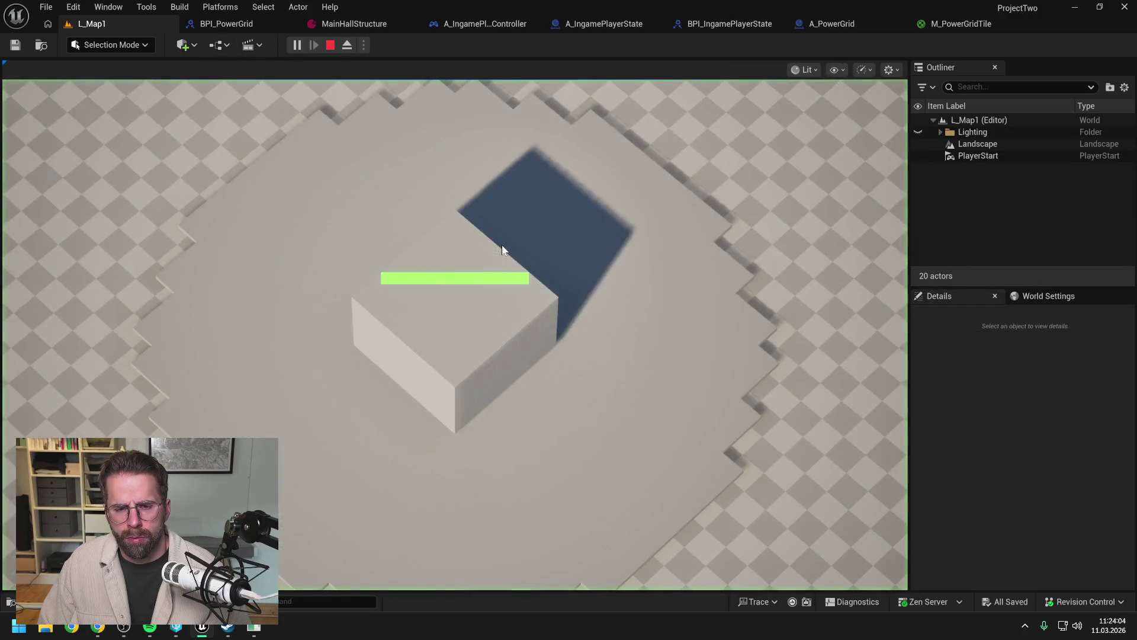
scroll(652, 378, down, 3)
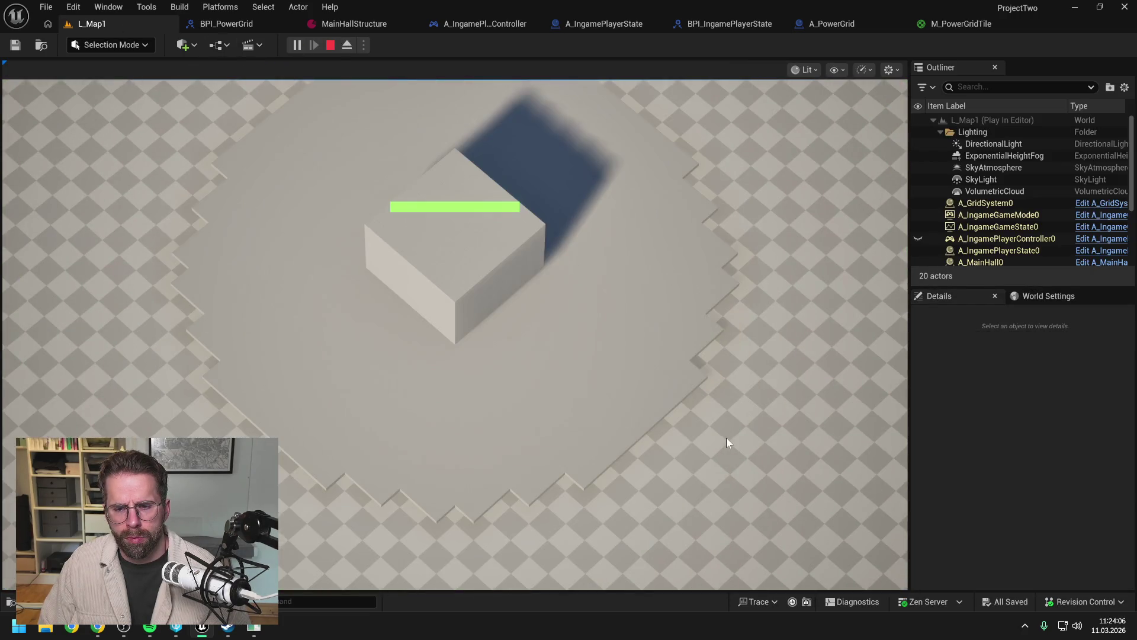
scroll(695, 368, up, 3)
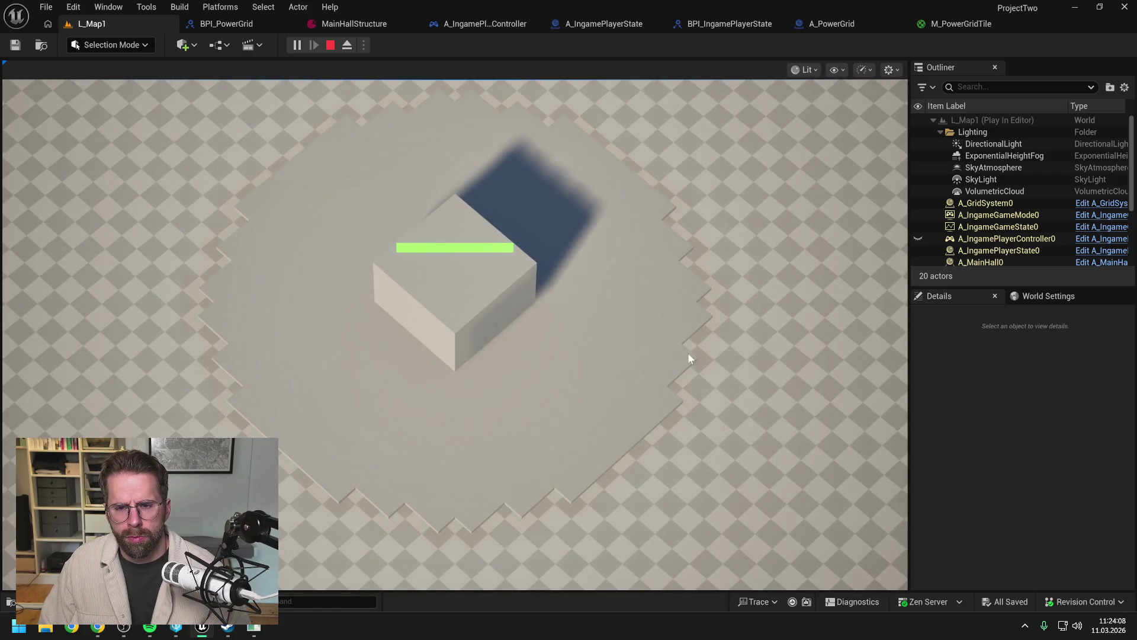
key(w)
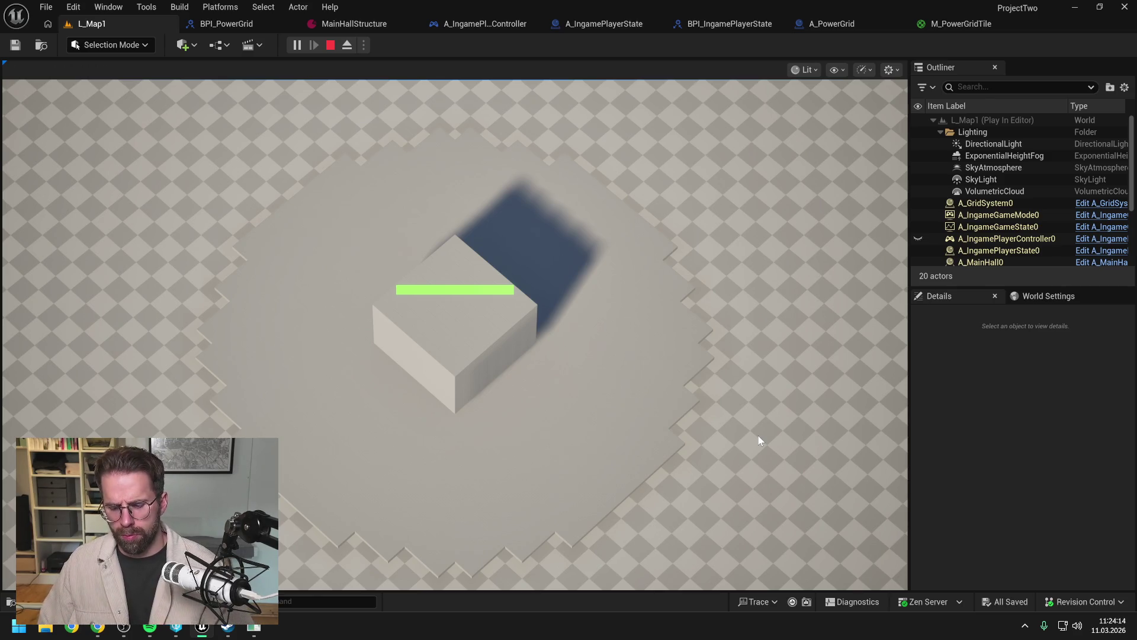
key(Escape)
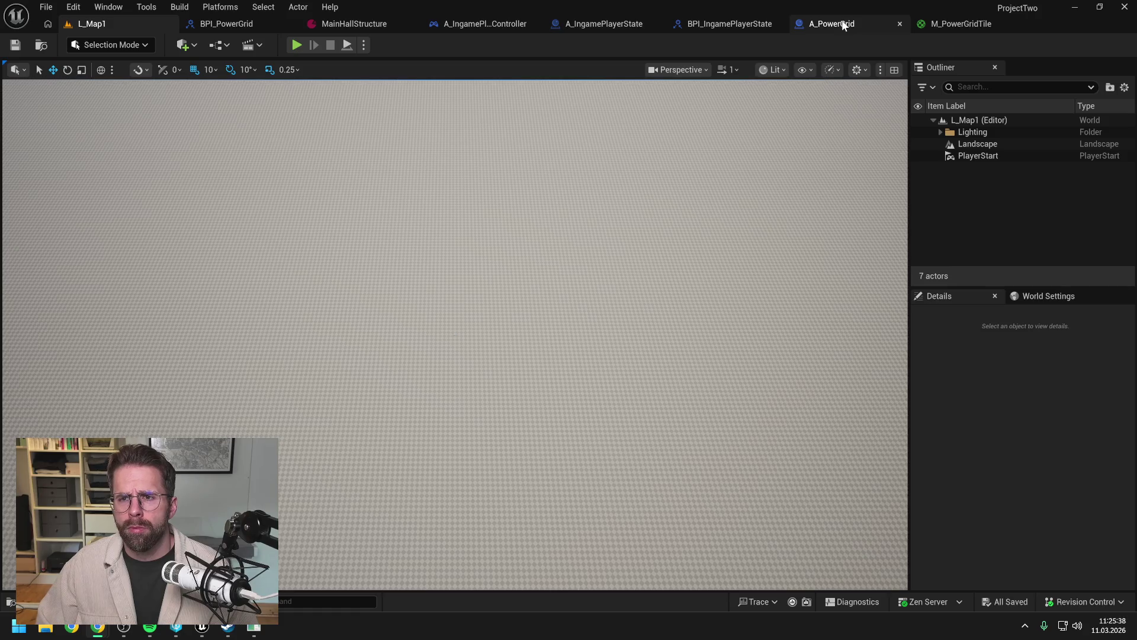
Step: Switch to the A_IngamePlayerState Blueprint's EventGraph
click(583, 24)
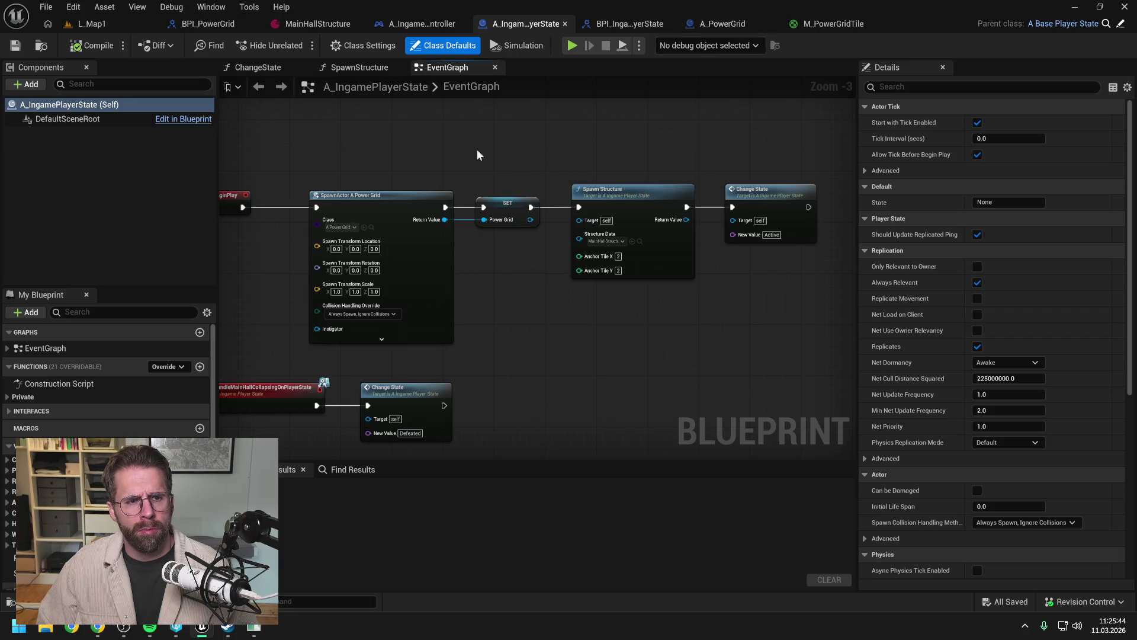
Step: Search the Content Drawer for 'powergrid' and open the A_PowerGrid Blueprint
key(ctrl+space)
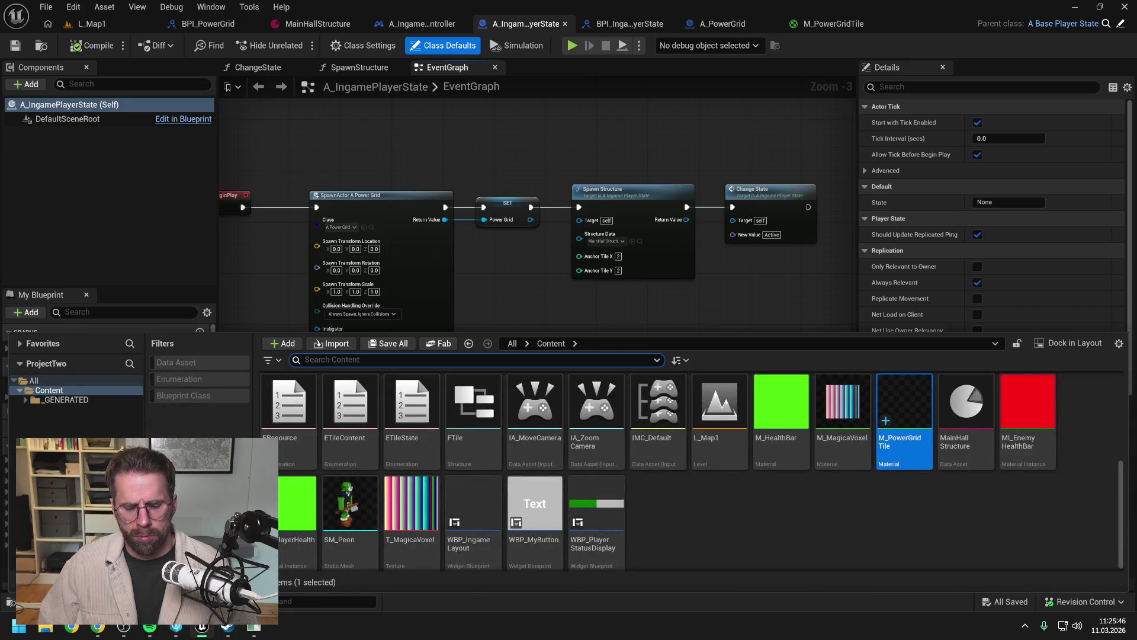
text(powergrid)
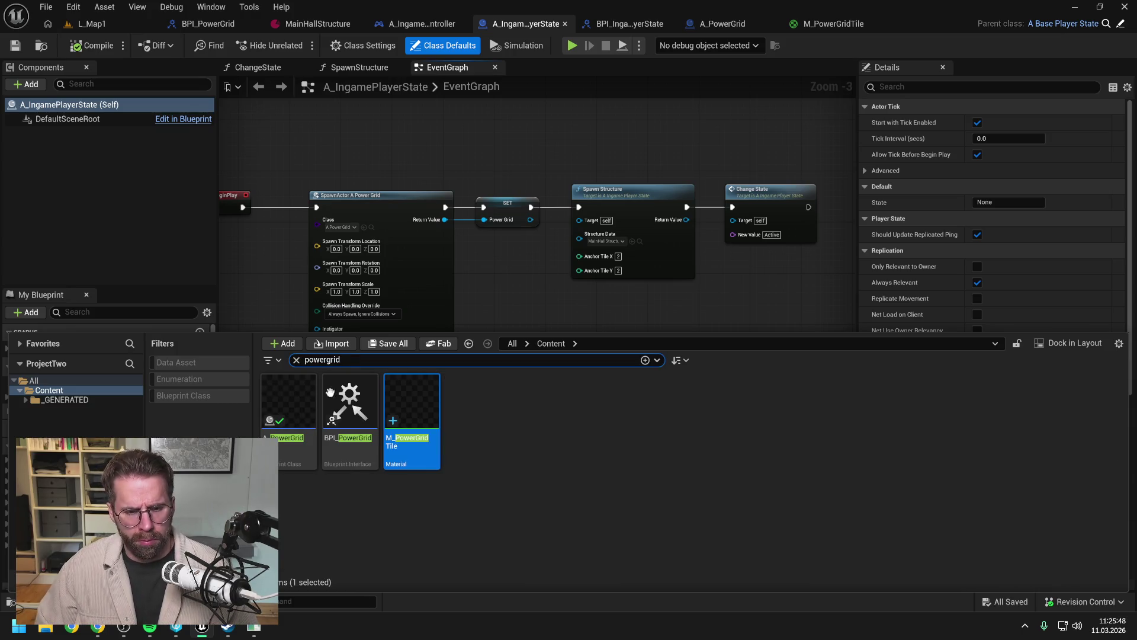
double_click(287, 407)
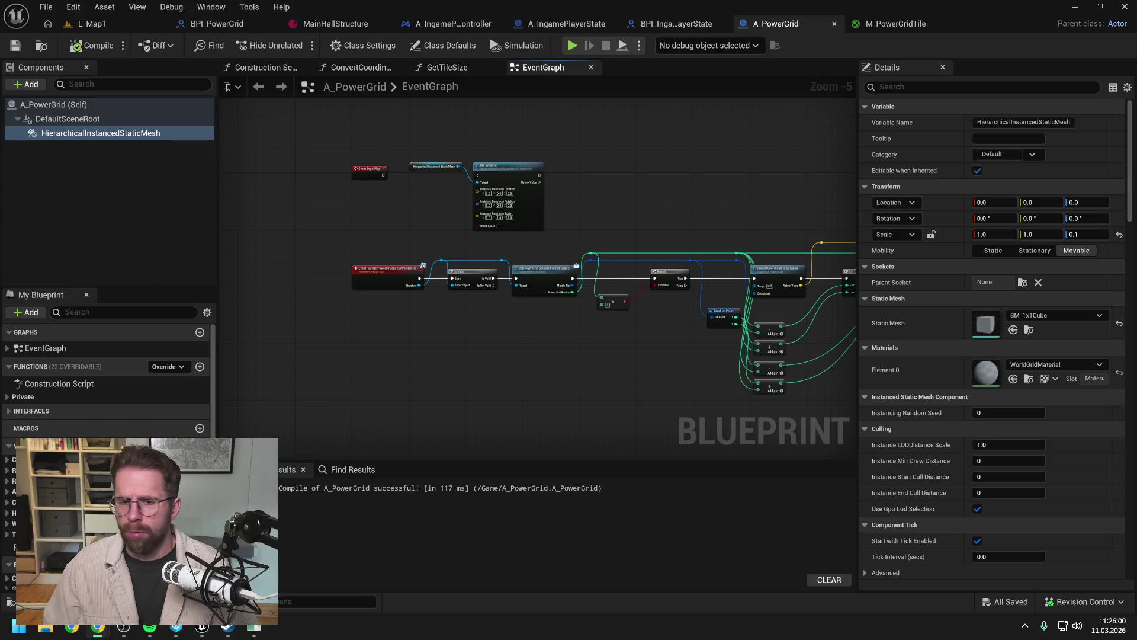
scroll(634, 165, down, 1)
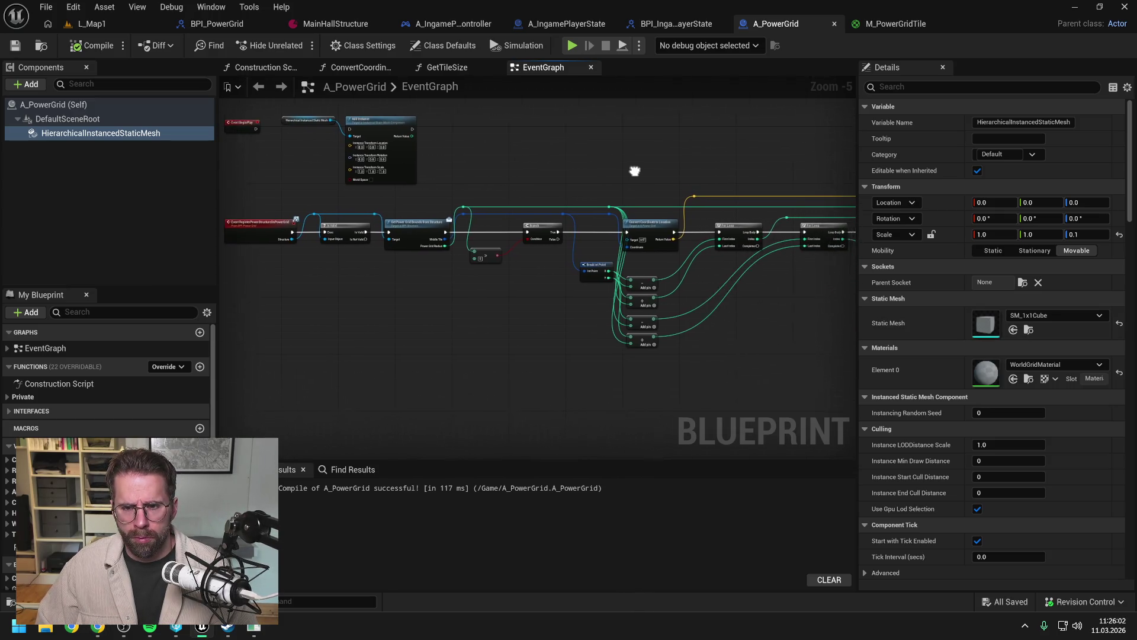
mouse_move(512, 152)
mouse_down()
mouse_move(627, 166)
mouse_move(561, 197)
mouse_move(627, 183)
mouse_up()
scroll(563, 196, up, 1)
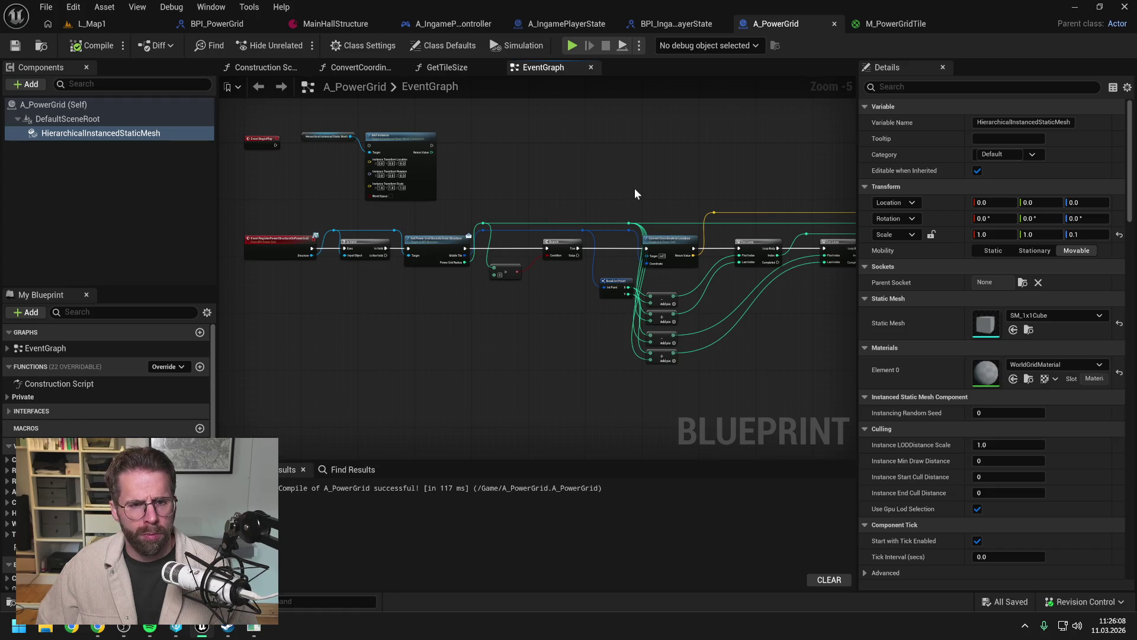
drag(624, 183, 638, 172)
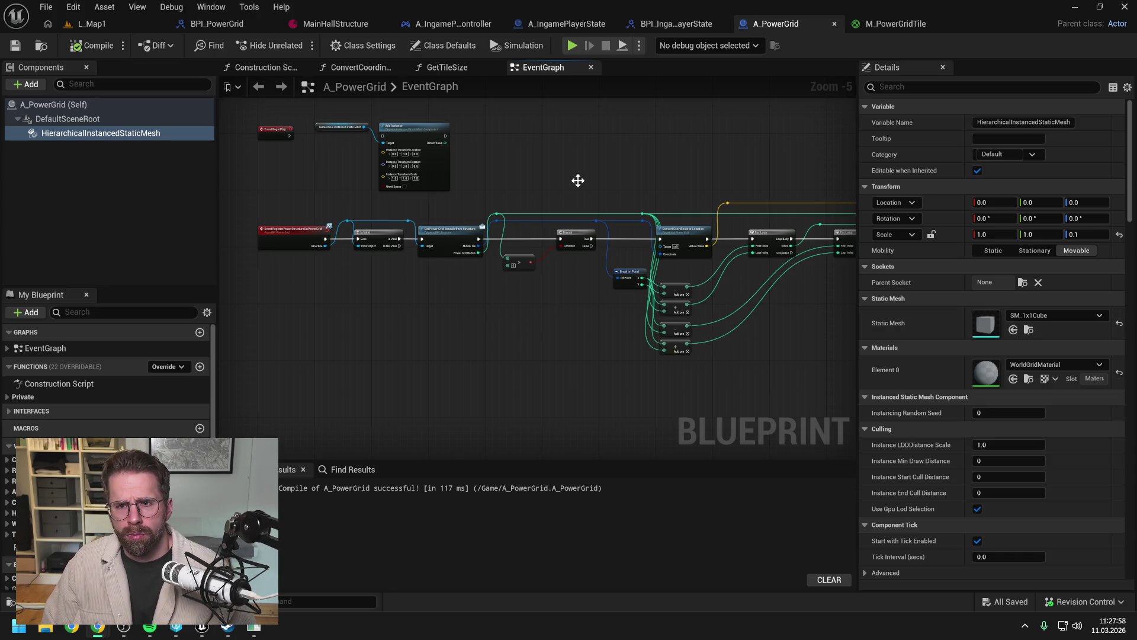
click(901, 25)
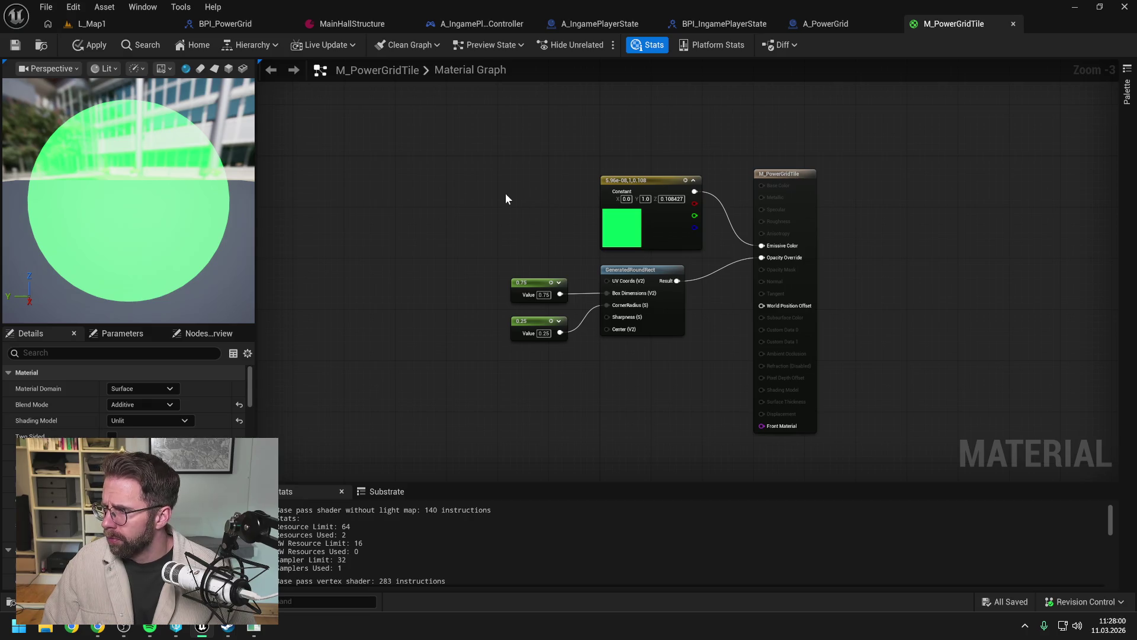
Step: Change M_PowerGridTile's Blend Mode from Additive to TranslucentGreyTransmittance
click(148, 405)
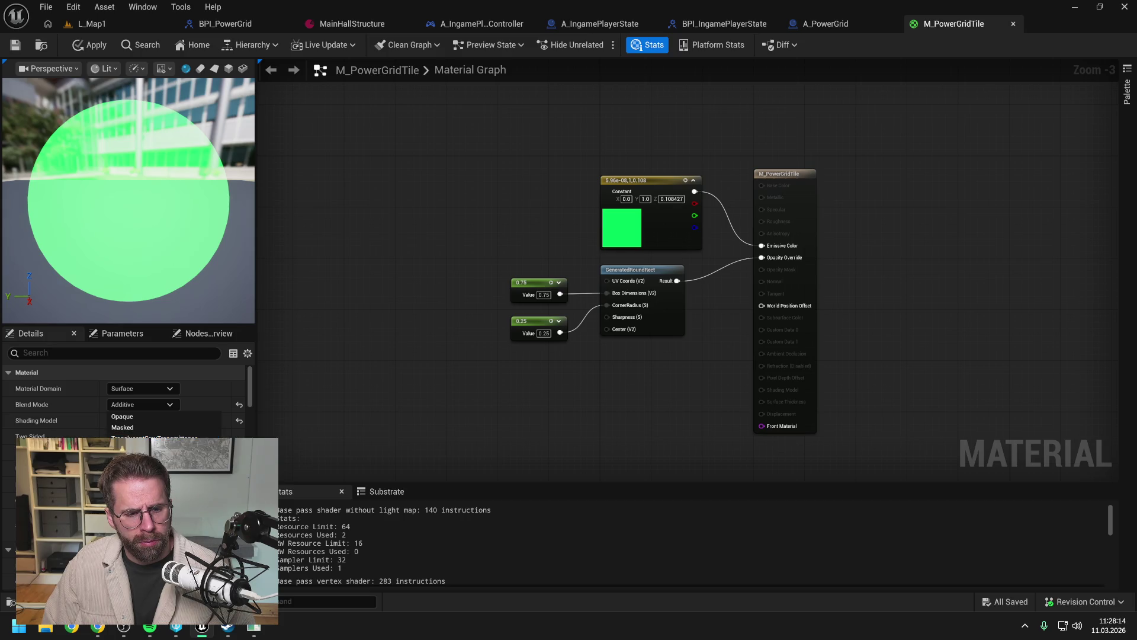
click(154, 438)
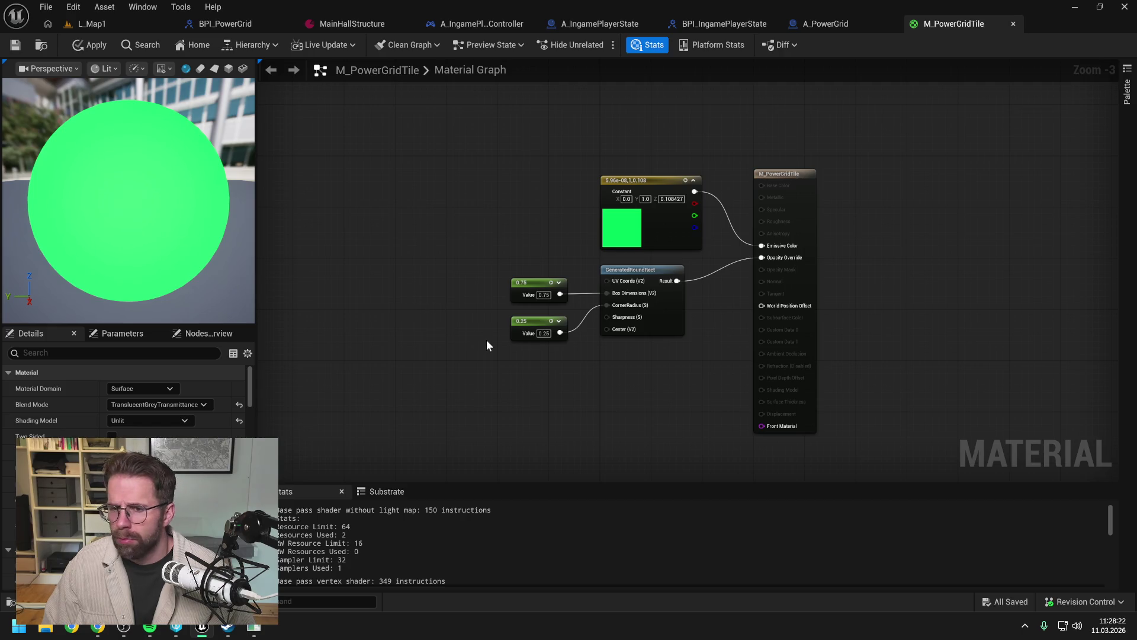
right_click(613, 386)
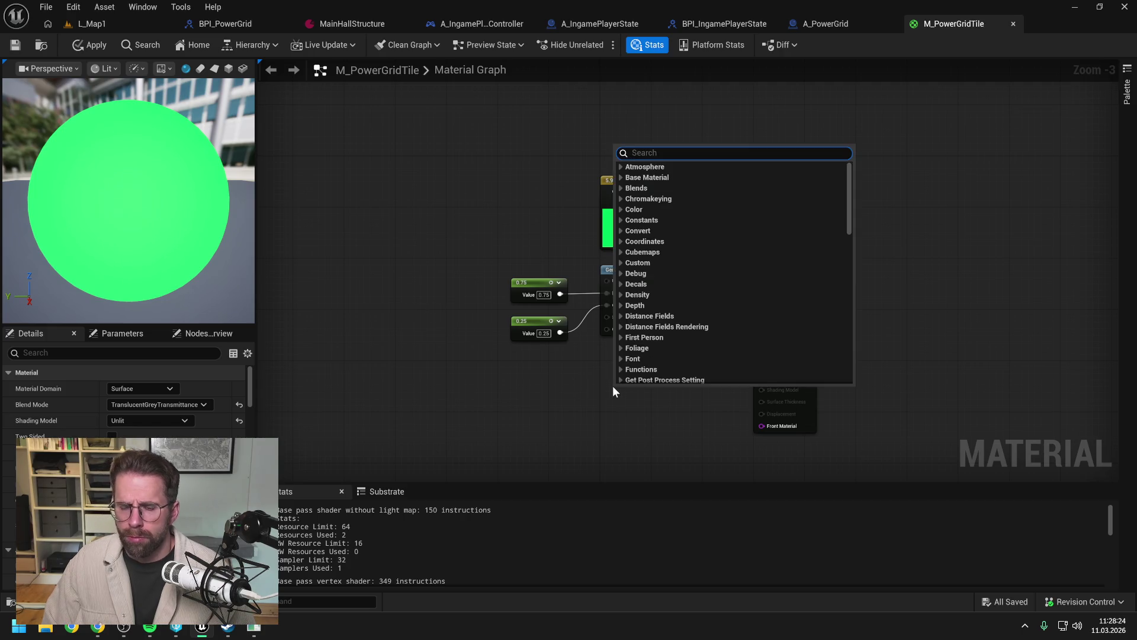
text(rounded)
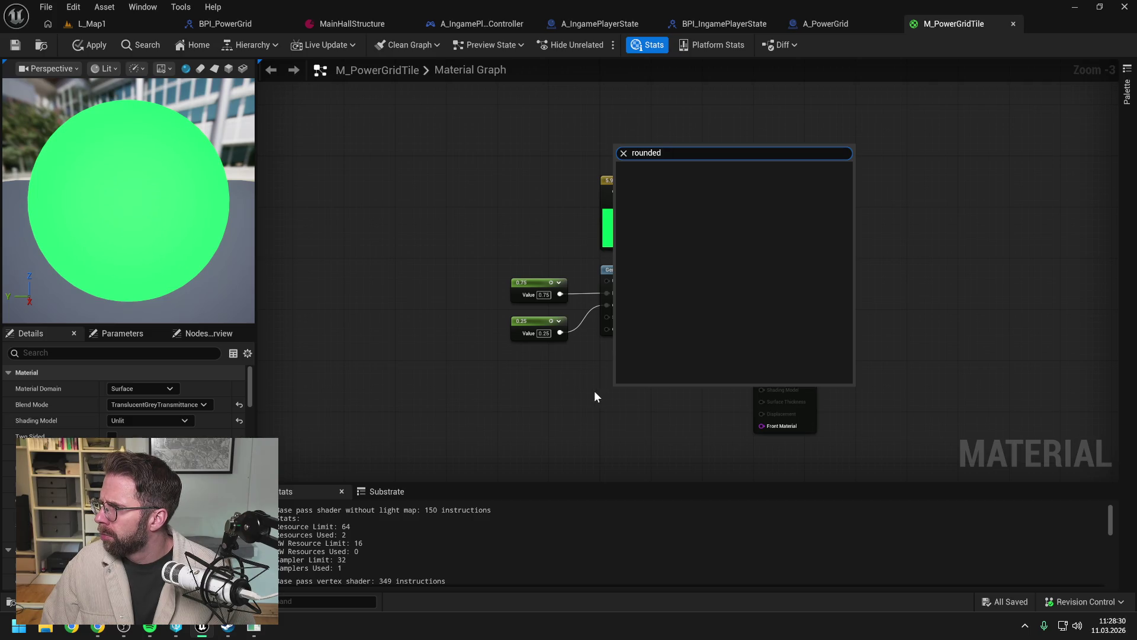
key(Escape)
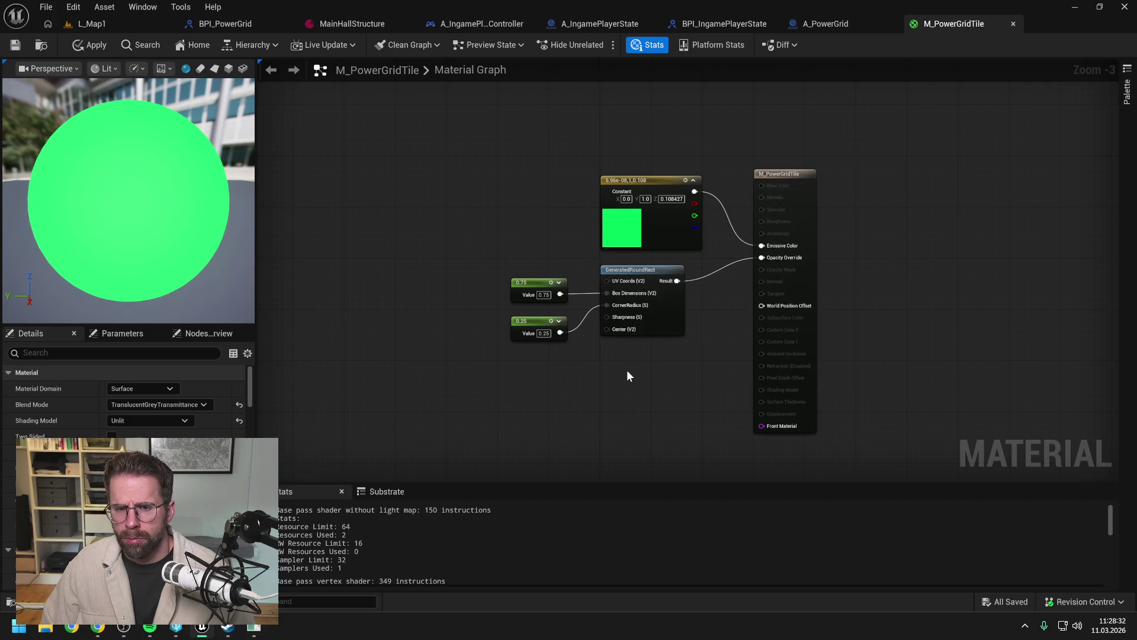
right_click(615, 368)
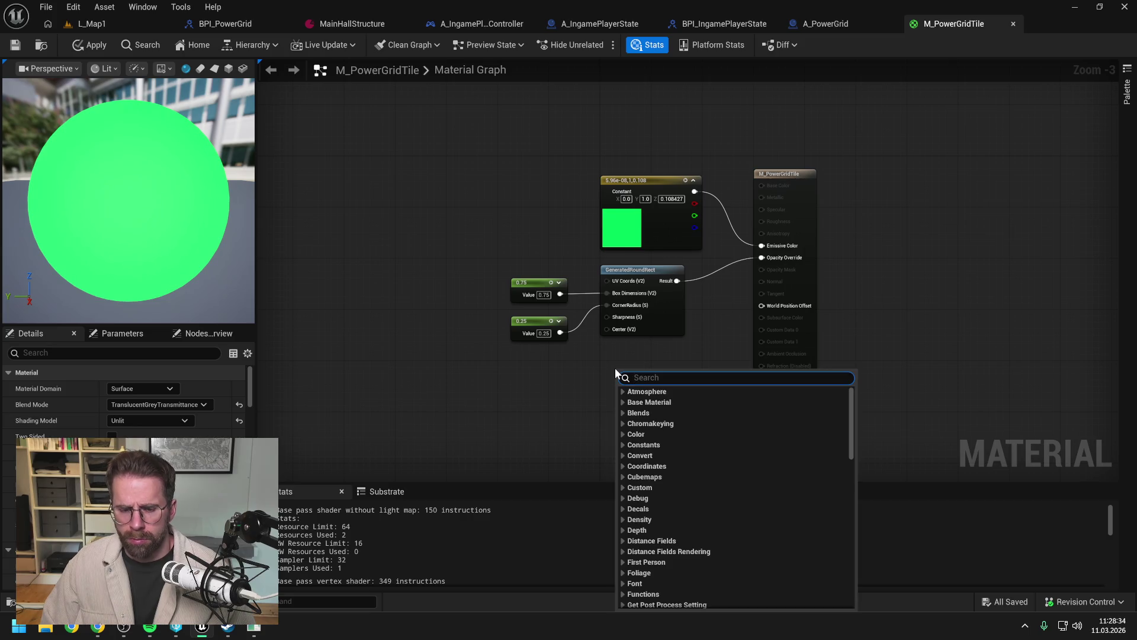
text(box)
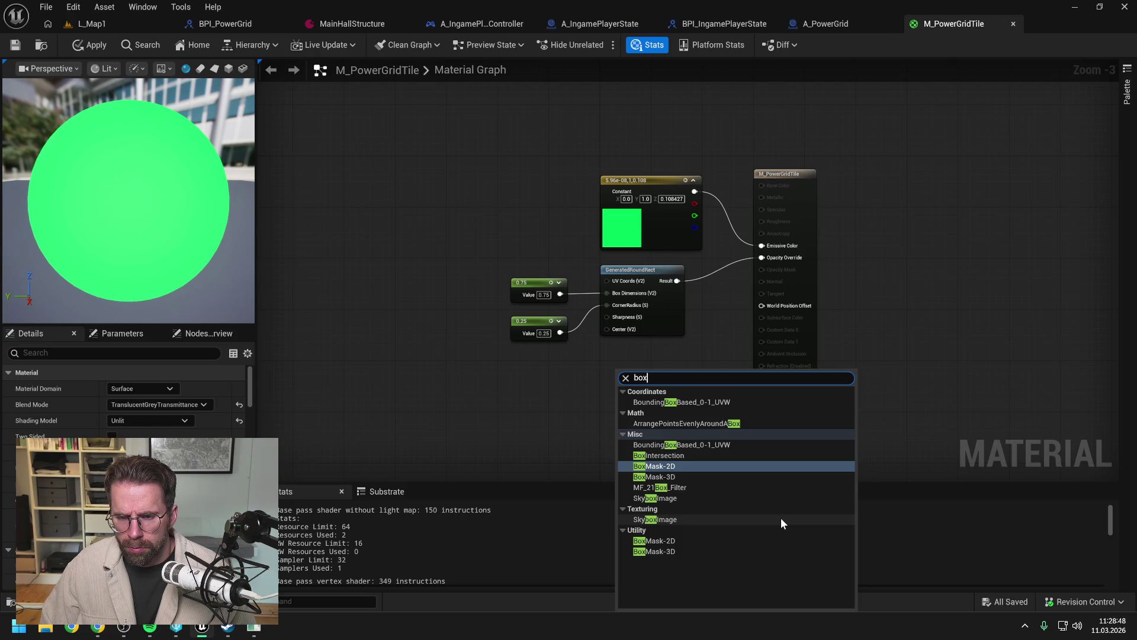
click(913, 353)
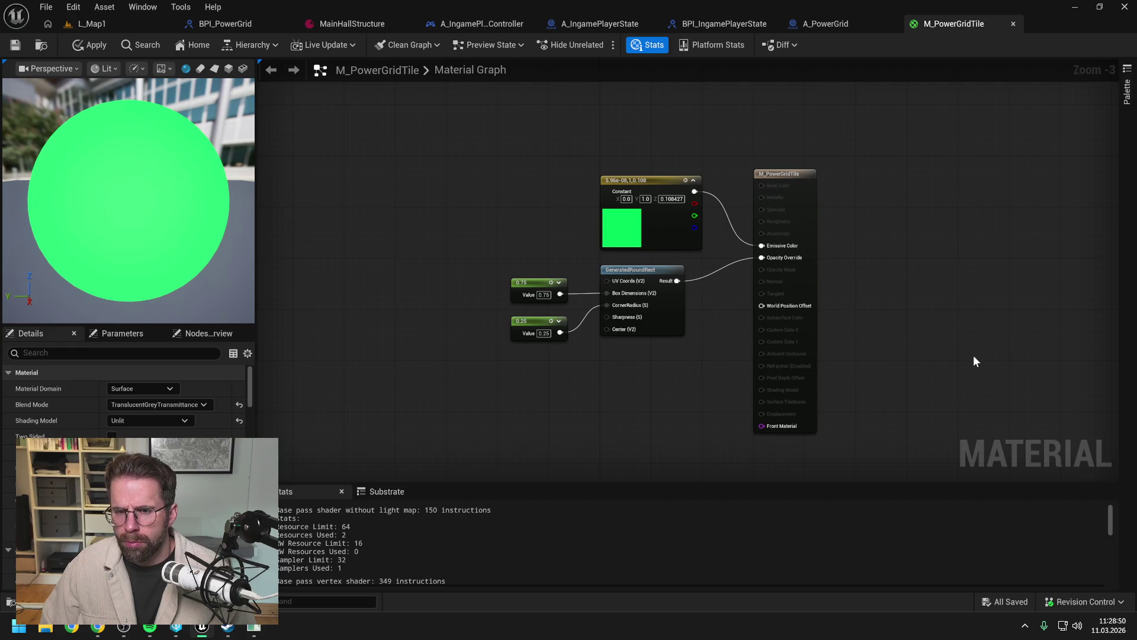
Step: Check the Blend Mode list without changing it, then open File Explorer from the taskbar
click(175, 406)
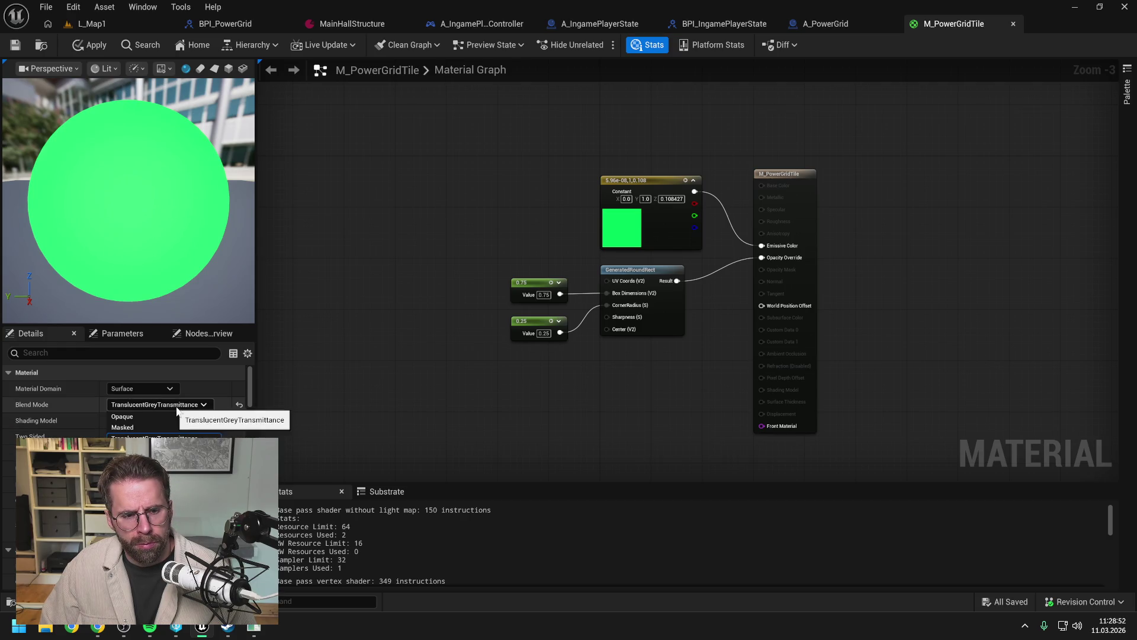
click(154, 439)
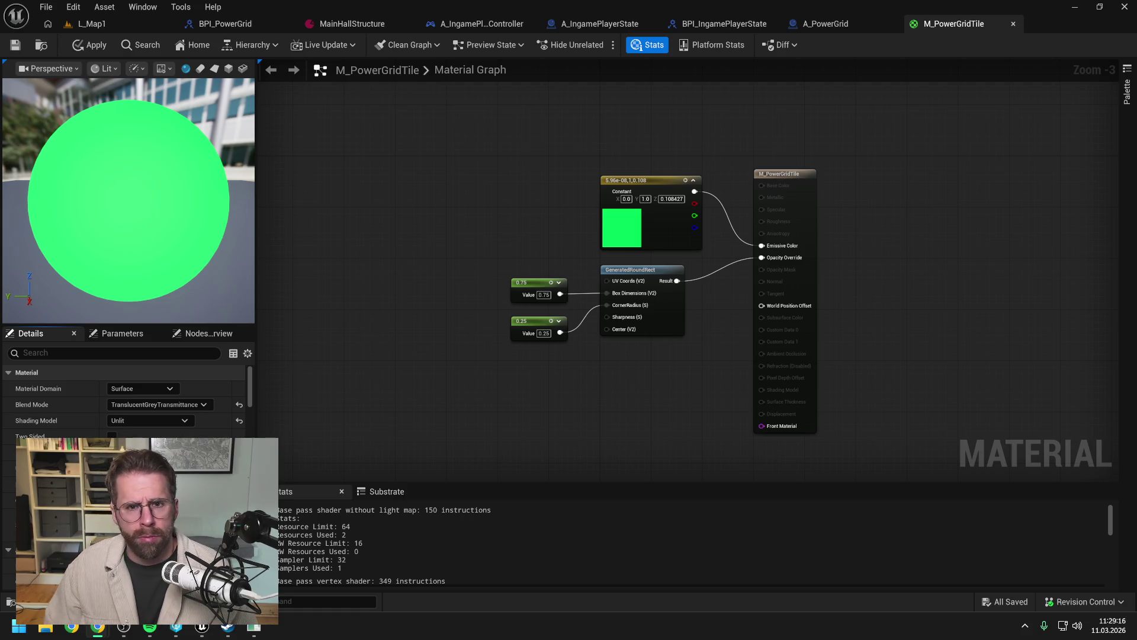
click(394, 238)
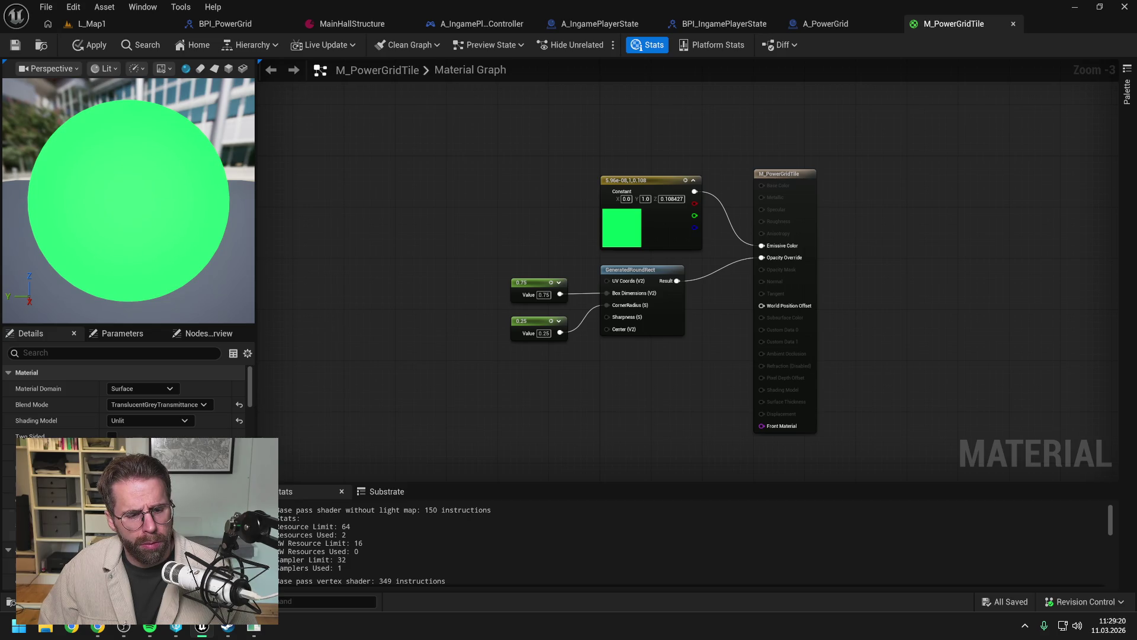
click(48, 626)
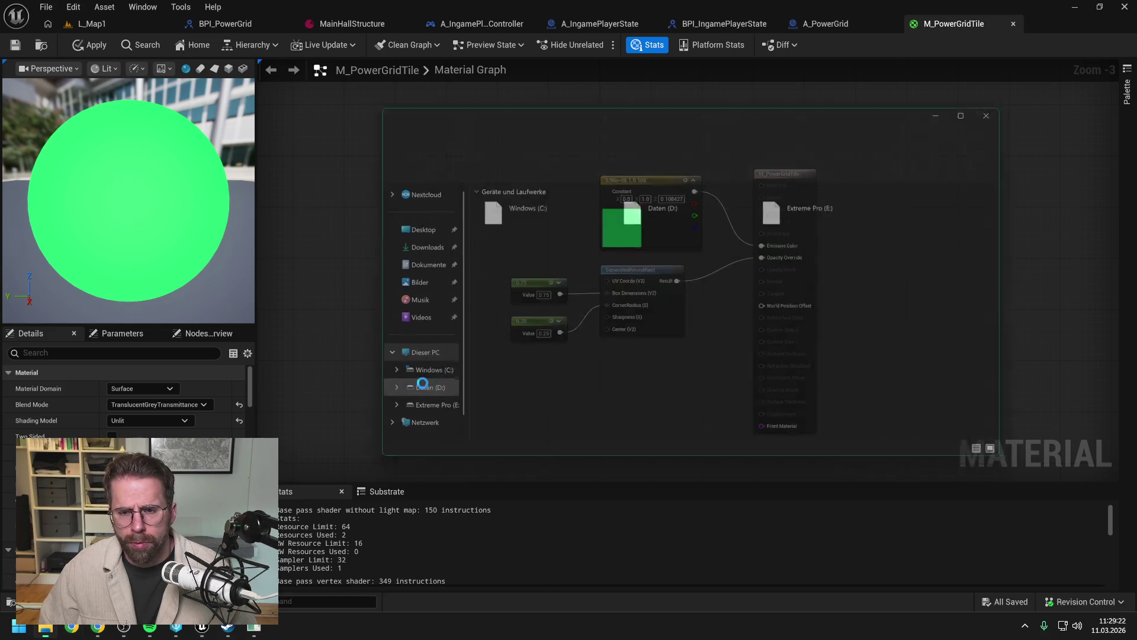
Step: Browse to the Apps folder on Daten (D:) and drag the Explorer window aside
double_click(669, 212)
double_click(527, 219)
drag(599, 105, 1136, 119)
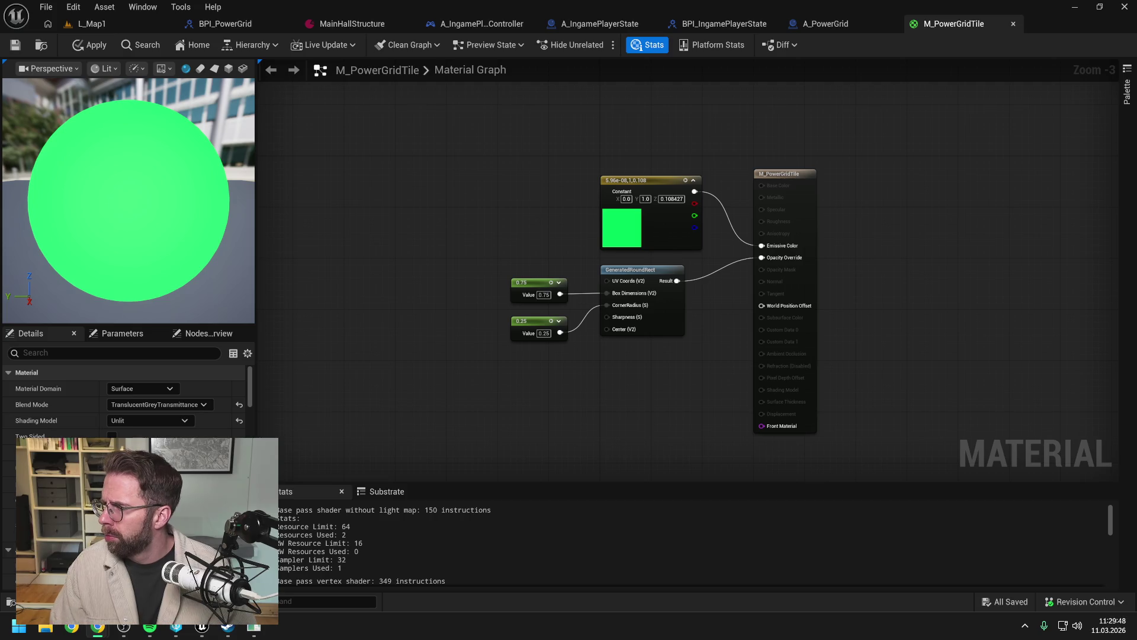
Step: Try TranslucentColoredTransmittance and TranslucentGreyTransmittance, settling on TranslucentColoredTransmittance blend mode
click(194, 404)
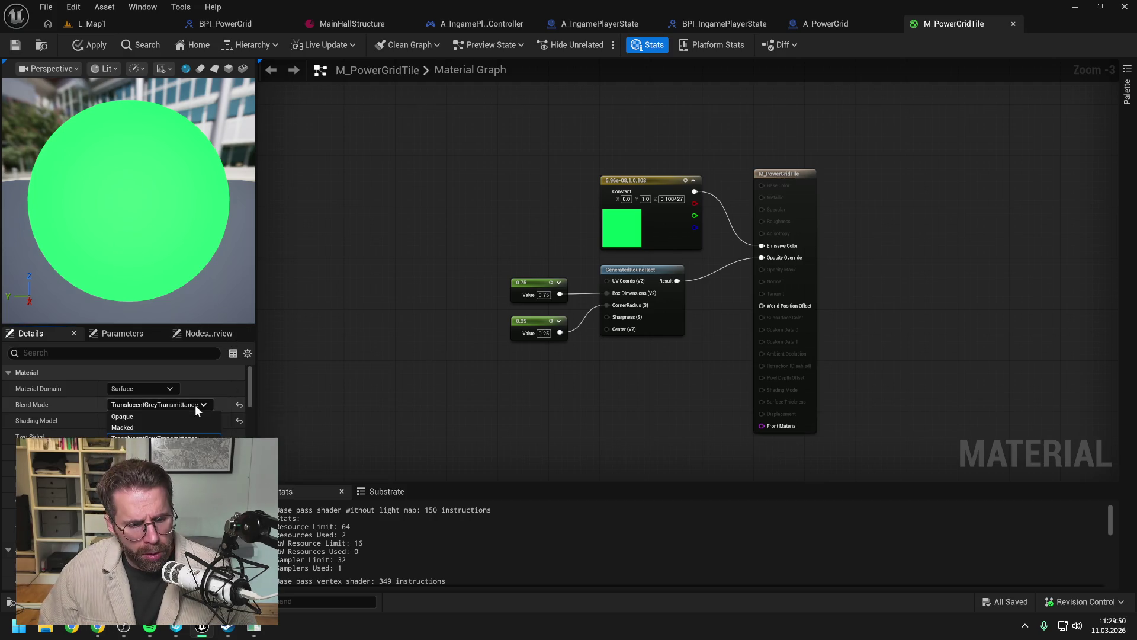
click(154, 448)
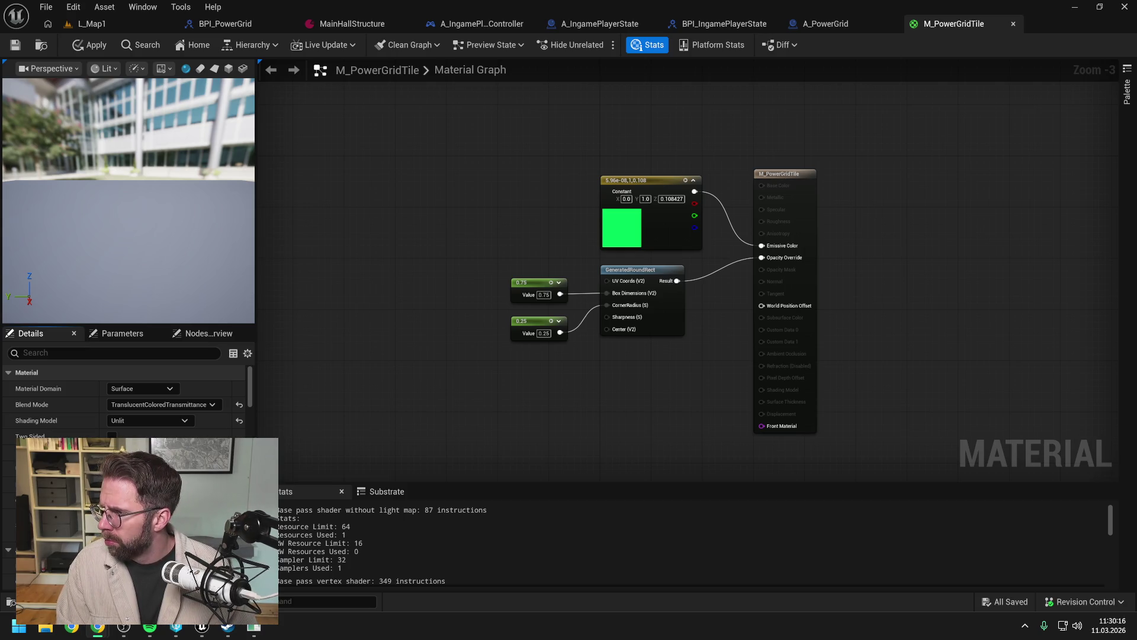
click(197, 404)
click(157, 420)
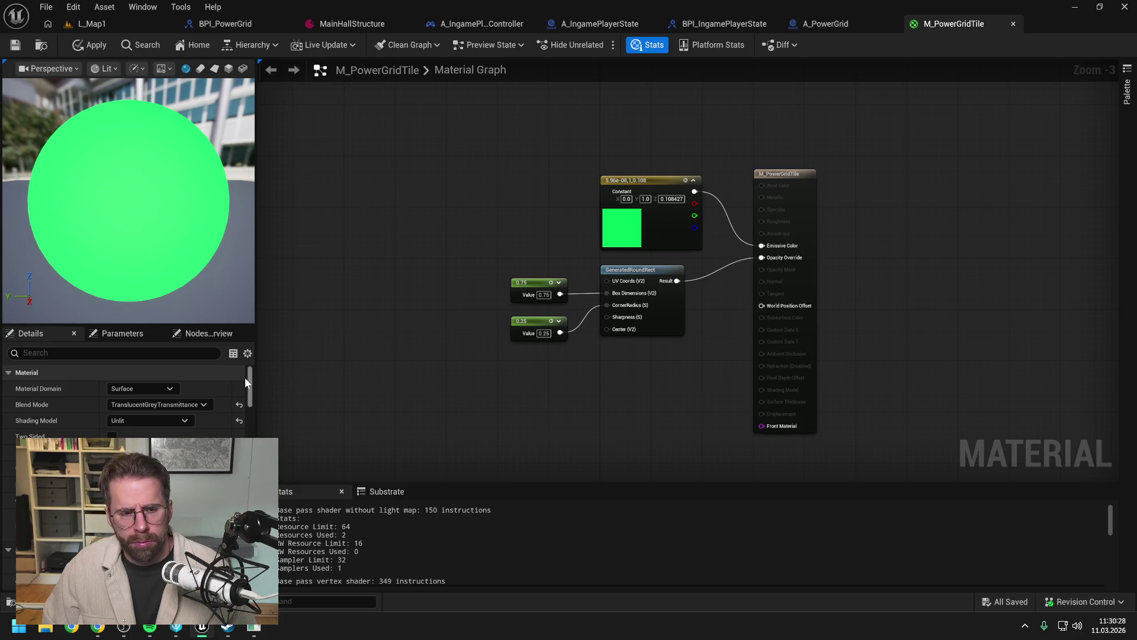
click(172, 405)
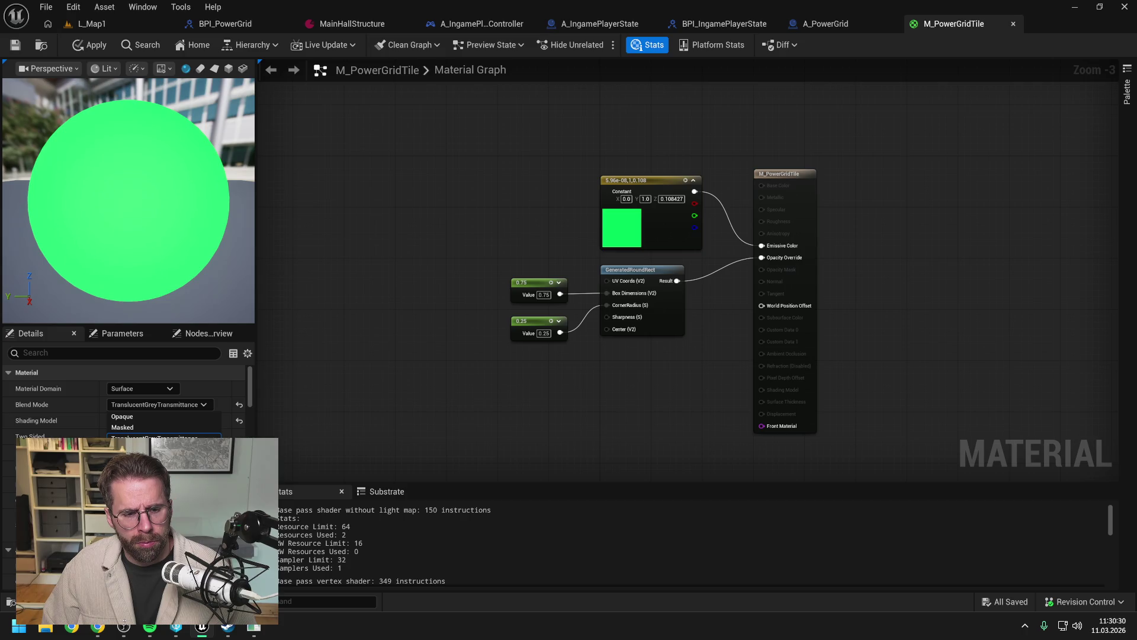
click(148, 491)
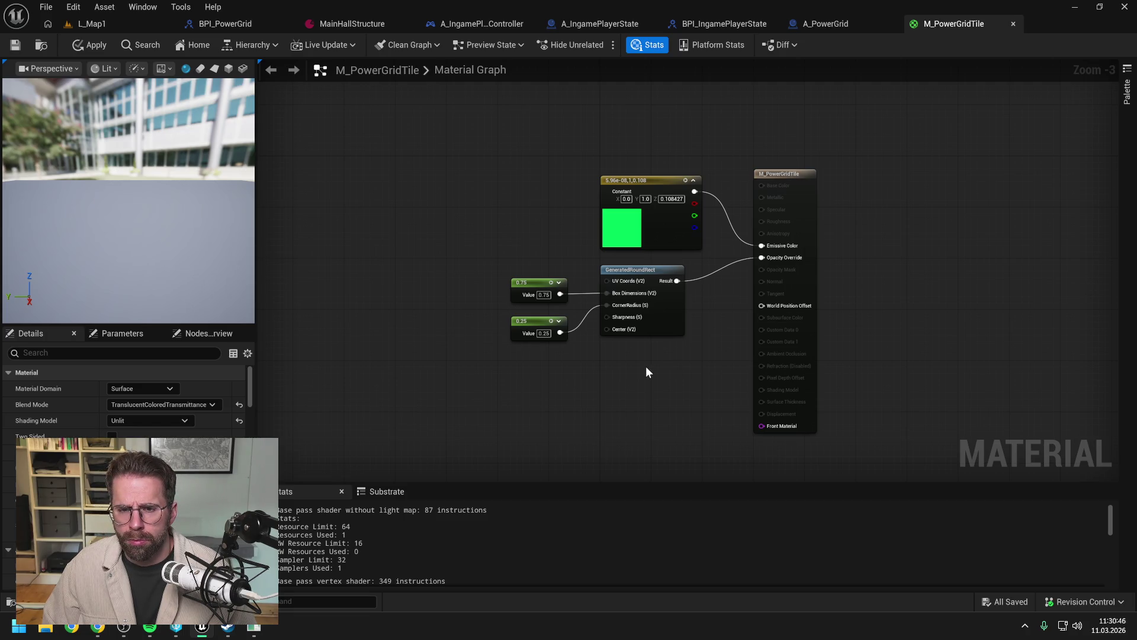
Step: Delete the 0.75, 0.25 and green colour constants and apply the material changes
drag(574, 375, 510, 276)
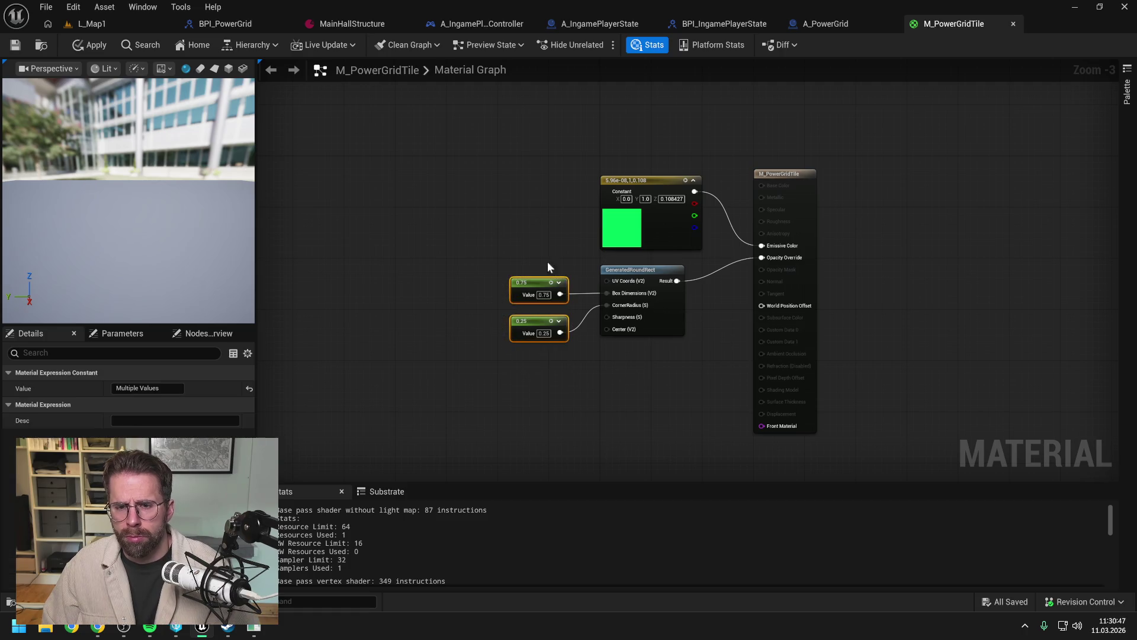
key(Delete)
click(654, 180)
key(Delete)
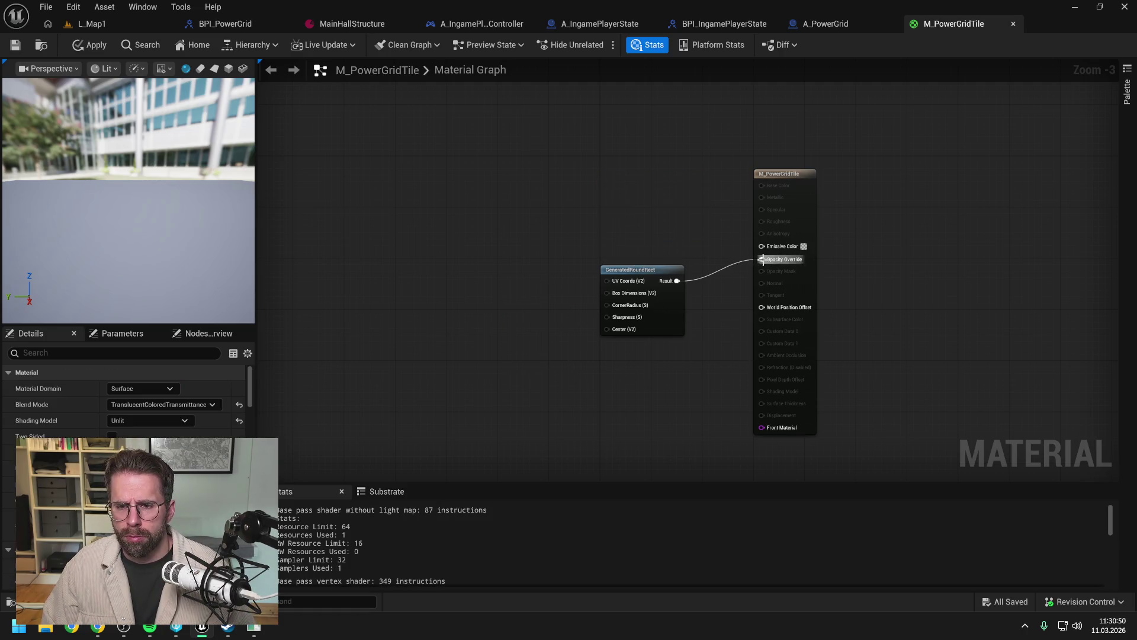
click(86, 45)
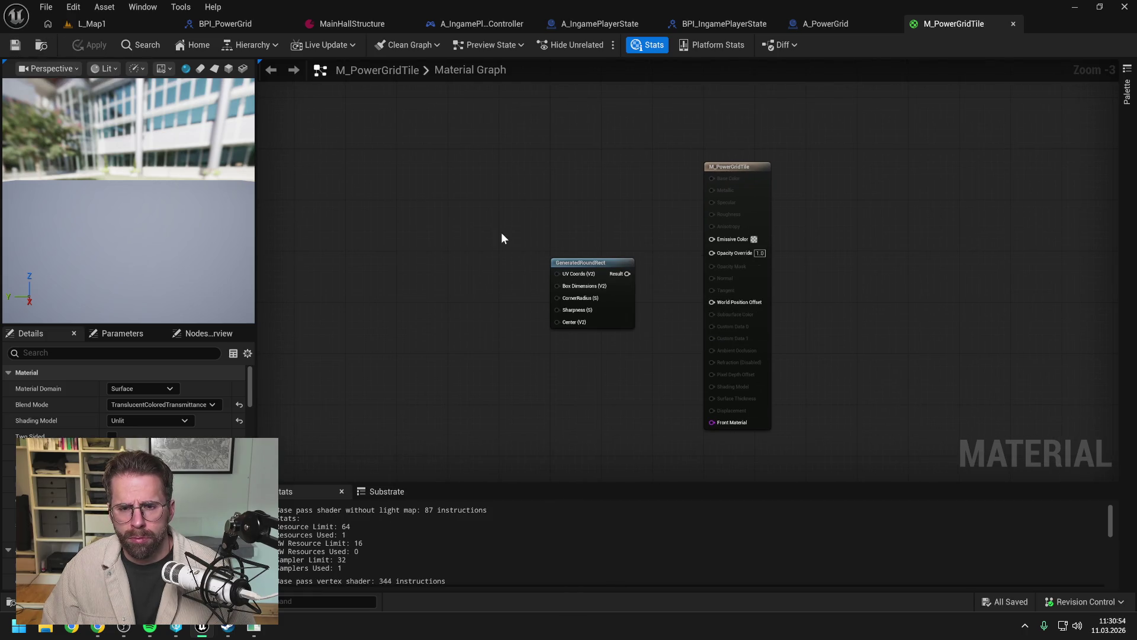
drag(501, 233, 448, 210)
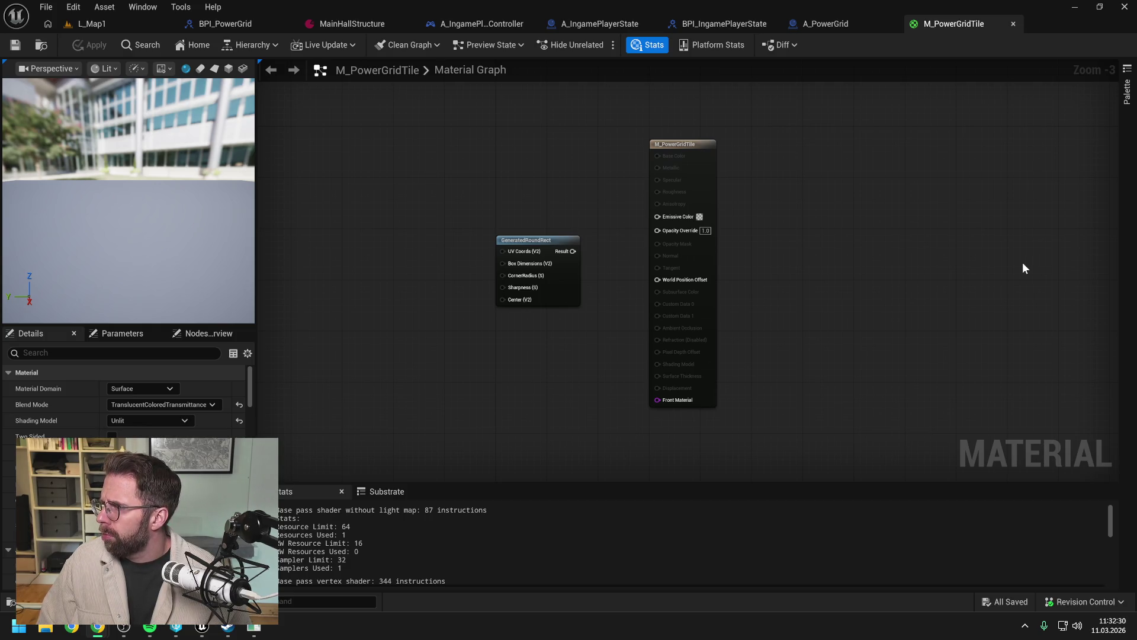
drag(803, 257, 834, 243)
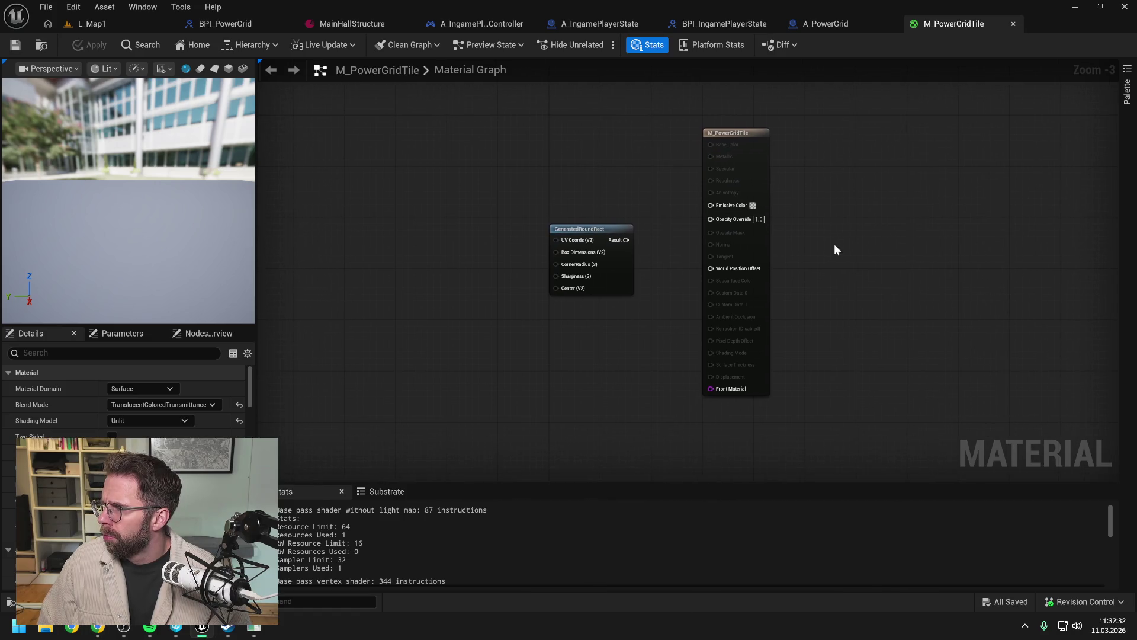
Step: Add a TexCoord node beside GeneratedRoundRect and wire it into the UV Coords input
click(394, 276)
drag(419, 282, 421, 225)
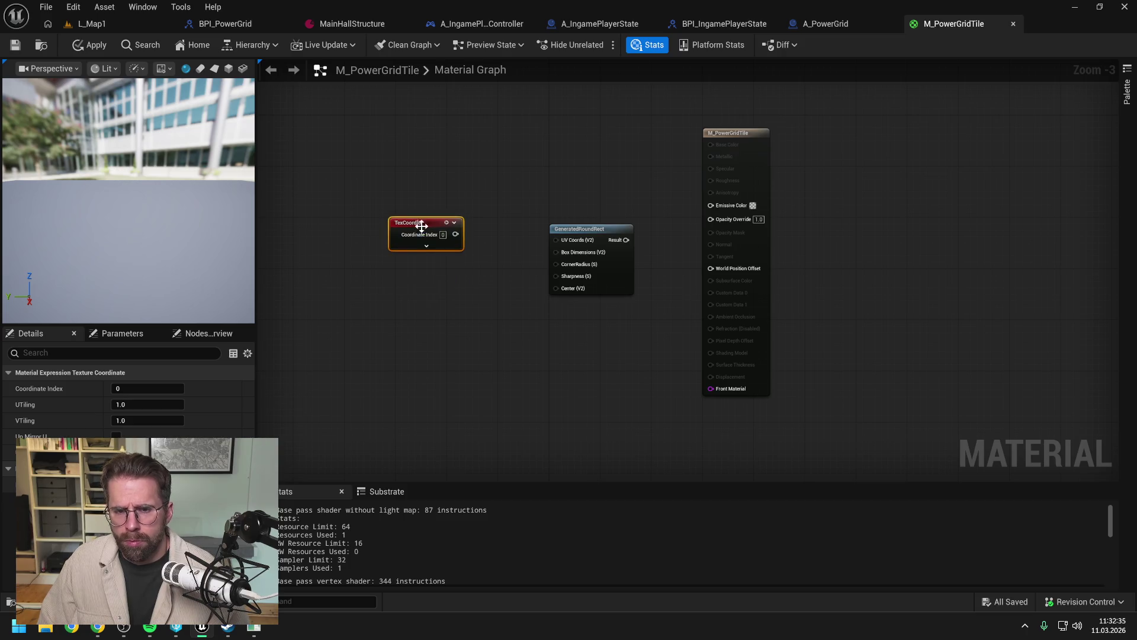
click(447, 299)
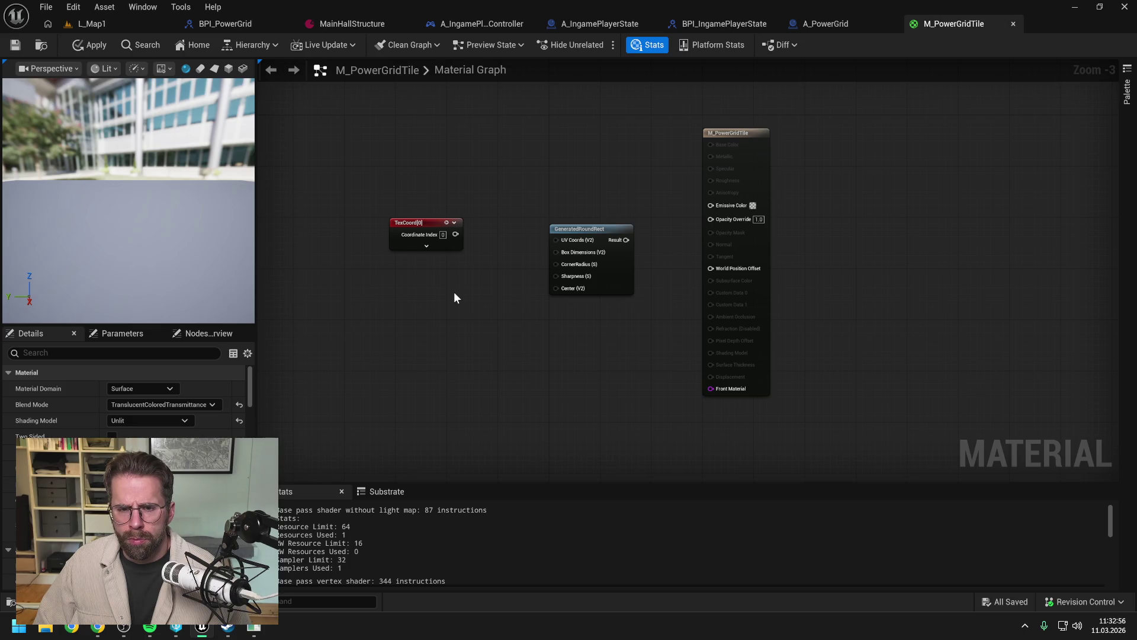
drag(456, 234, 551, 245)
drag(502, 290, 480, 290)
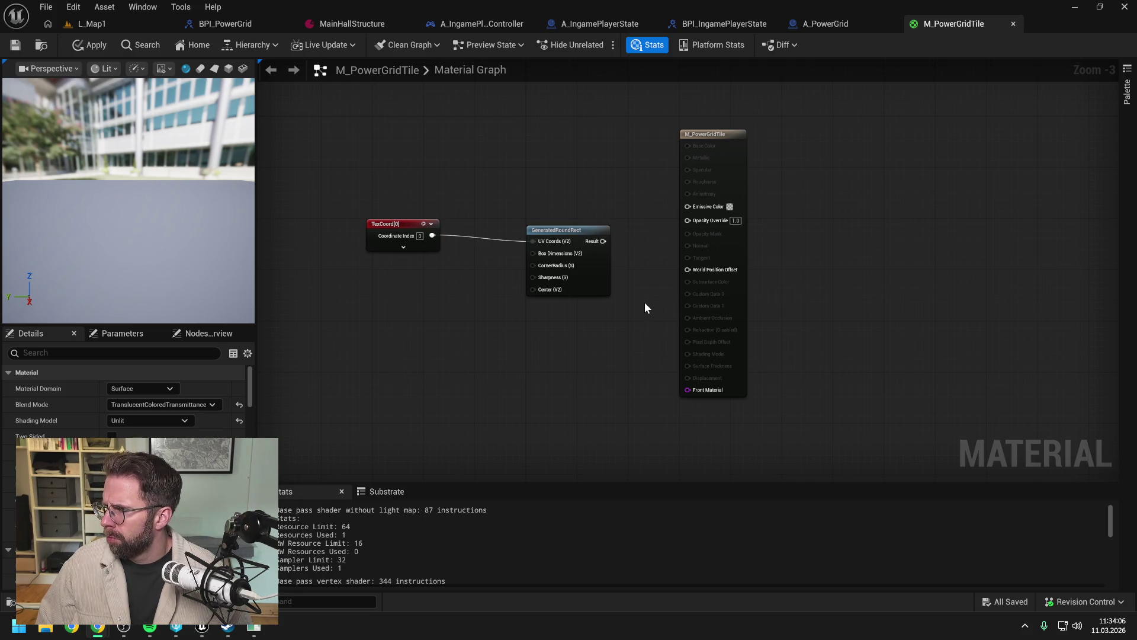
drag(510, 325, 546, 326)
Step: Add a 0.9, 0.9 two-component constant below TexCoord and wire it into Box Dimensions
click(431, 305)
drag(432, 305, 445, 273)
click(514, 292)
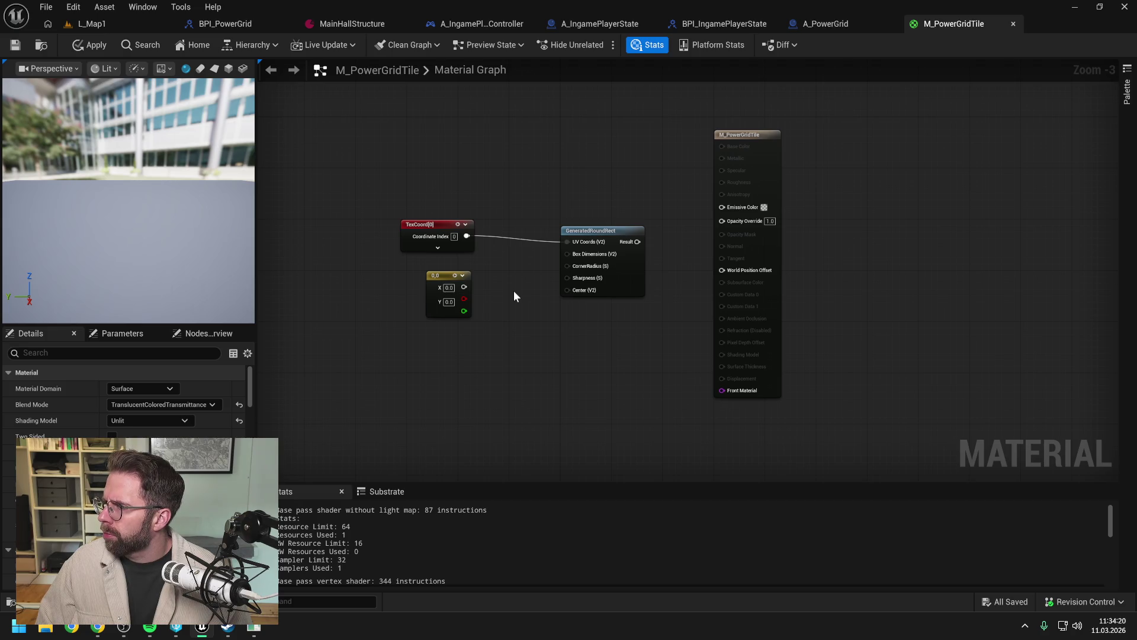
scroll(514, 290, up, 1)
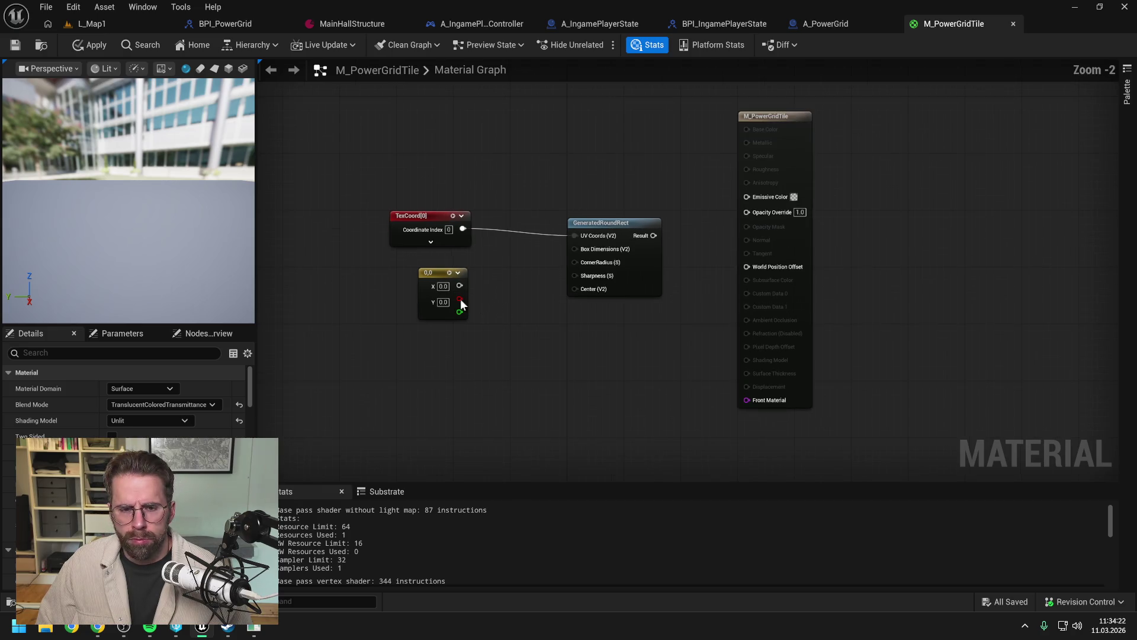
click(443, 286)
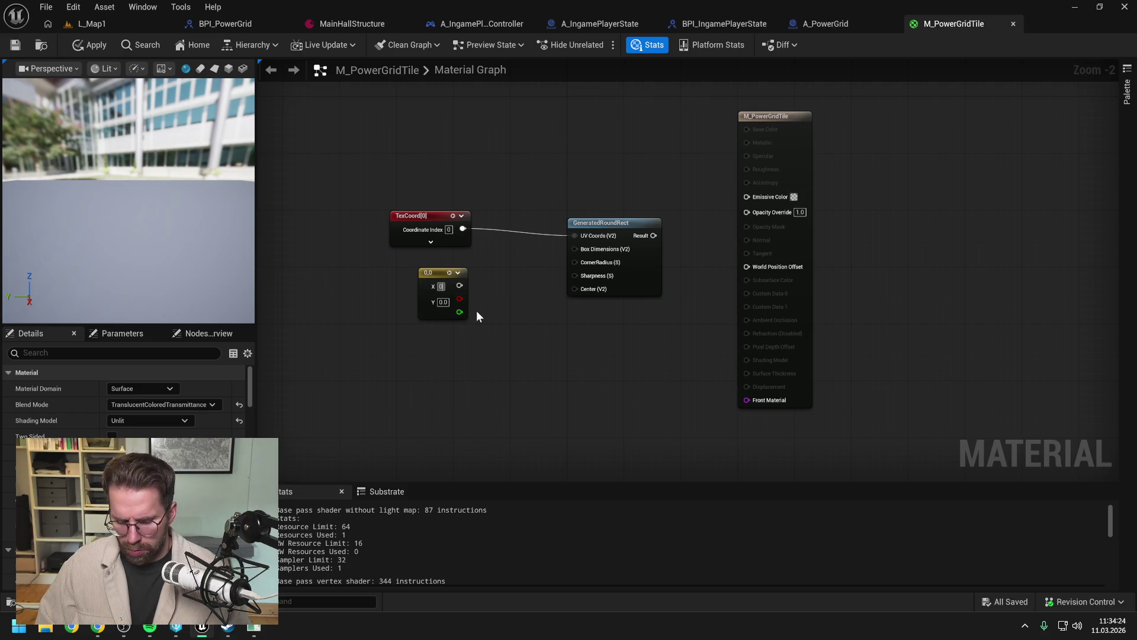
text(0.9)
key(Tab)
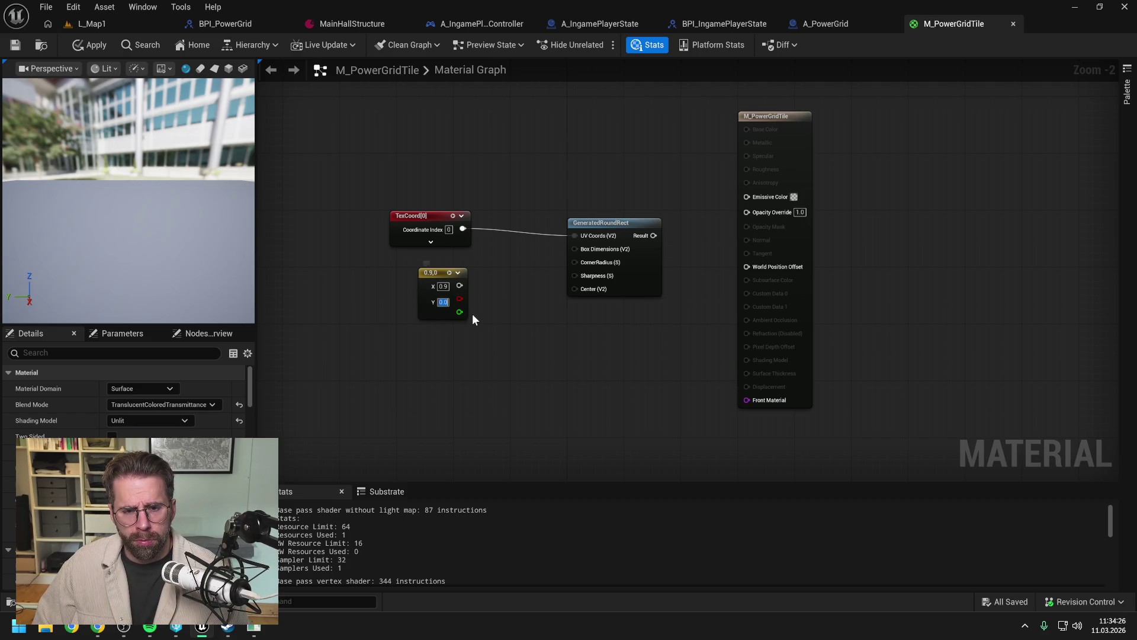
text(0.9)
key(Return)
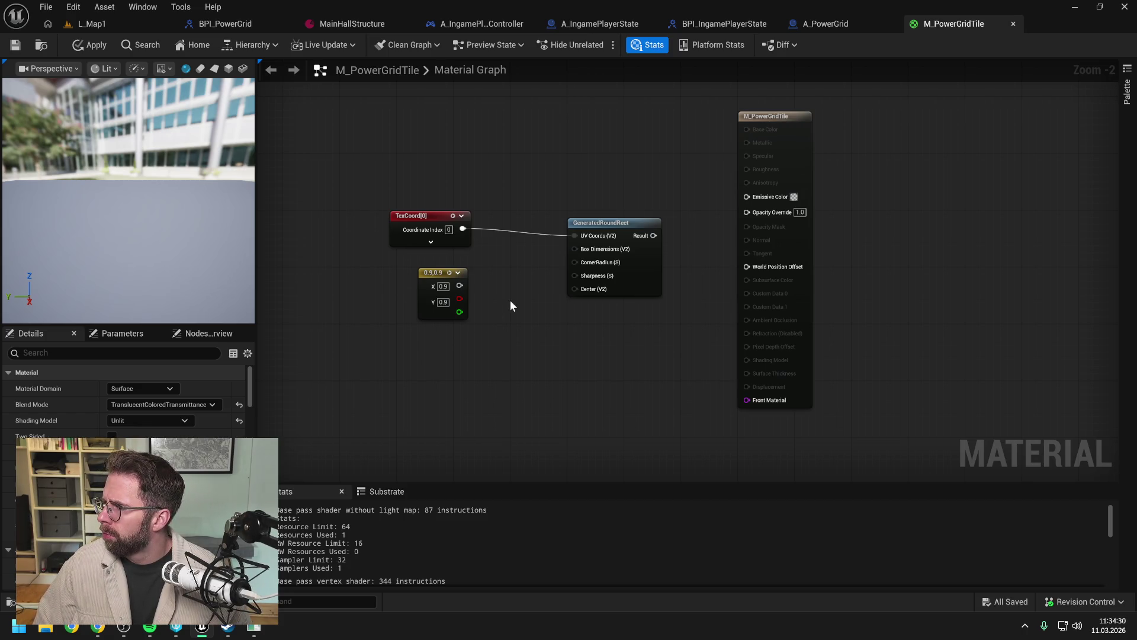
mouse_move(459, 286)
mouse_down()
mouse_move(542, 317)
mouse_move(557, 254)
mouse_move(578, 249)
mouse_up()
Step: Add a 0.2 scalar constant and connect it to CornerRadius
click(412, 377)
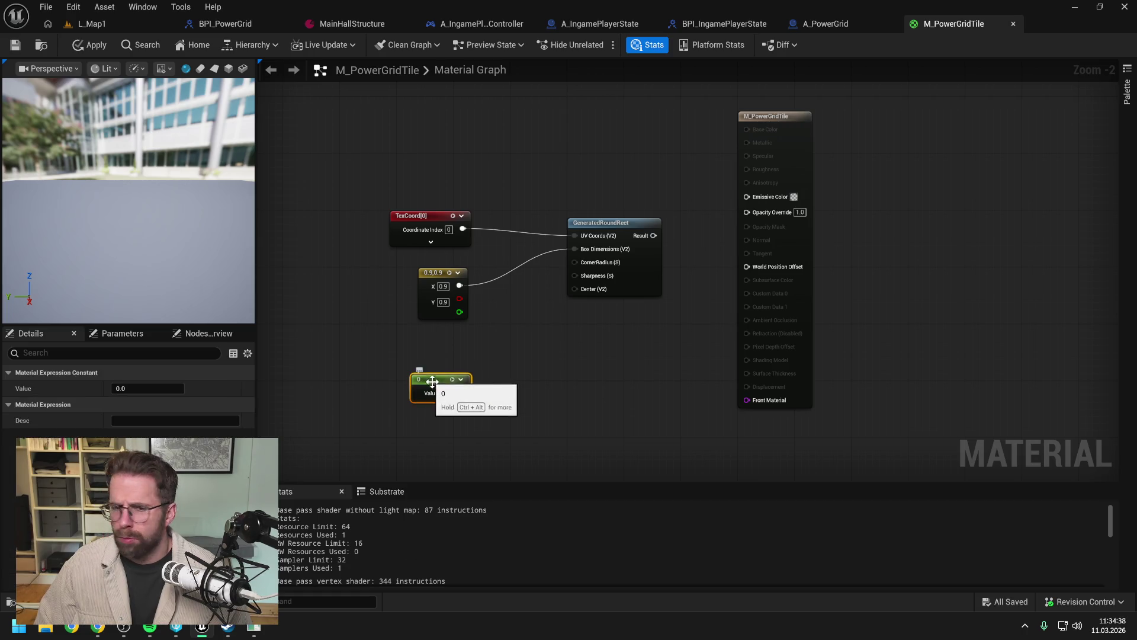
text(0.2)
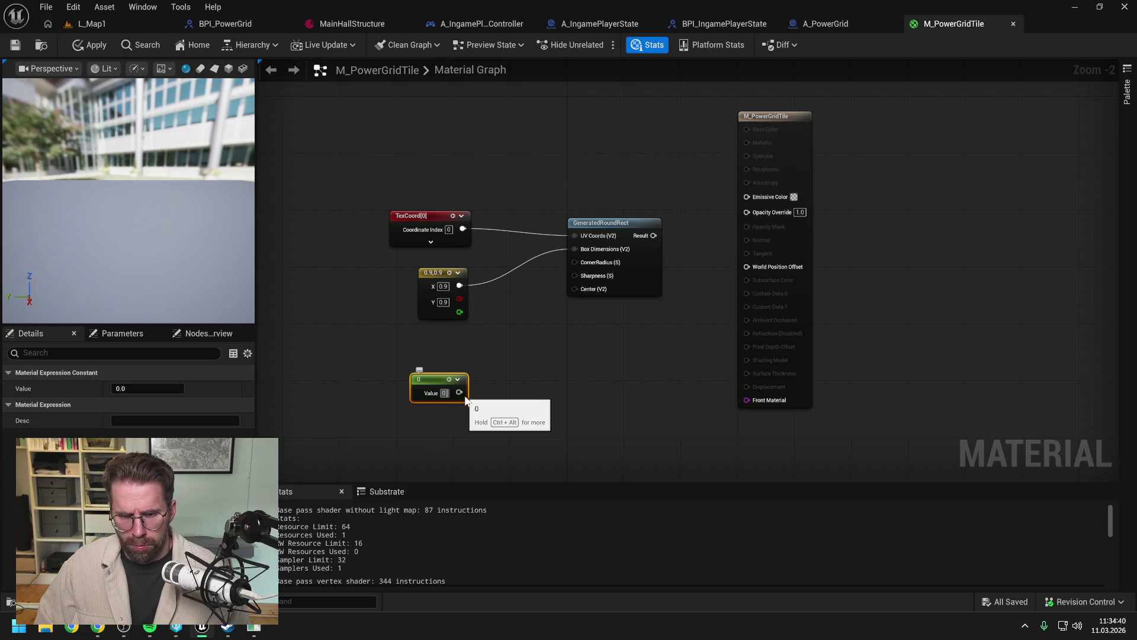
click(482, 381)
mouse_move(463, 393)
mouse_down()
mouse_move(500, 394)
mouse_move(575, 262)
mouse_up()
drag(432, 381, 431, 338)
click(557, 358)
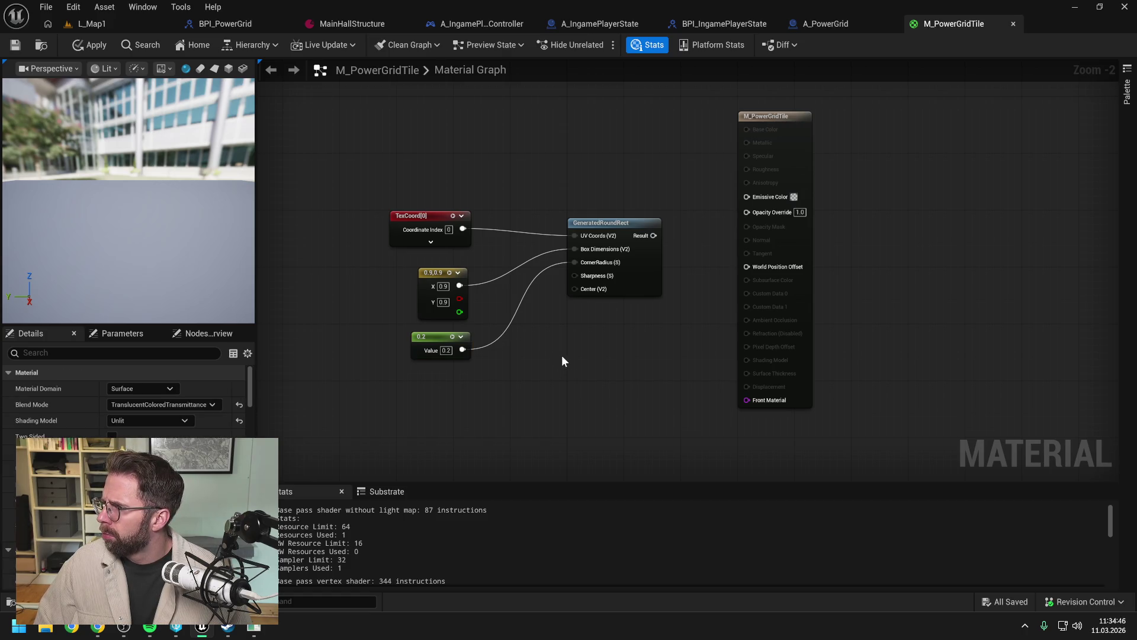
Step: Add a constant of 100 and connect it to Sharpness
click(433, 410)
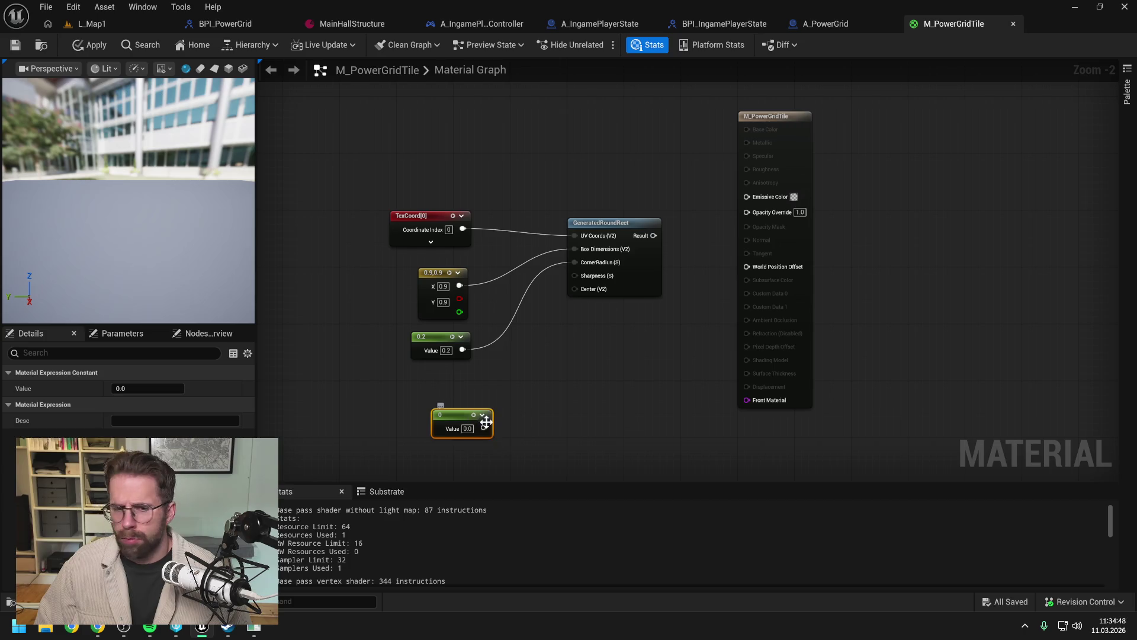
click(468, 428)
text(100)
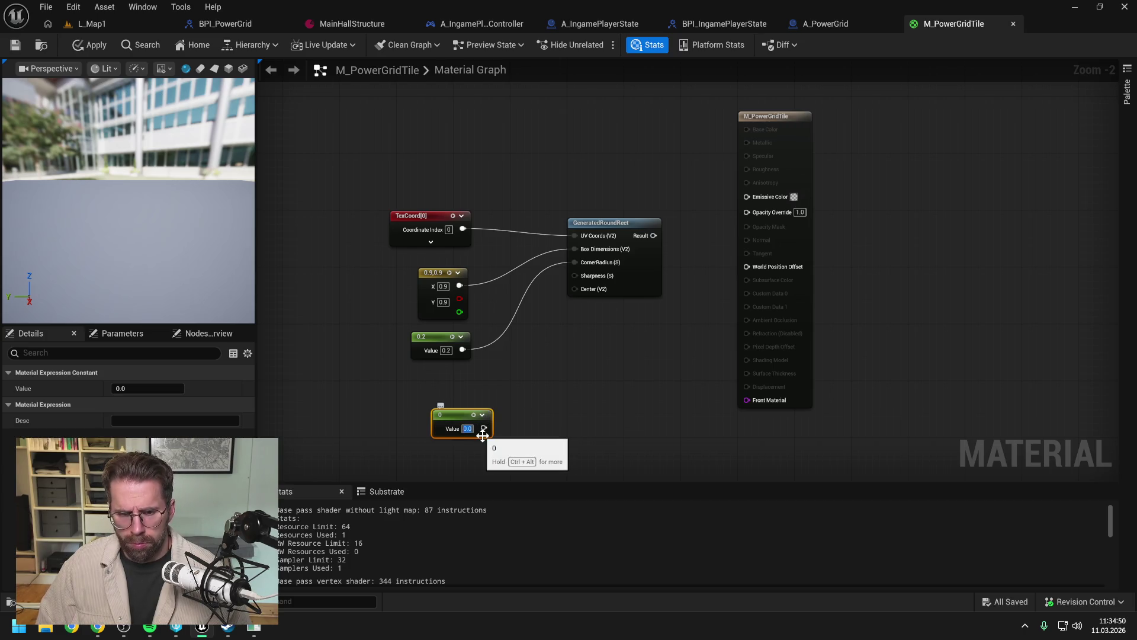
click(561, 385)
drag(489, 428, 574, 275)
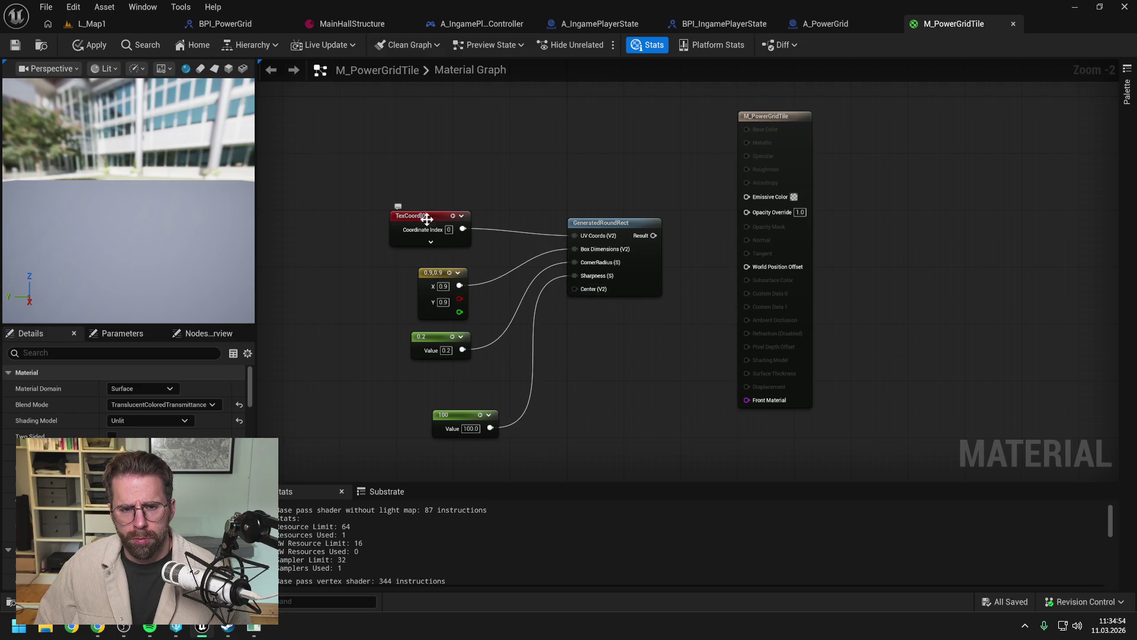
Step: Stack TexCoord[0], the 0.9,0.9 vector, 0.2 and 100 constants in a tidy column
drag(426, 219, 440, 176)
drag(430, 275, 444, 218)
mouse_move(428, 347)
mouse_down()
mouse_move(449, 282)
mouse_move(439, 290)
mouse_up()
drag(457, 414, 450, 322)
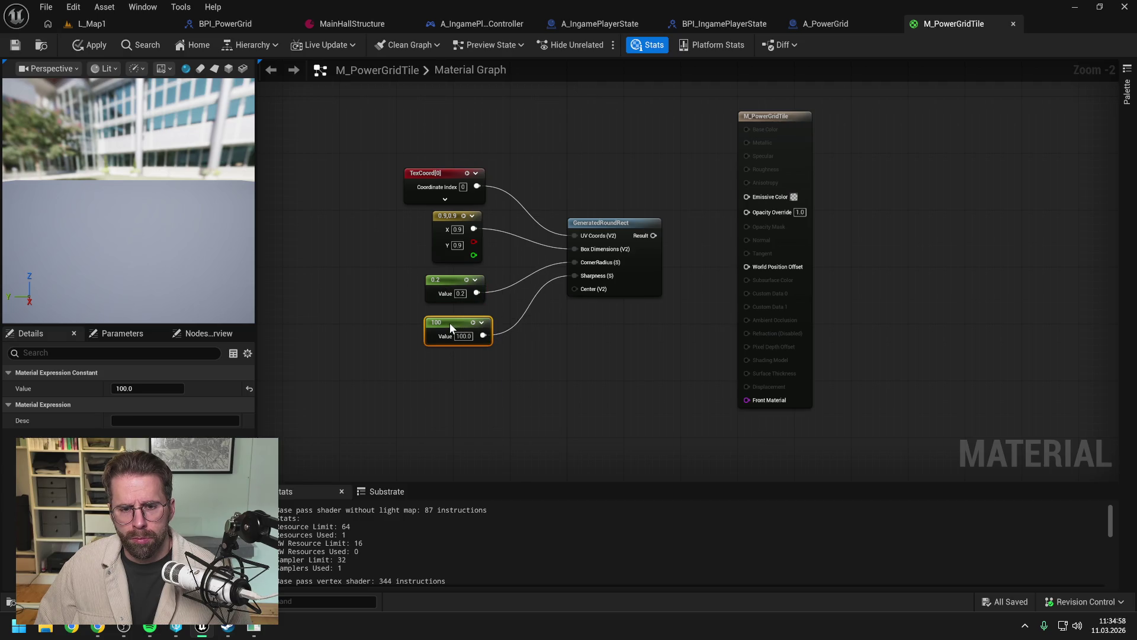
click(567, 381)
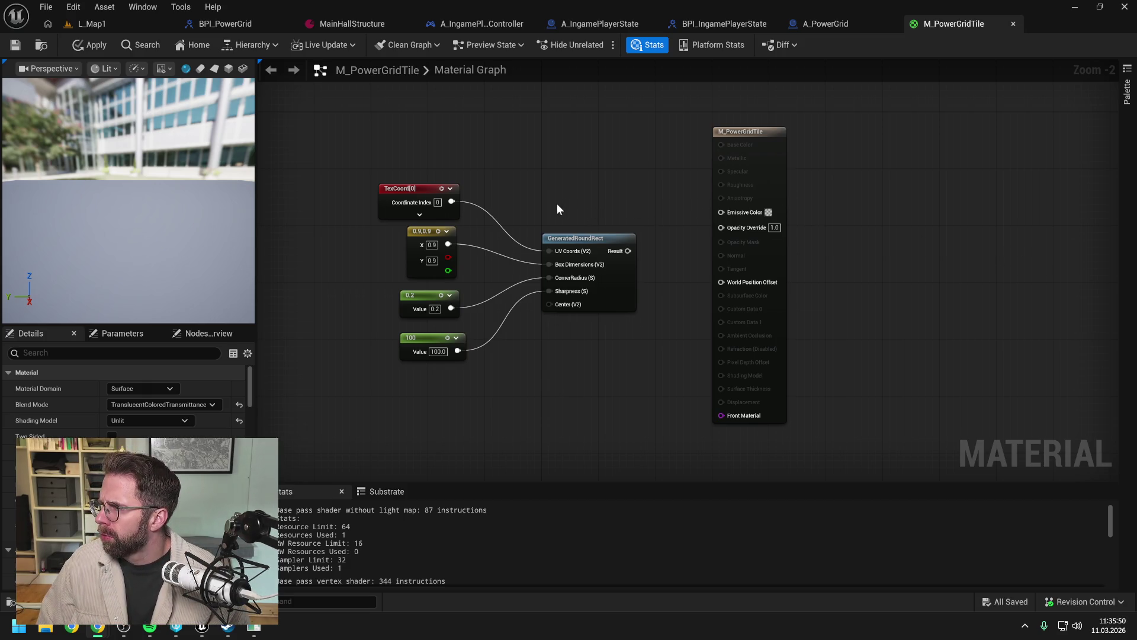
drag(538, 198, 570, 203)
Step: Add a VectorParameter node named Param via the 'vector pa' search
right_click(595, 193)
text(vector)
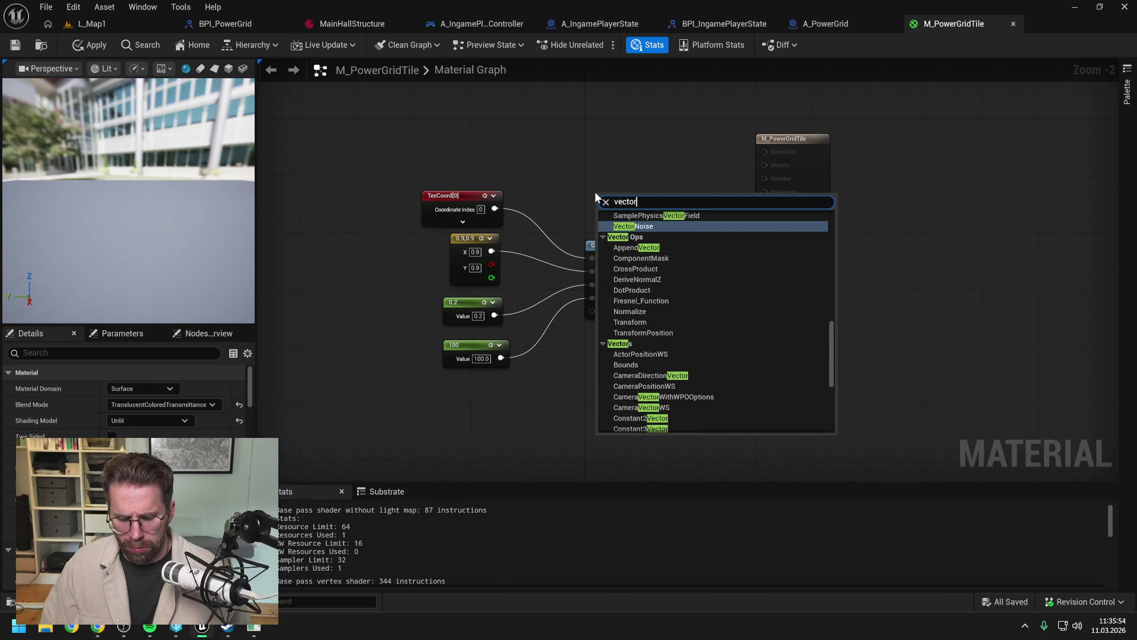
text( pa)
click(643, 234)
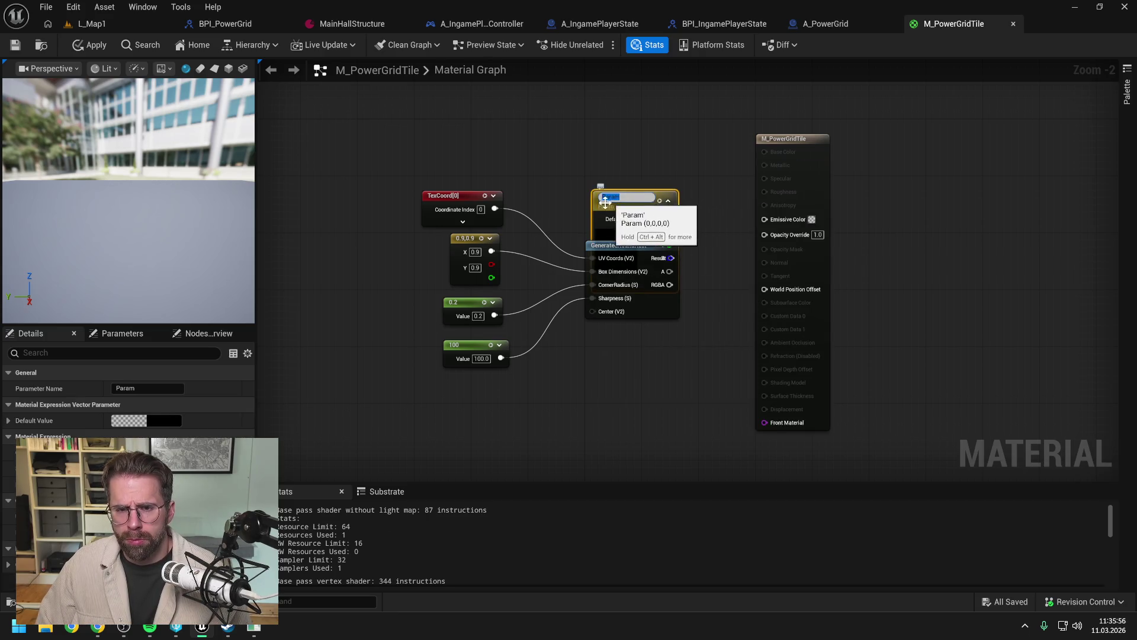
drag(643, 234, 658, 157)
Step: Remove an accidentally placed 0,0,0 constant 3-vector node
key(3)
click(533, 136)
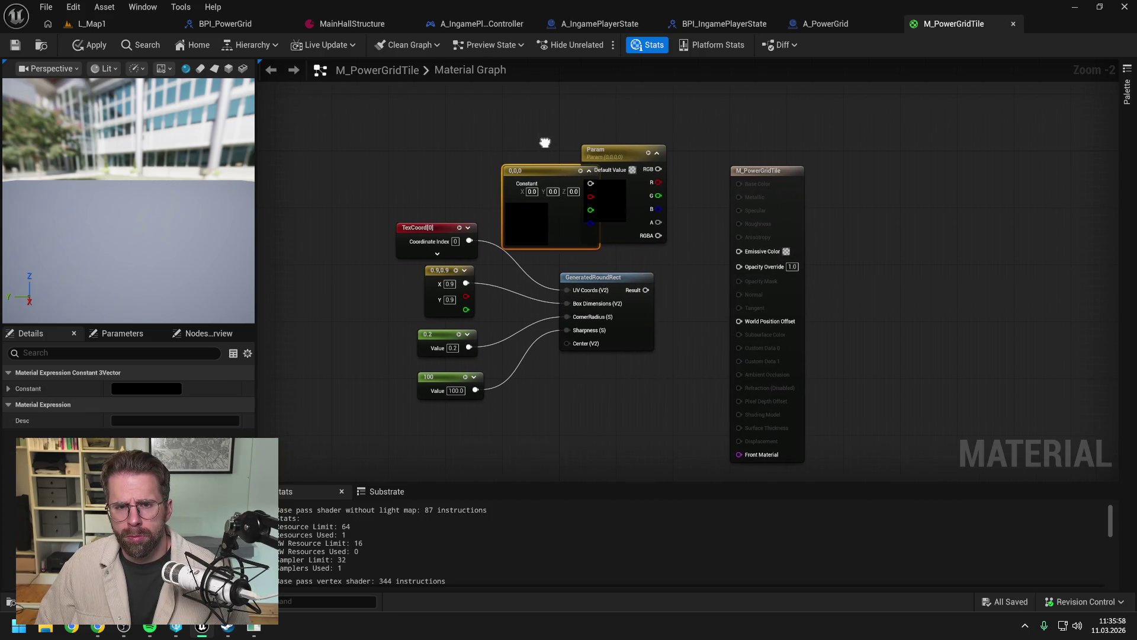
drag(540, 168, 507, 140)
click(584, 96)
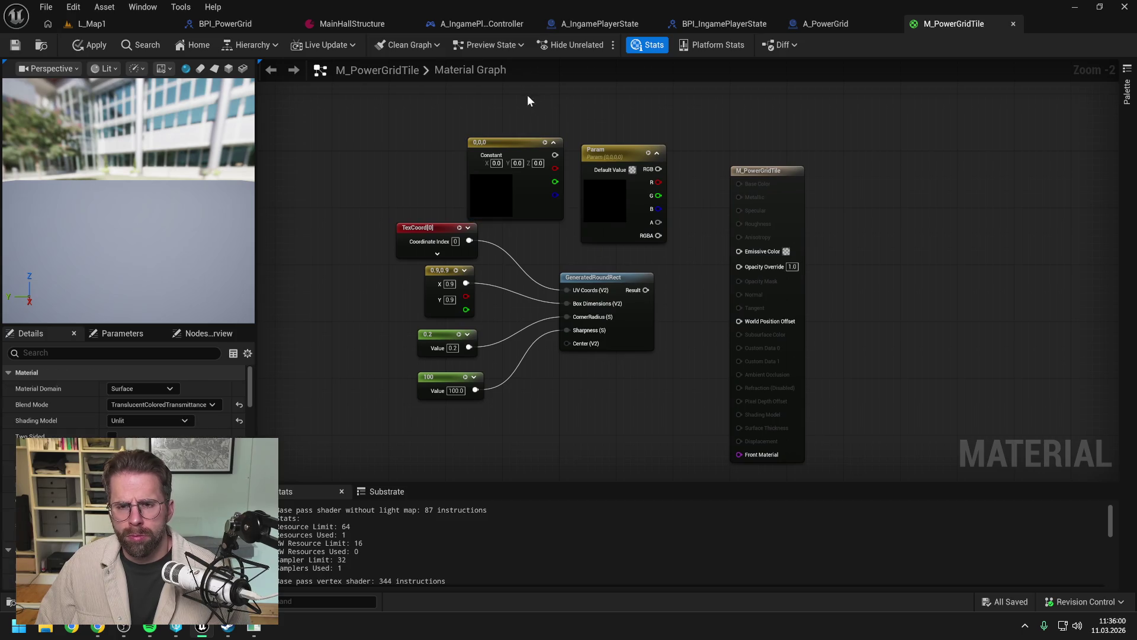
click(528, 159)
key(Delete)
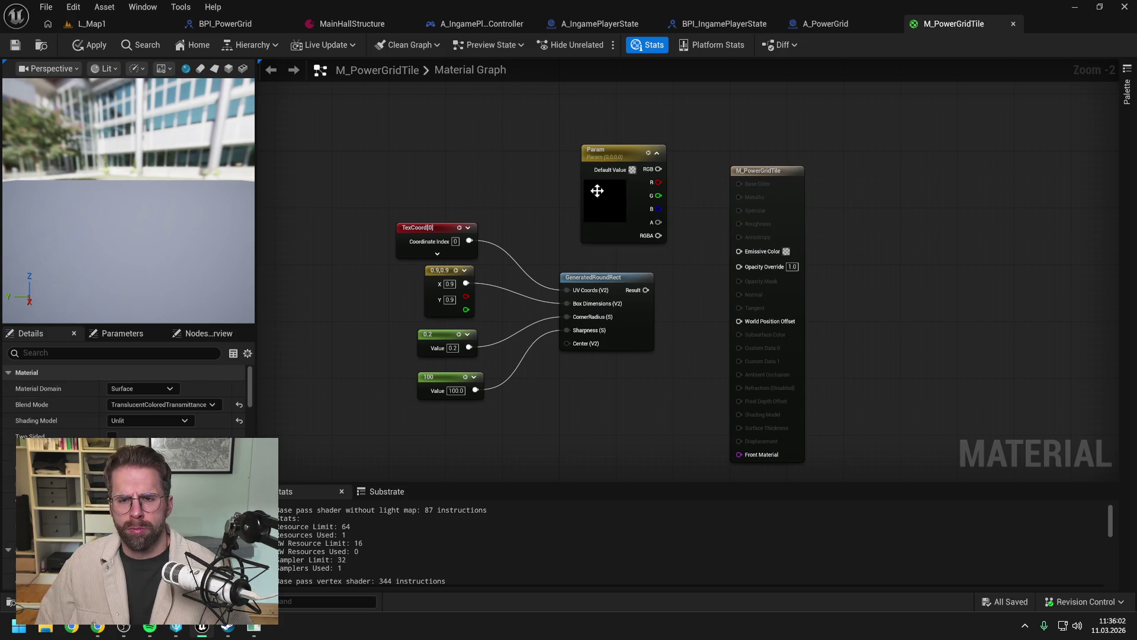
Step: Set Param's default value to bright green in the Color Picker
drag(620, 154, 606, 140)
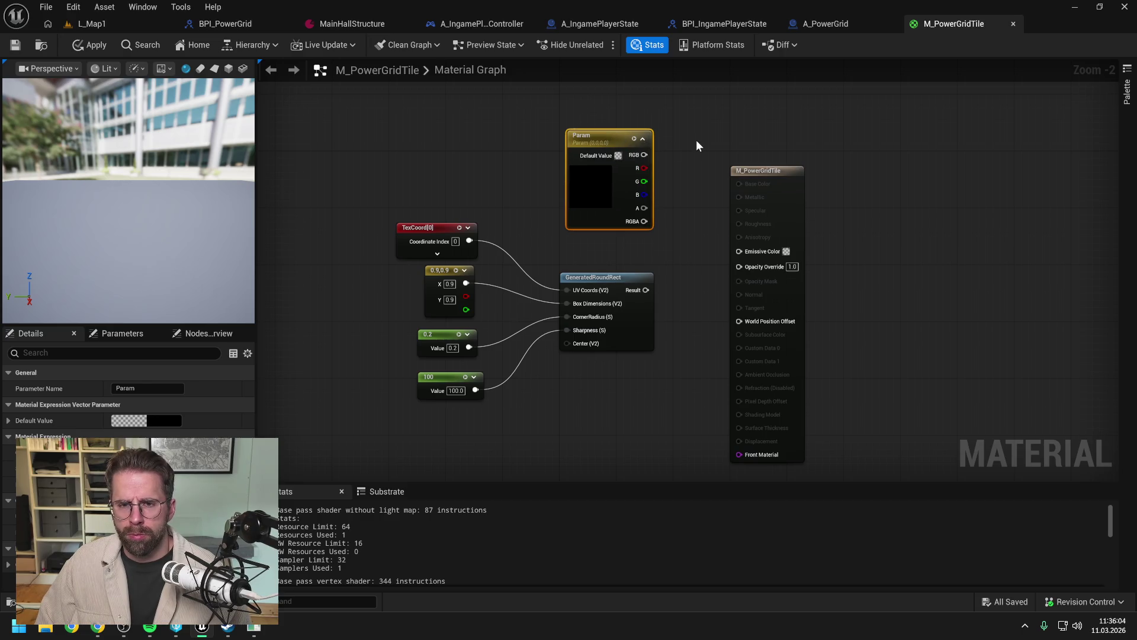
click(696, 143)
click(590, 133)
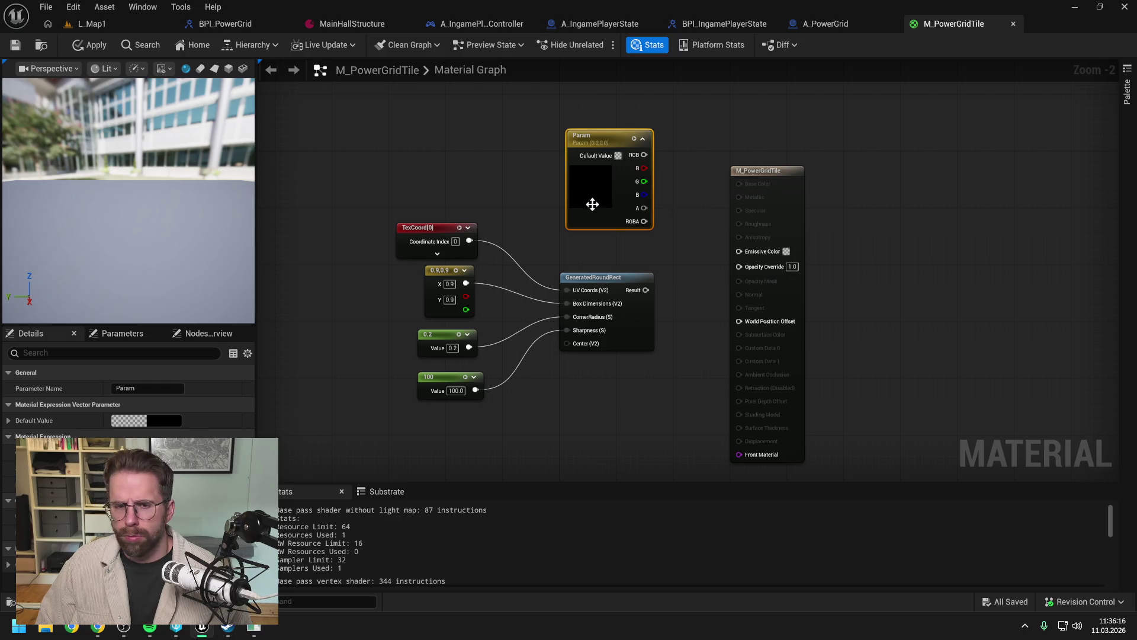
double_click(602, 186)
drag(667, 318, 652, 330)
mouse_move(753, 221)
mouse_down()
mouse_move(752, 331)
mouse_move(756, 193)
mouse_up()
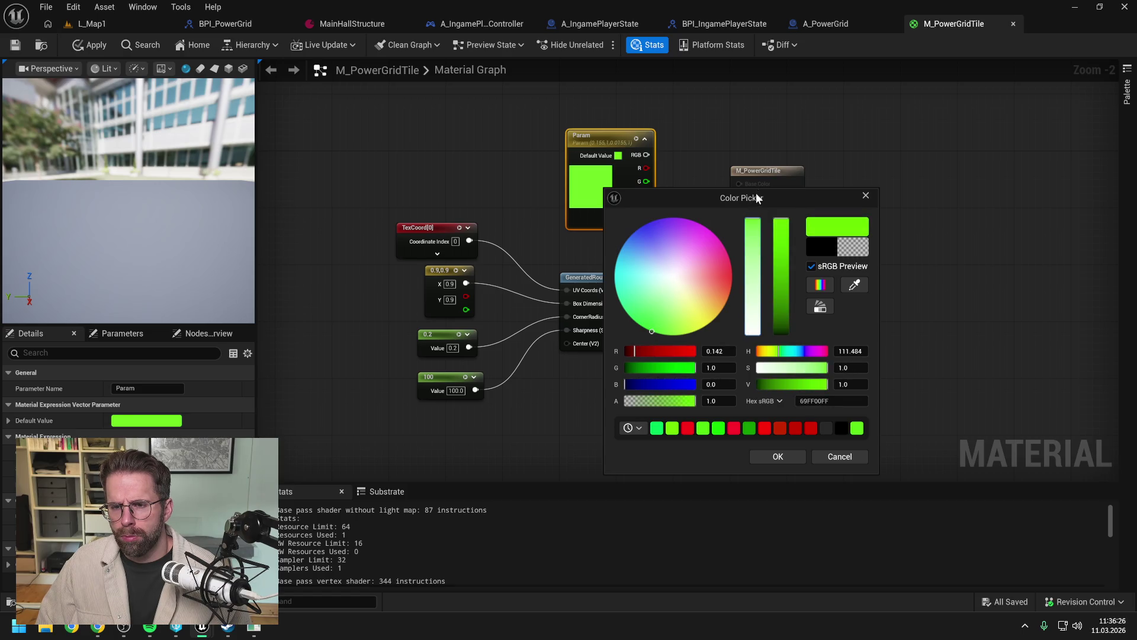
click(776, 456)
click(696, 251)
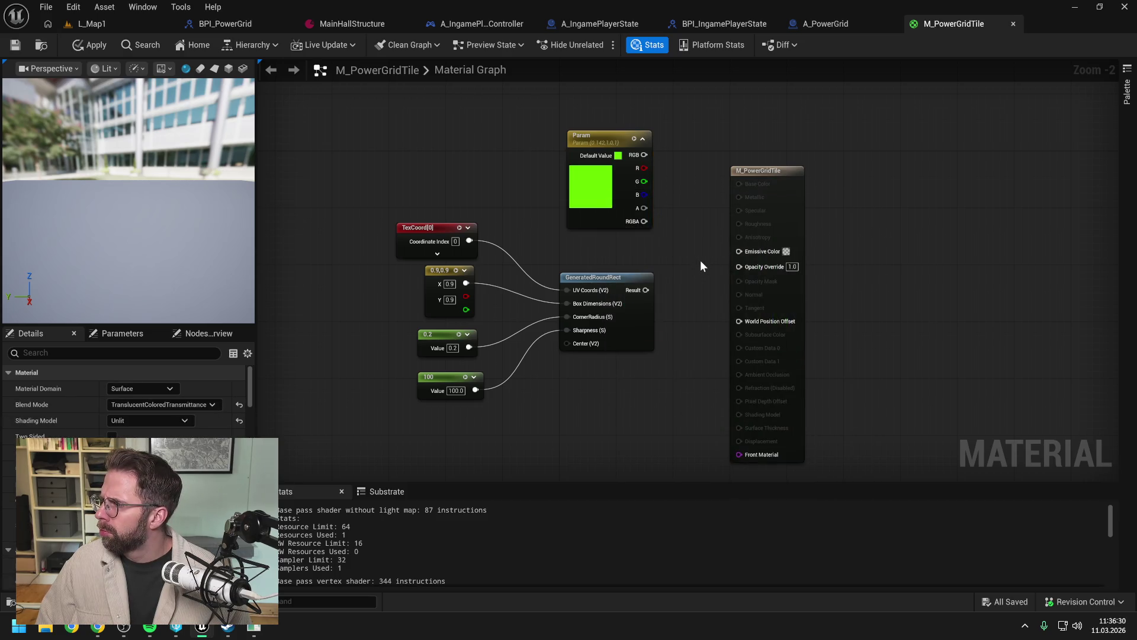
drag(701, 261, 683, 259)
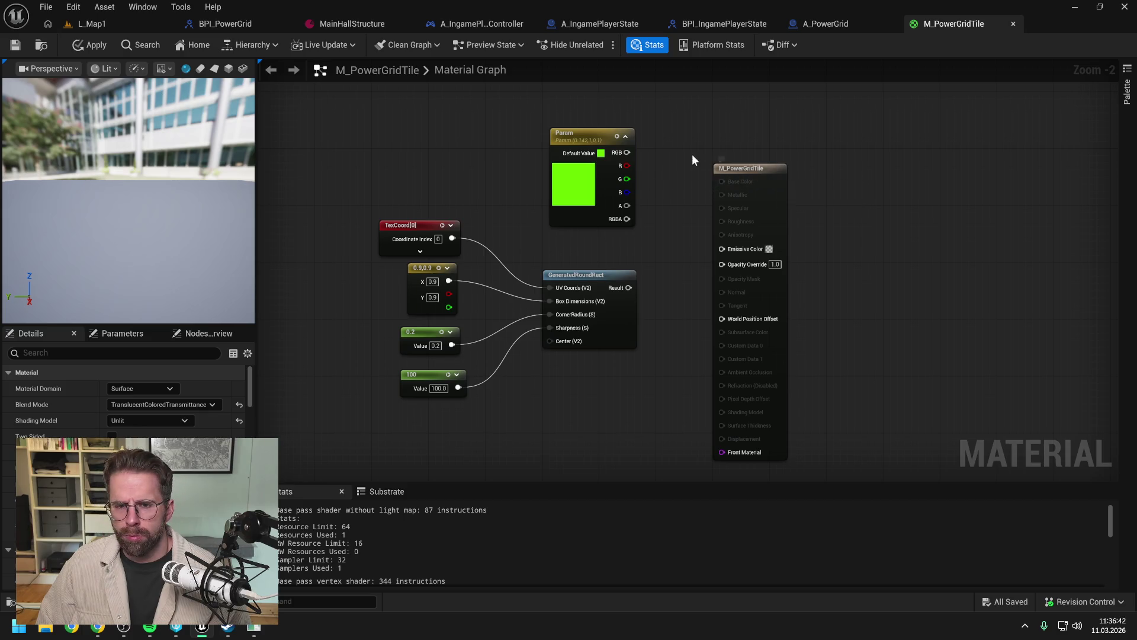
Step: Place a scalar constant of 5 beneath the green Param node
drag(608, 181, 593, 137)
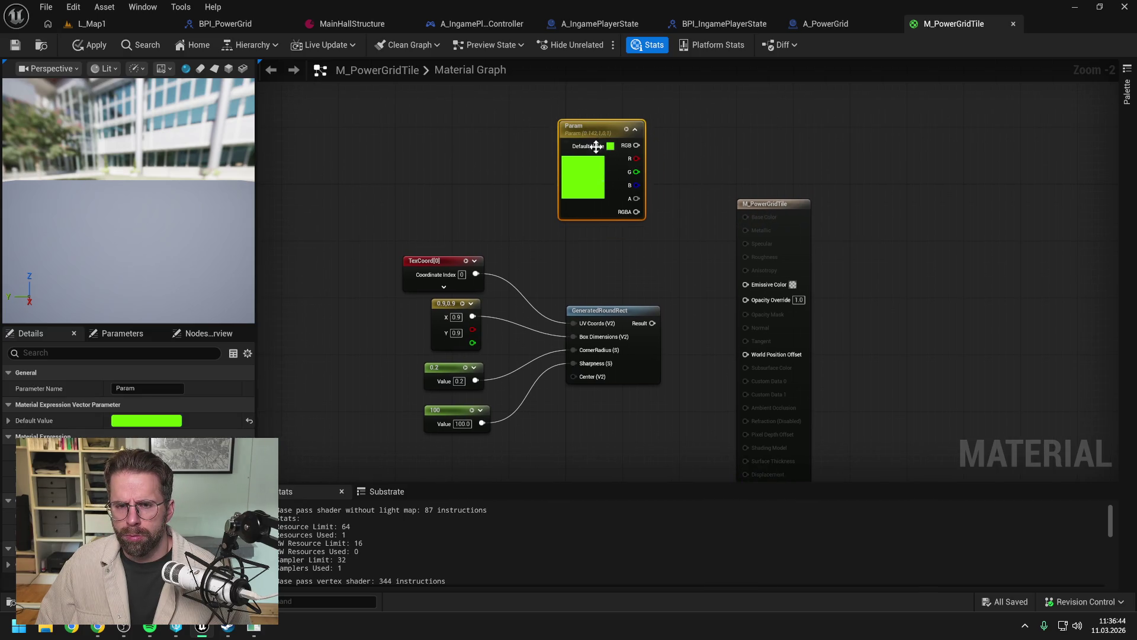
click(610, 244)
click(599, 239)
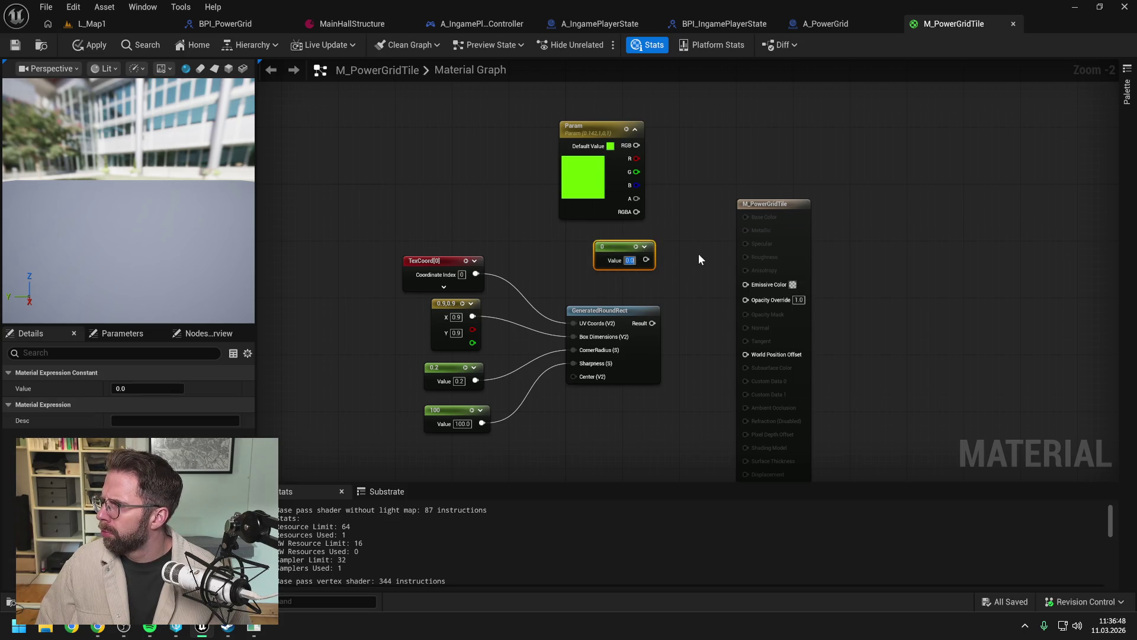
text(5)
click(714, 208)
mouse_move(748, 207)
mouse_down()
mouse_move(709, 208)
mouse_move(827, 186)
mouse_move(664, 196)
mouse_move(714, 192)
mouse_up()
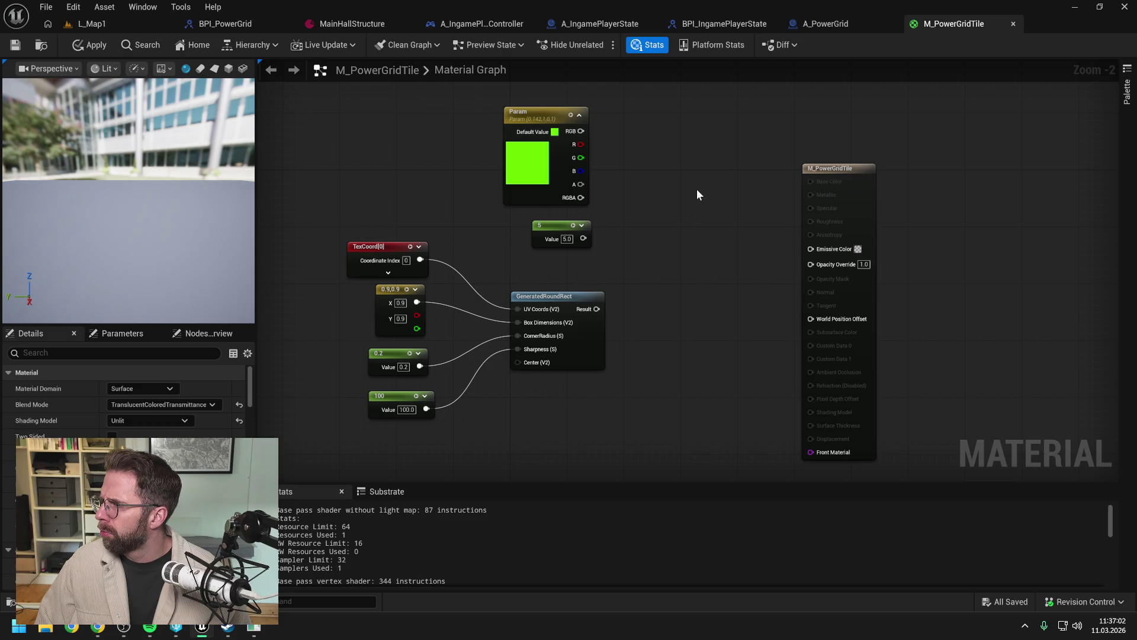
mouse_move(581, 131)
mouse_down()
mouse_move(623, 141)
mouse_move(659, 188)
mouse_up()
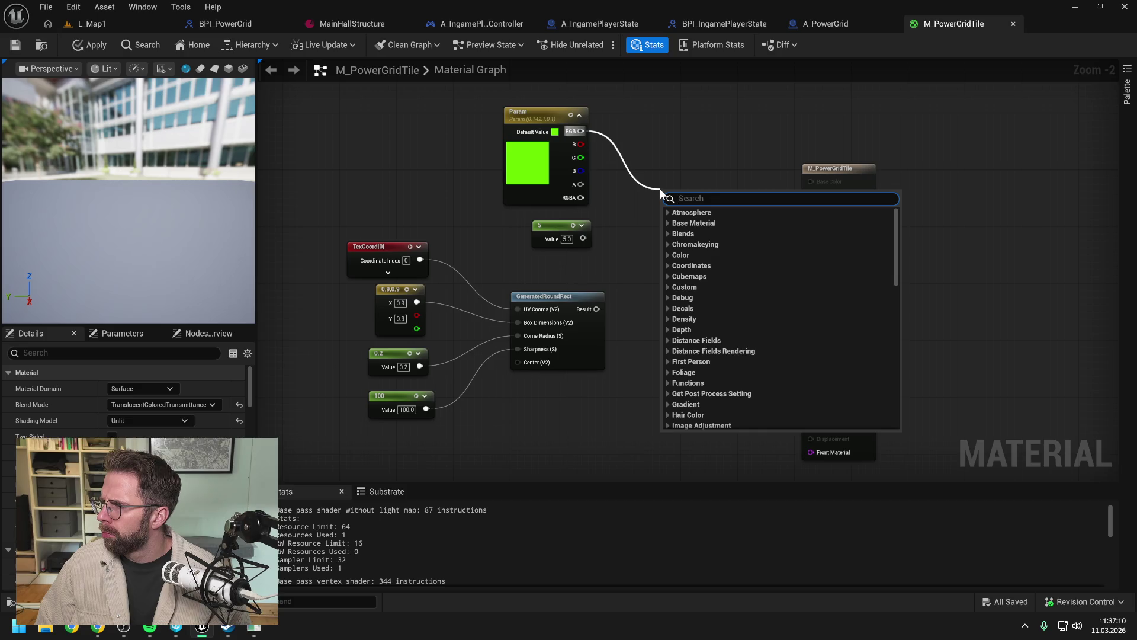
Step: Multiply Param's RGB by the 5 constant with a Multiply node
text(multiply)
key(Return)
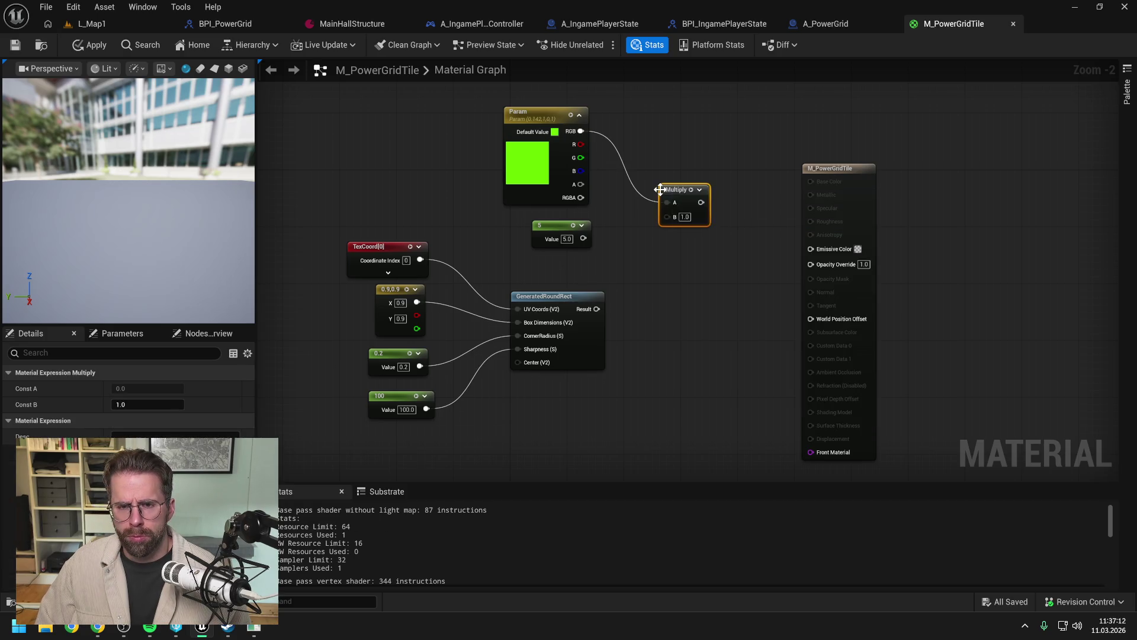
click(592, 235)
mouse_move(583, 238)
mouse_down()
mouse_move(666, 218)
mouse_move(666, 179)
mouse_up()
click(696, 262)
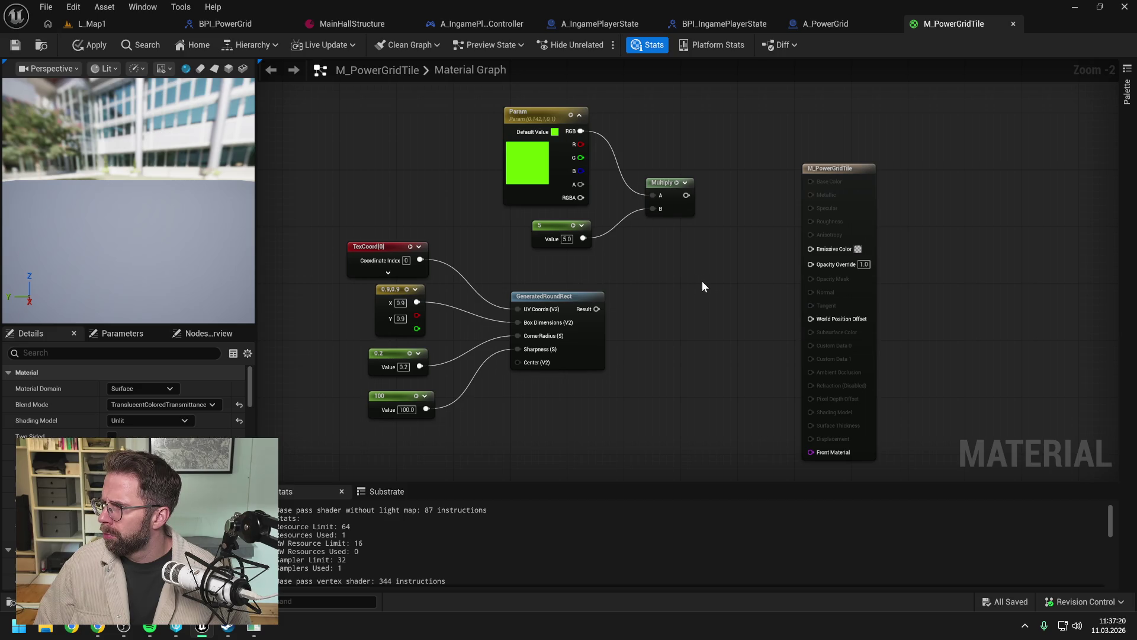
drag(707, 277, 662, 292)
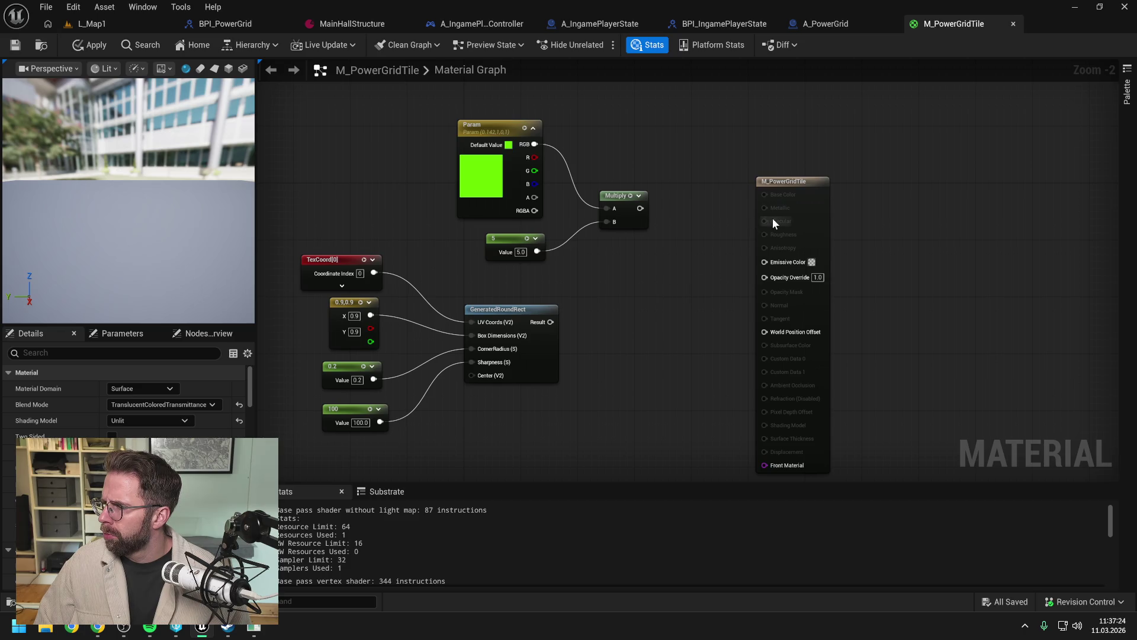
Step: Multiply that result by GeneratedRoundRect's Result and feed it into Emissive Color
drag(788, 181, 844, 181)
click(730, 220)
drag(640, 208, 691, 247)
text(*)
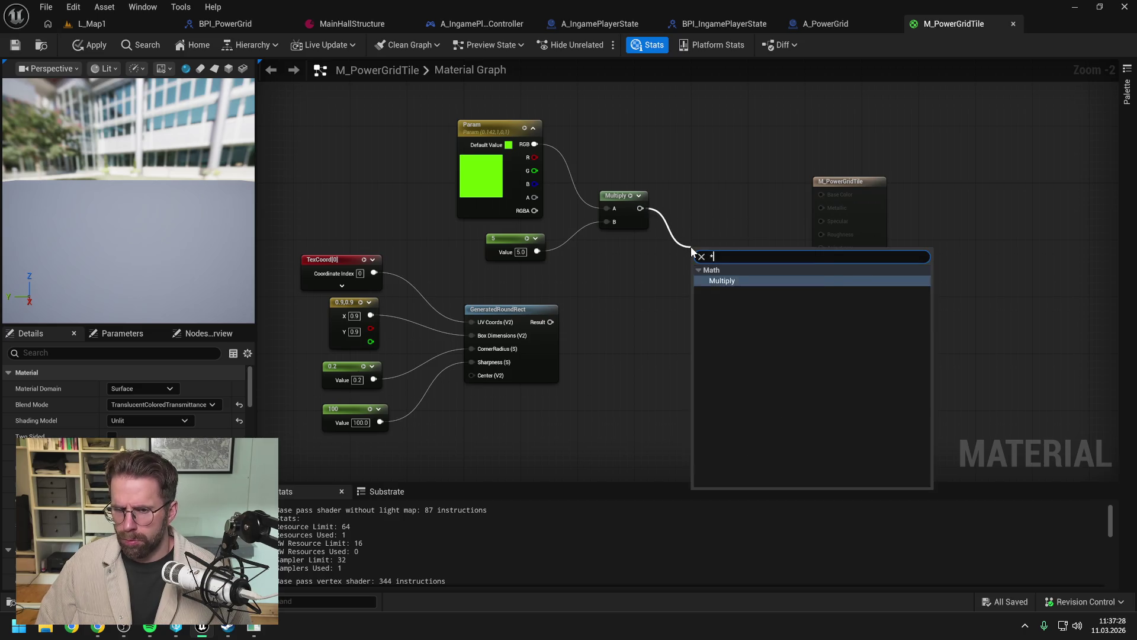
key(Return)
drag(550, 322, 692, 278)
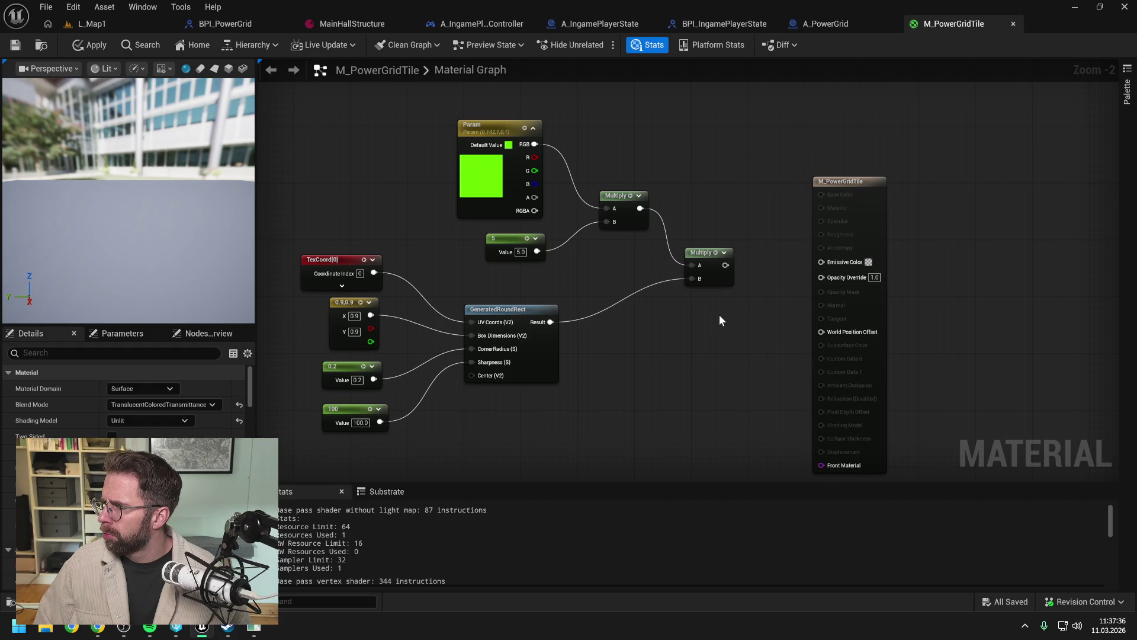
drag(723, 315, 689, 316)
drag(691, 265, 788, 261)
mouse_move(709, 332)
mouse_down()
mouse_move(824, 327)
mouse_move(795, 335)
mouse_move(794, 322)
mouse_up()
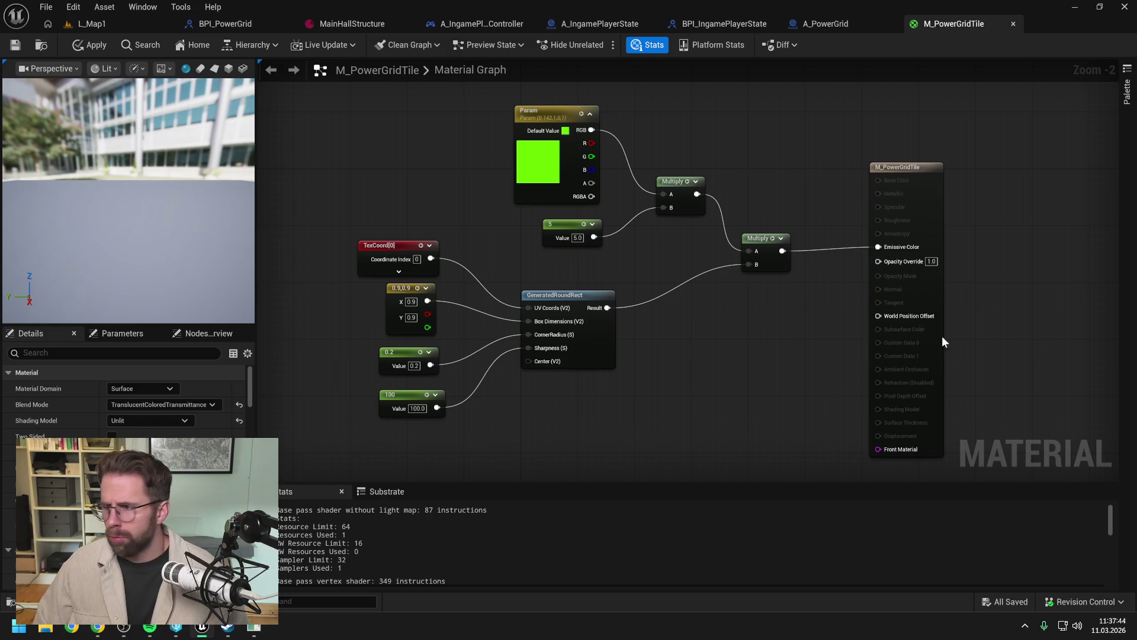
key(alt+Tab)
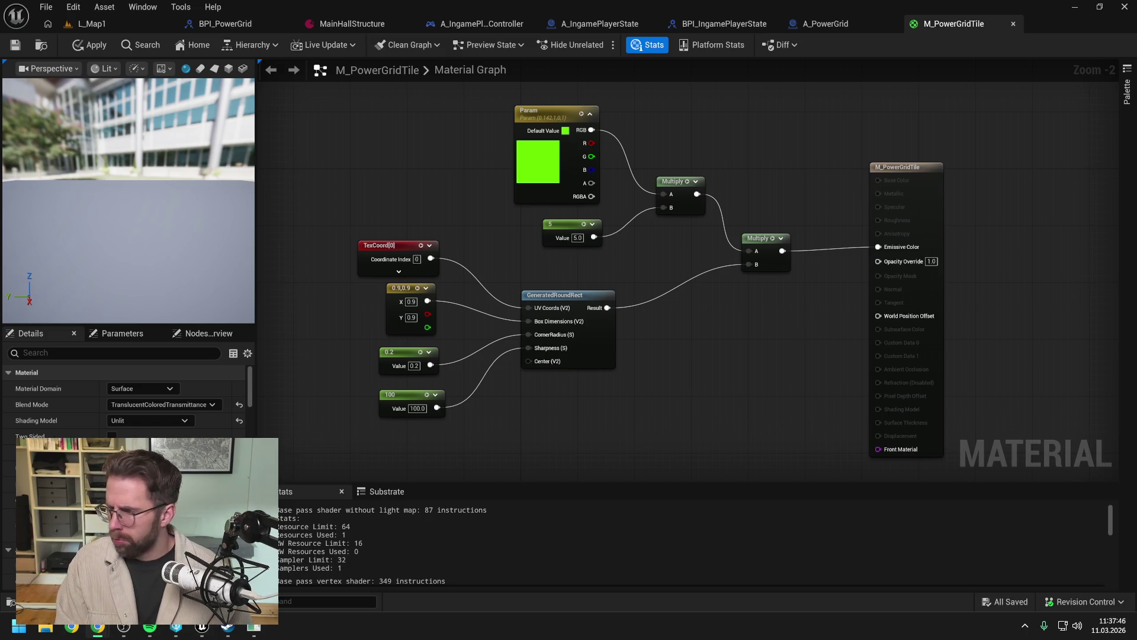
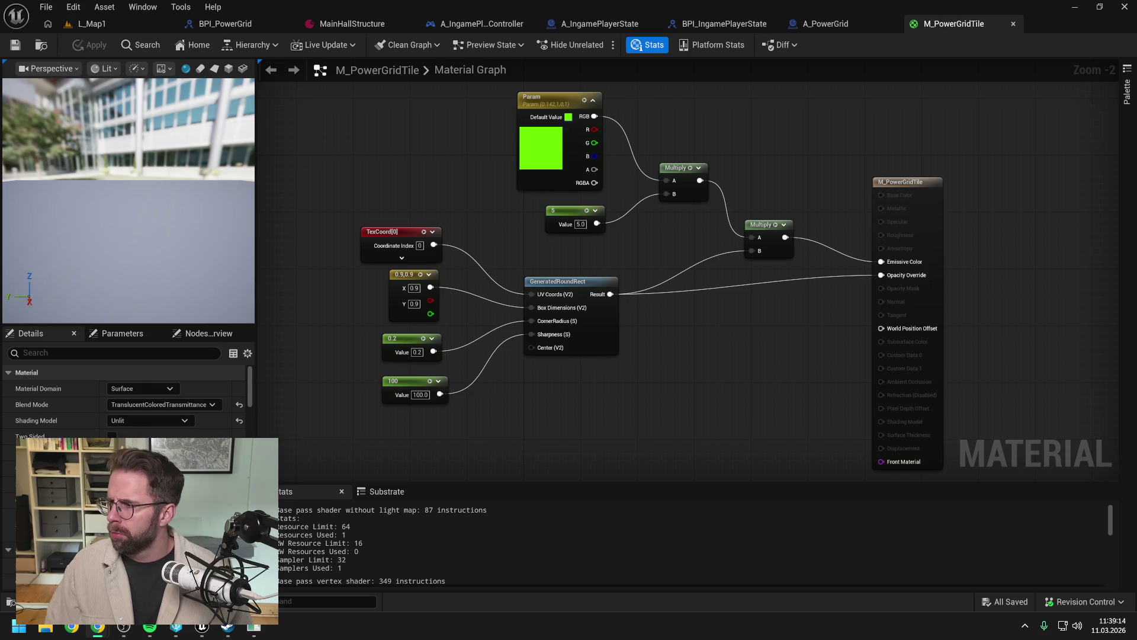
Step: Run a quick test play of L_Map1, then bring up the BPI_IngamePlayerState interface
click(94, 24)
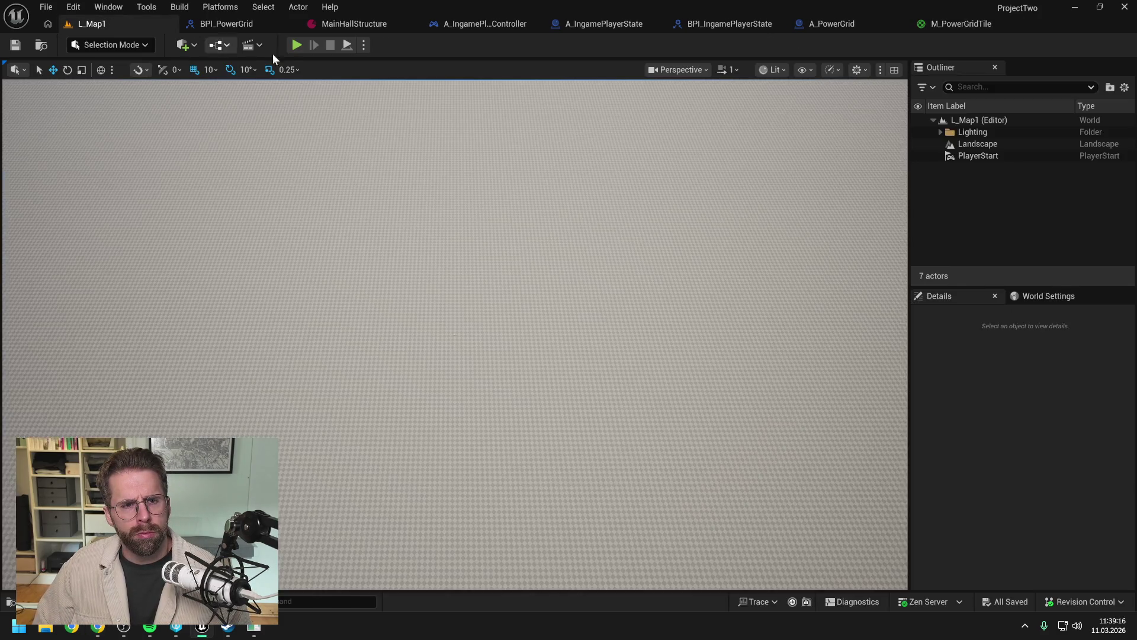
key(alt+p)
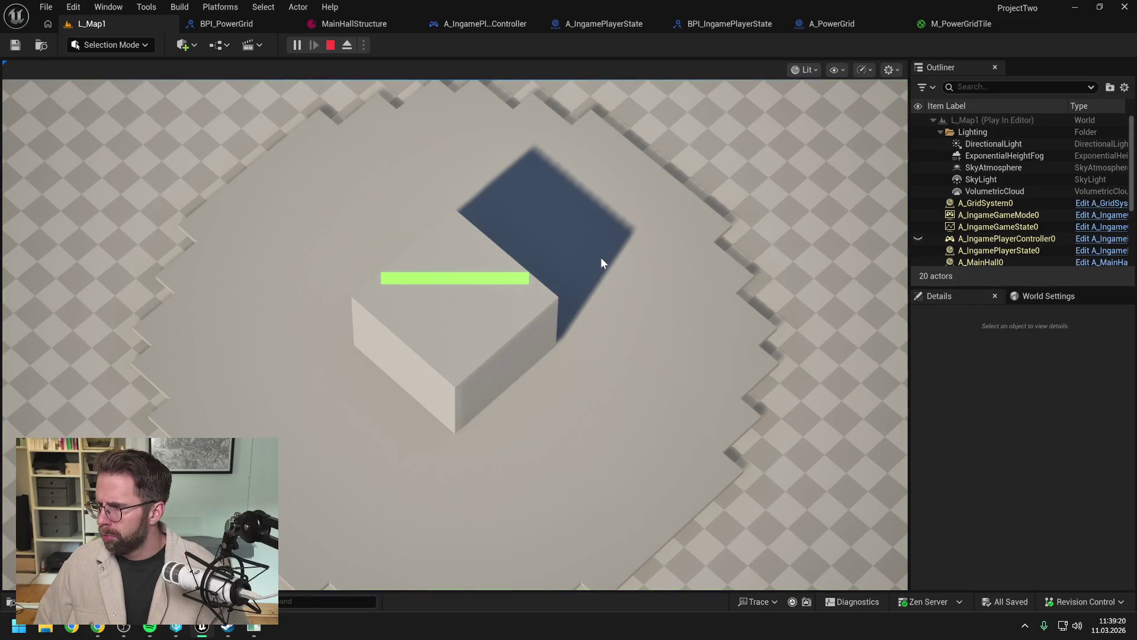
key(Escape)
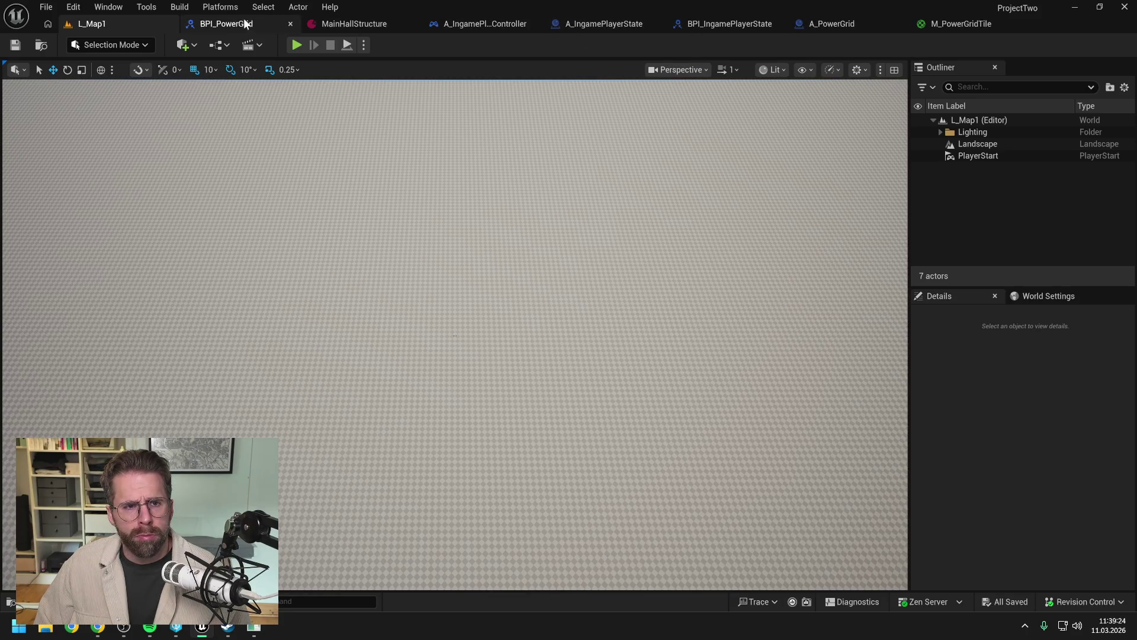
click(450, 25)
click(609, 28)
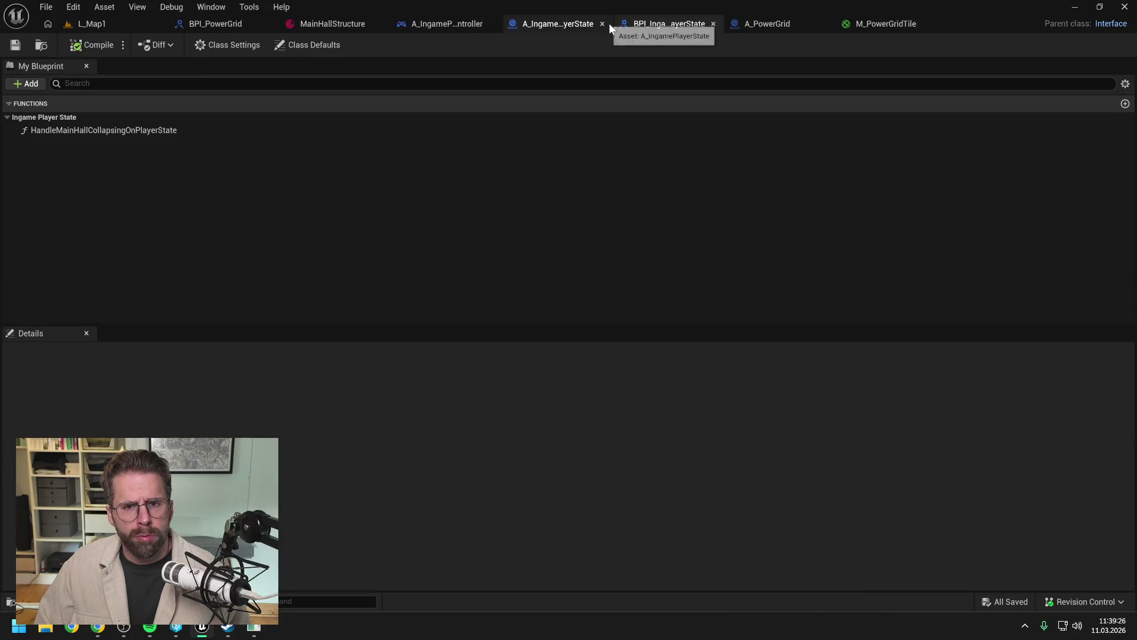
Step: Assign M_PowerGridTile as the material of A_PowerGrid's instanced mesh
click(542, 23)
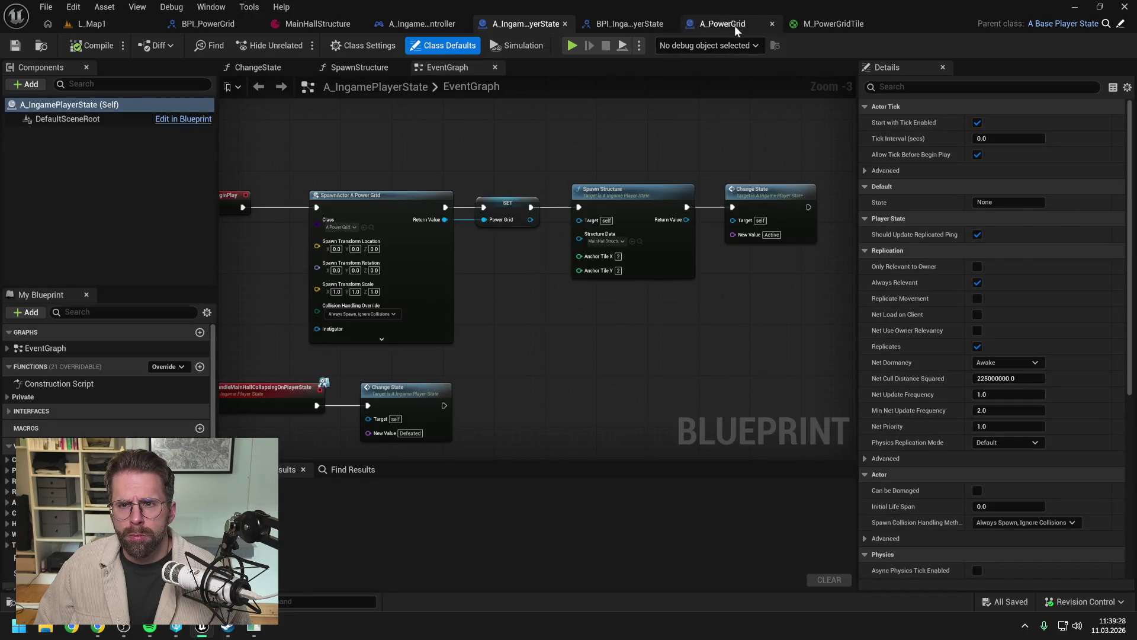
click(734, 26)
click(1033, 366)
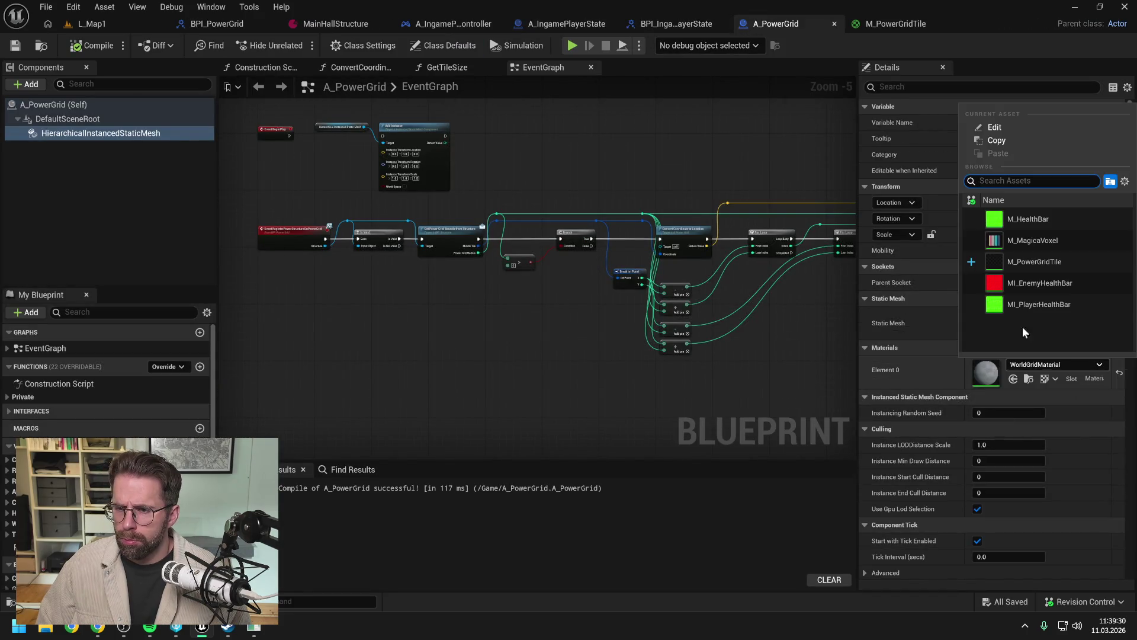
click(1035, 263)
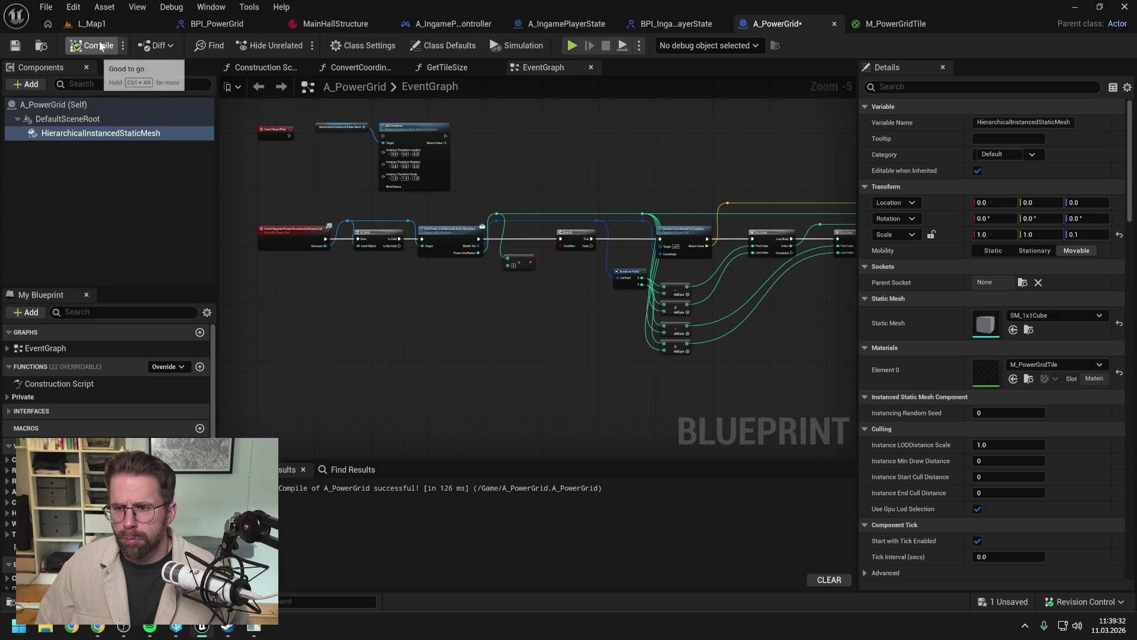
Step: Test-play L_Map1 and look around the tiles, then return to A_PowerGrid
click(92, 23)
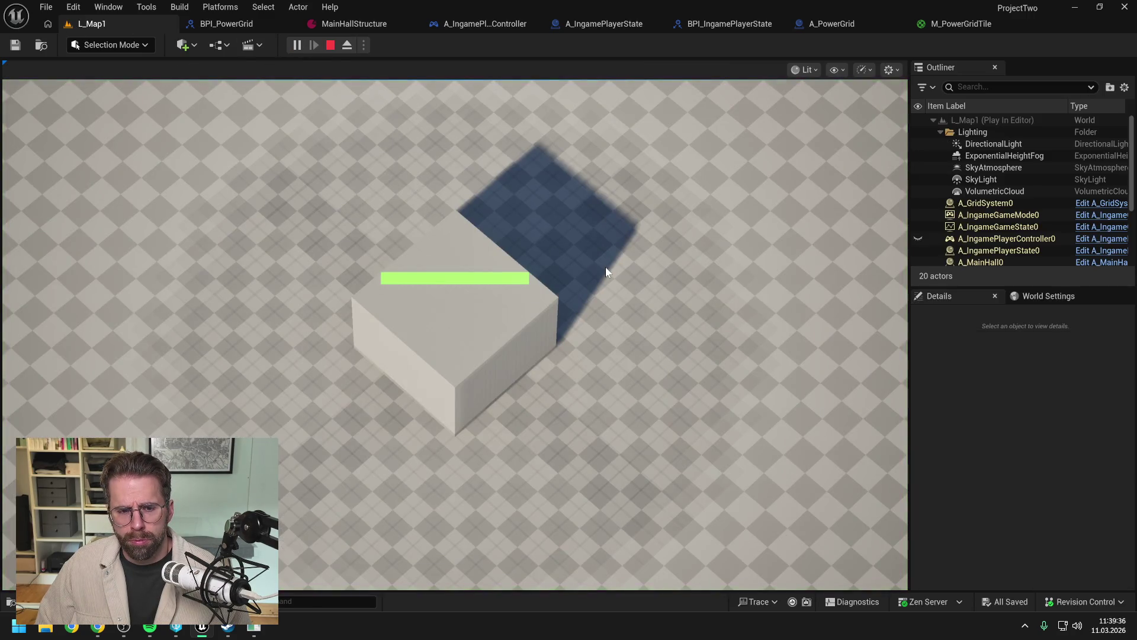
drag(638, 279, 725, 485)
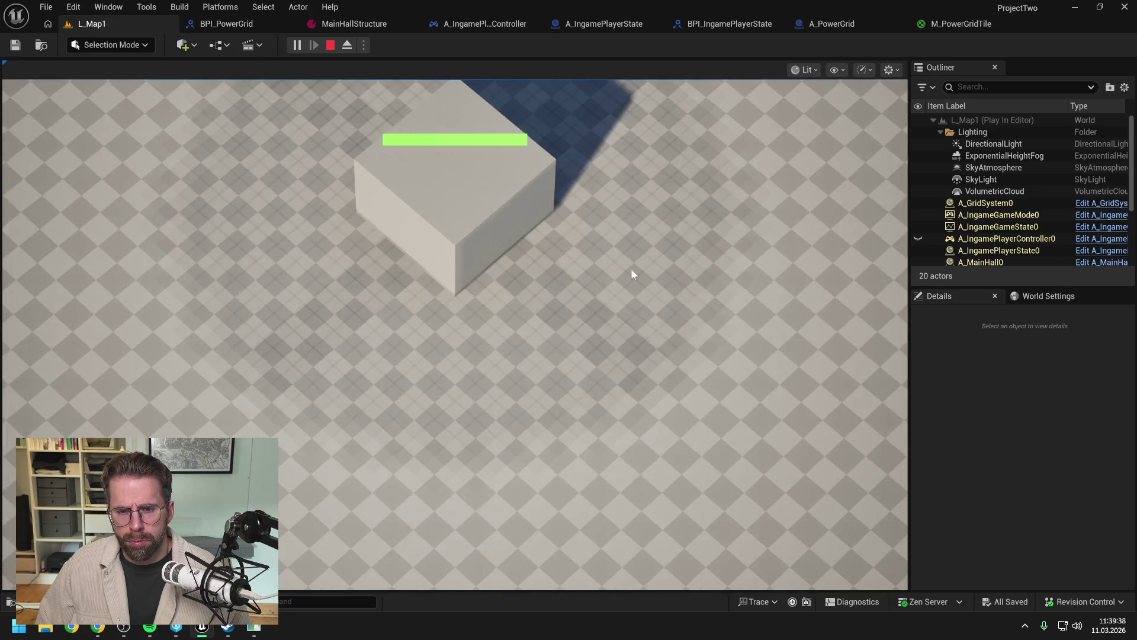
drag(630, 307, 684, 257)
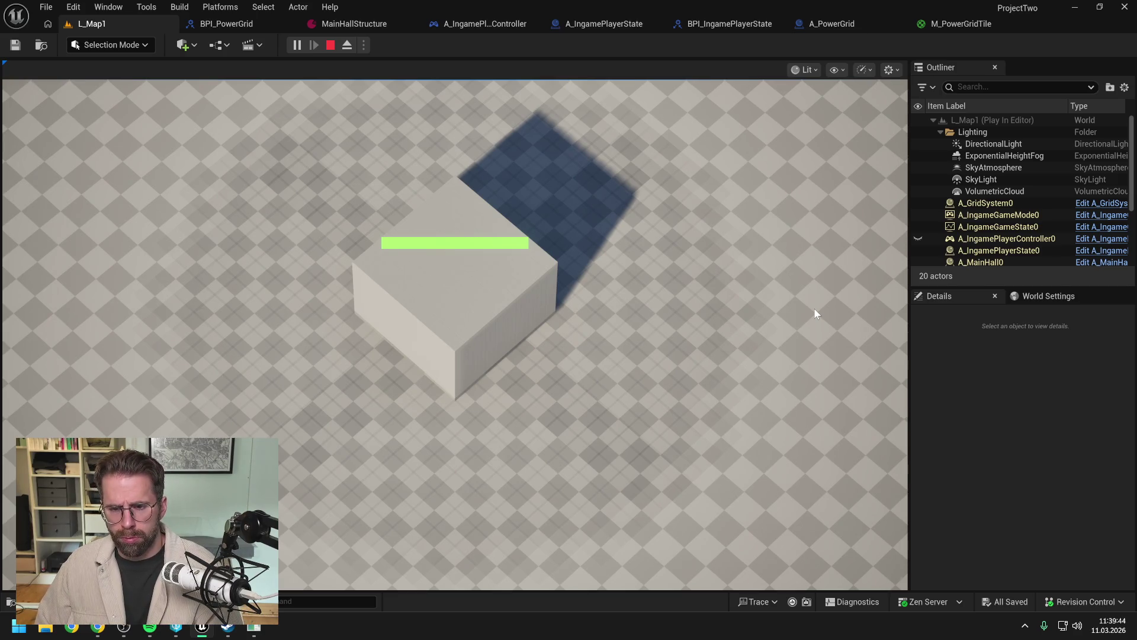
key(Escape)
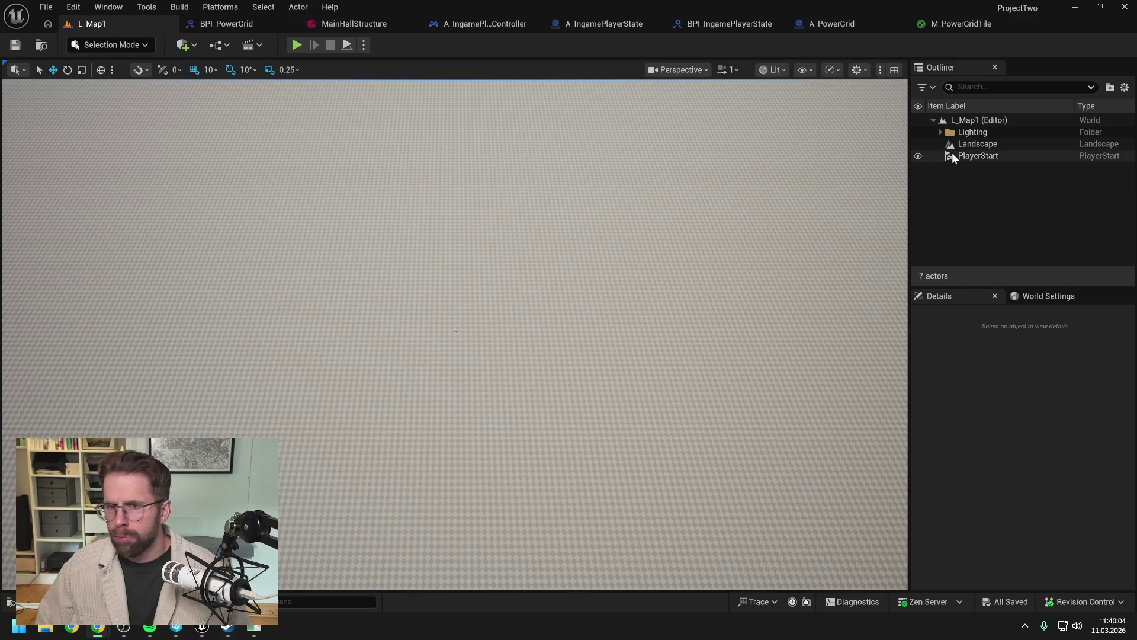
click(831, 24)
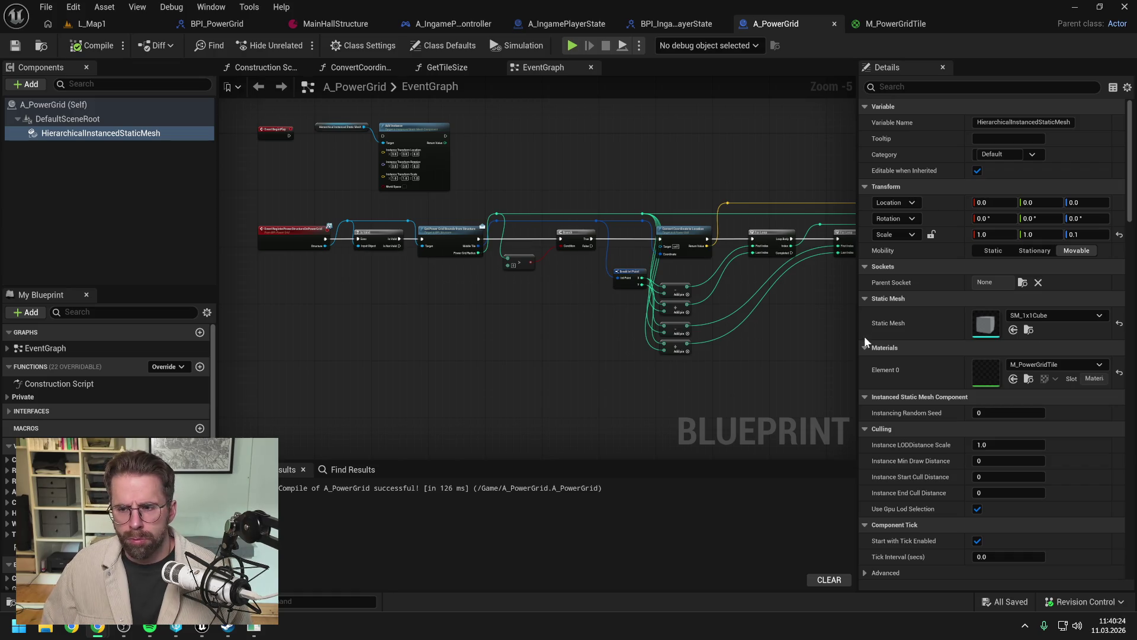
Step: Pan A_PowerGrid's event graph slightly, then switch to the browser window
drag(808, 333, 778, 333)
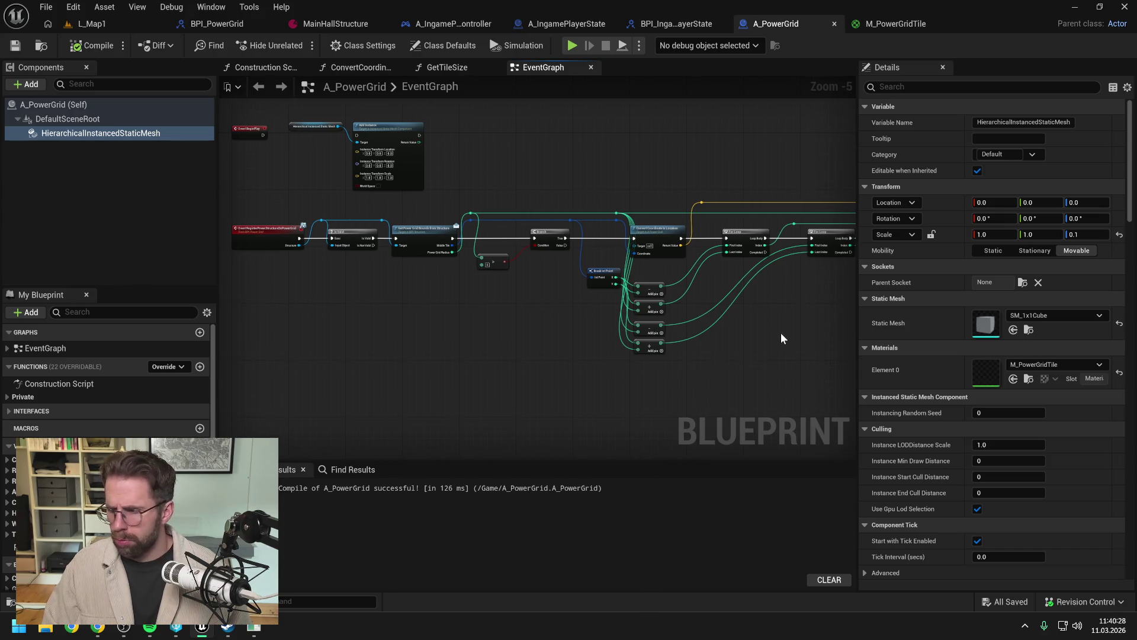
key(alt+Tab)
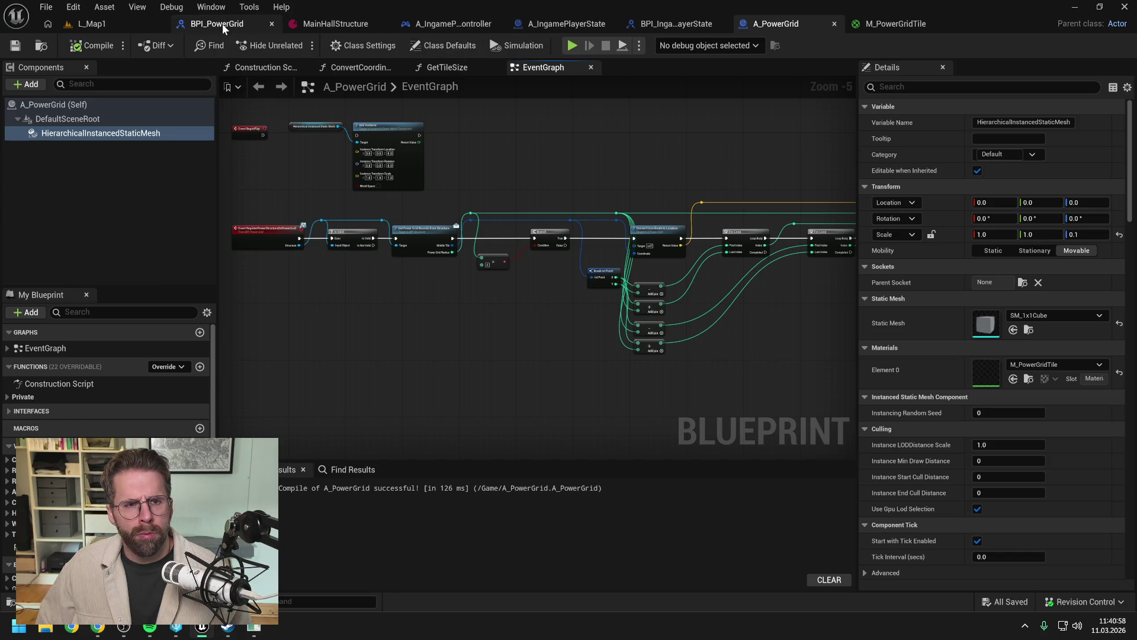
Step: Change M_PowerGridTile's emissive multiplier constant from 5 to 100 and apply
click(891, 27)
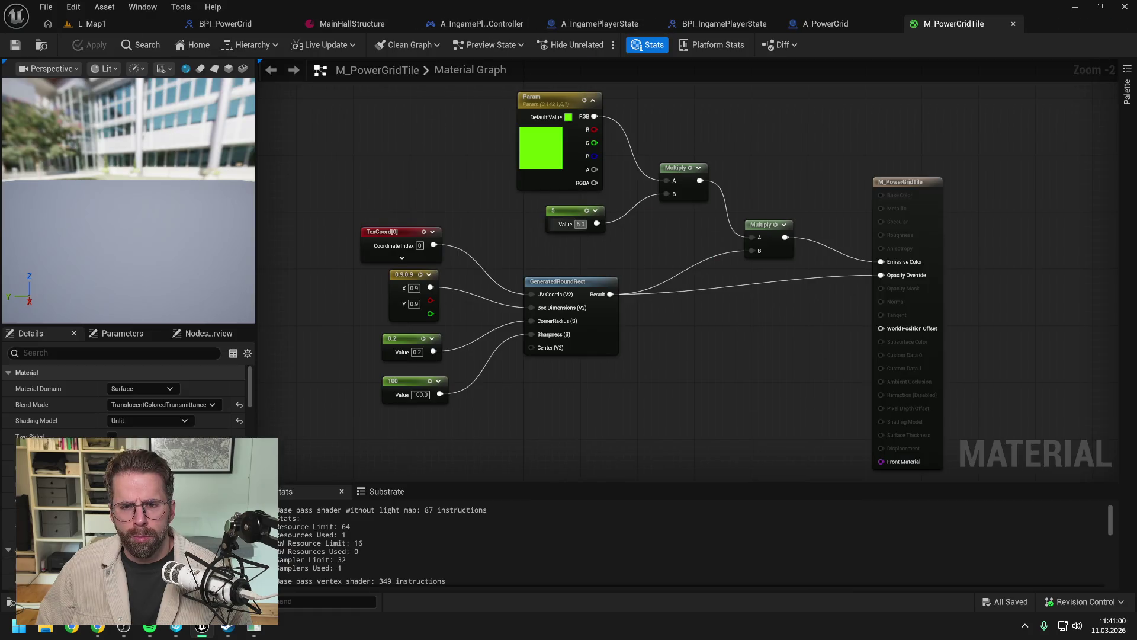
click(580, 224)
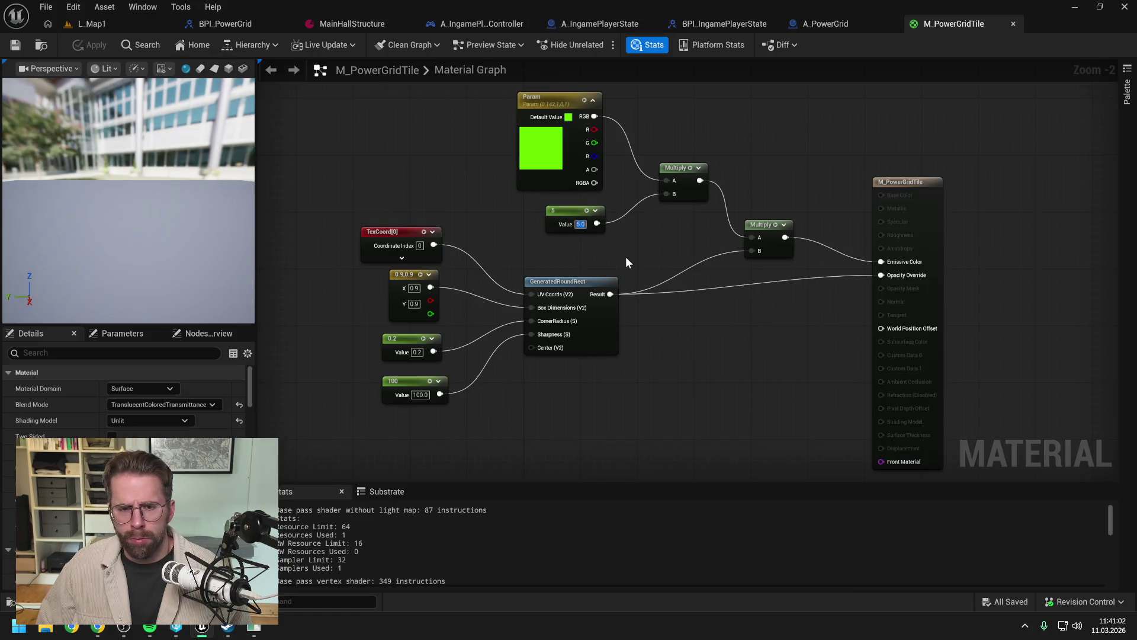
key(Return)
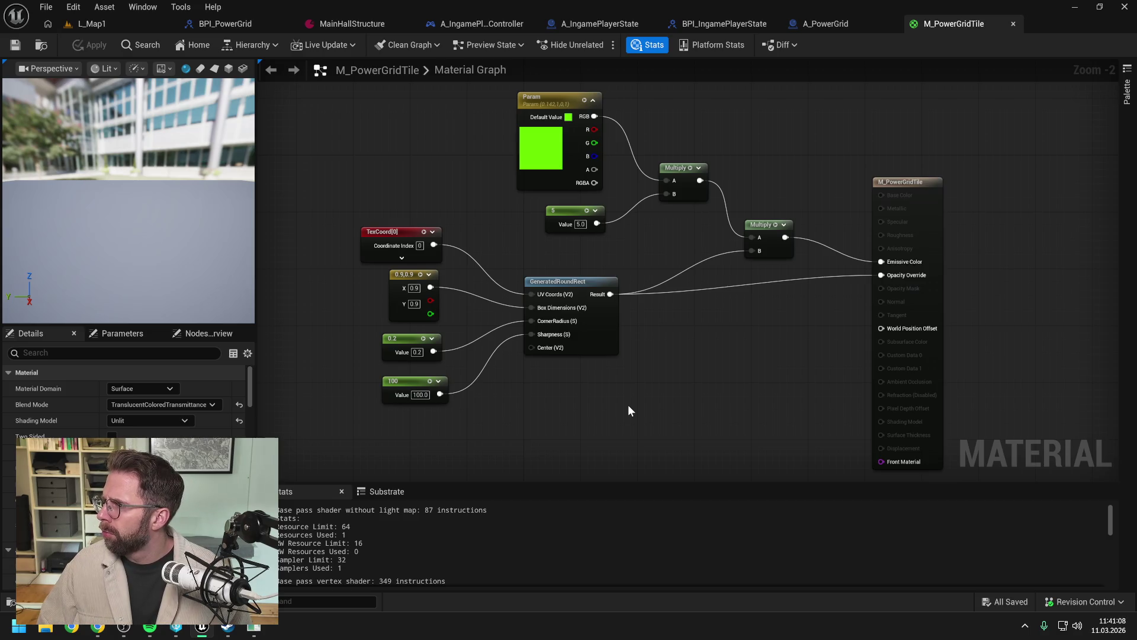
click(580, 224)
text(1)
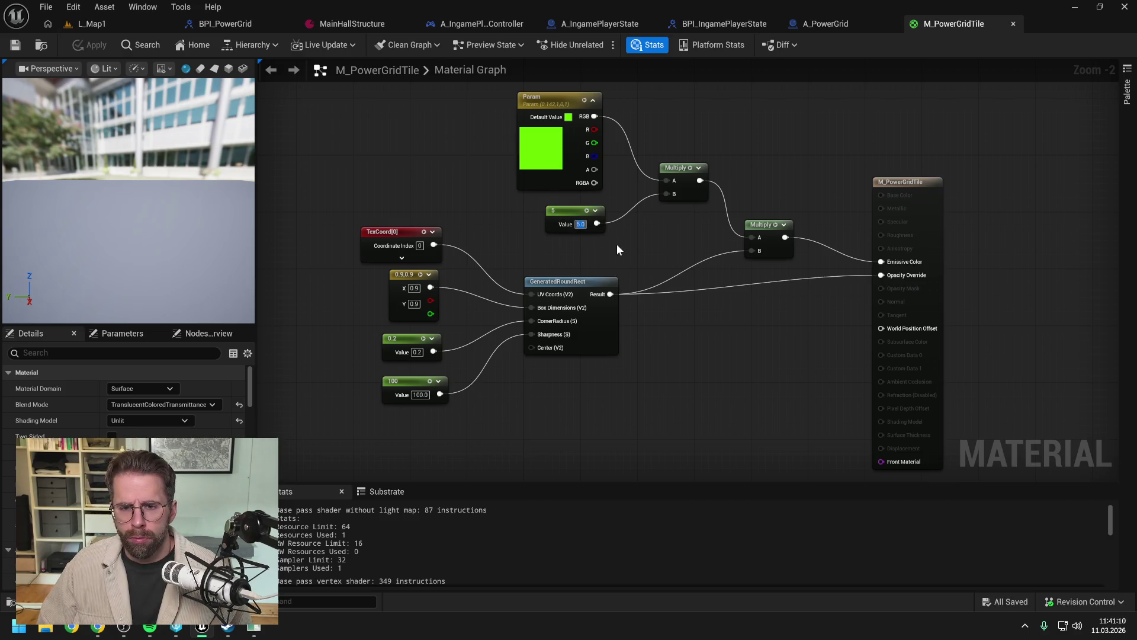
text(00)
key(Return)
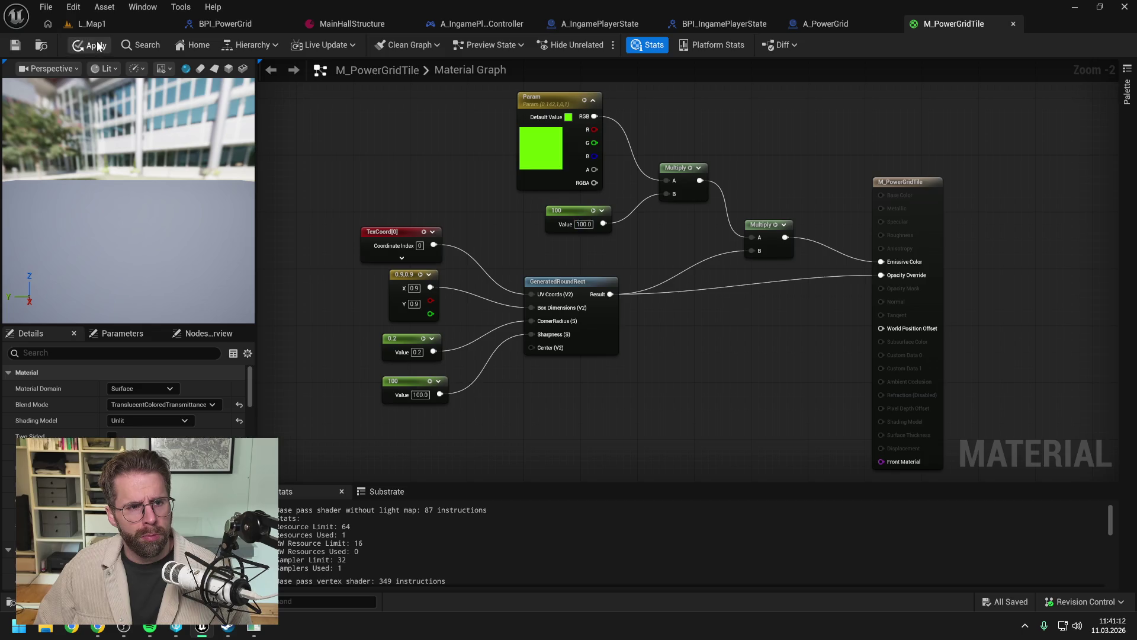
click(97, 41)
Step: Test-play L_Map1 to check the brighter tiles, then return to M_PowerGridTile
click(101, 23)
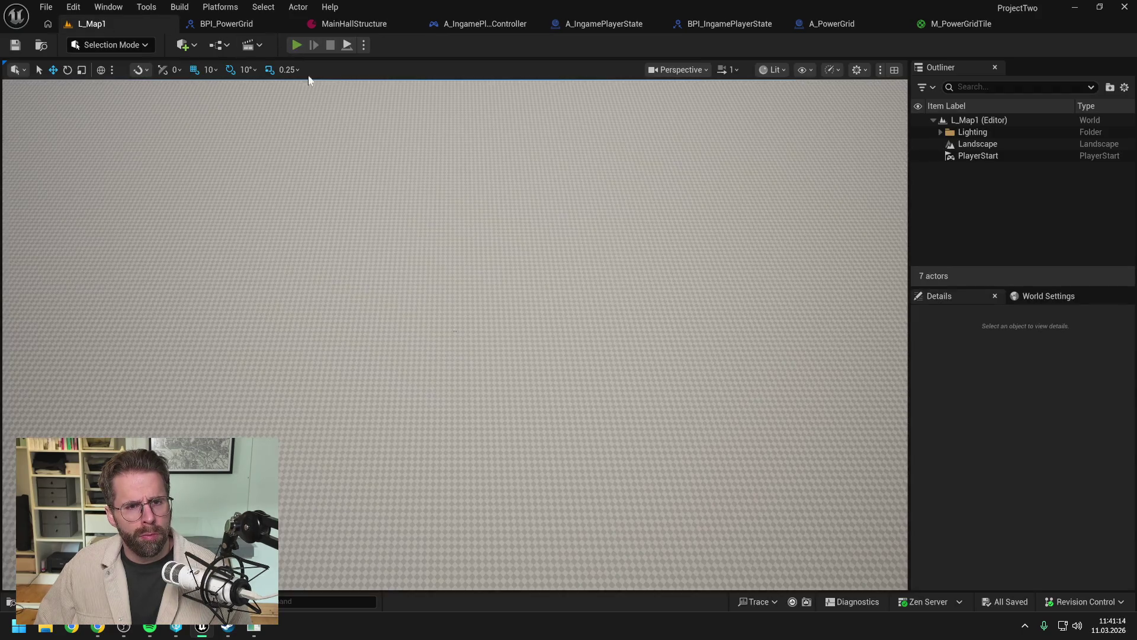
key(alt+p)
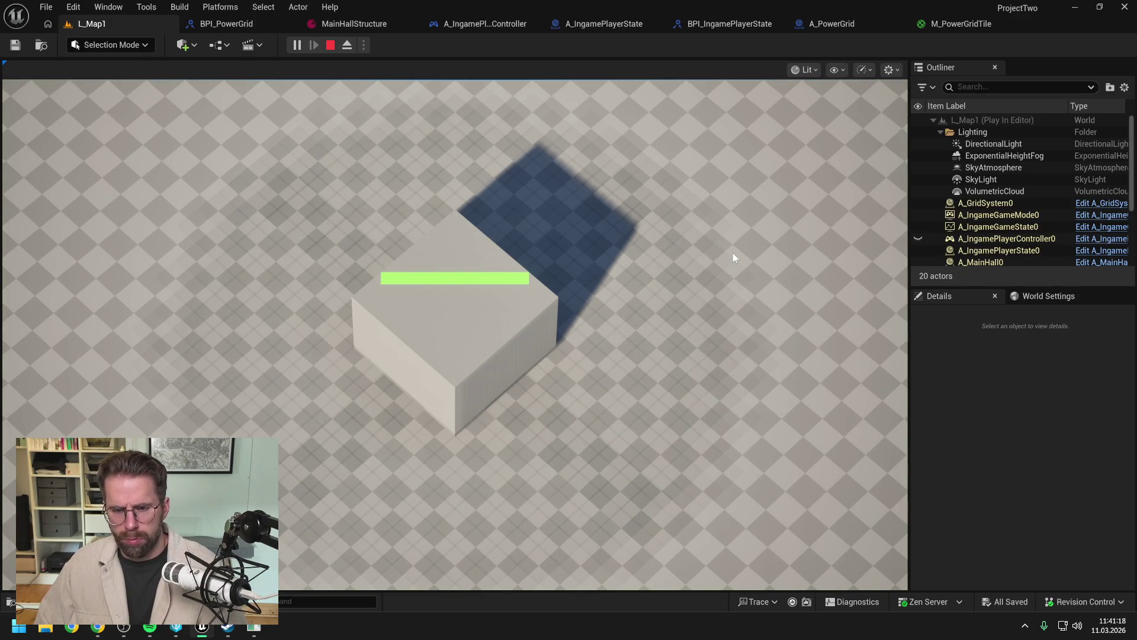
key(Escape)
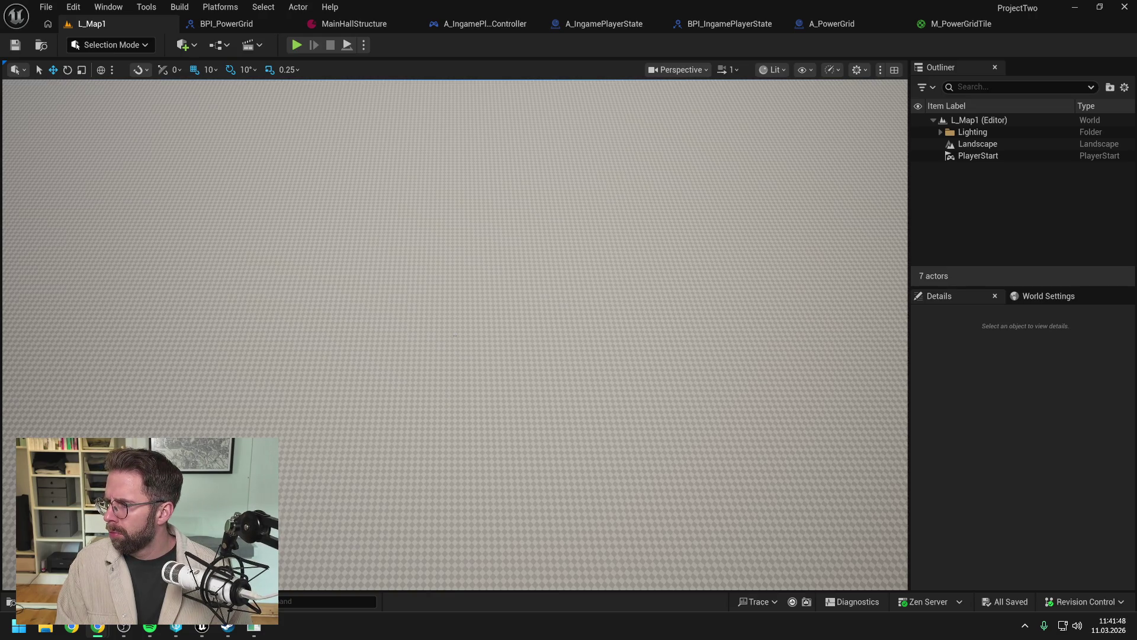
click(943, 26)
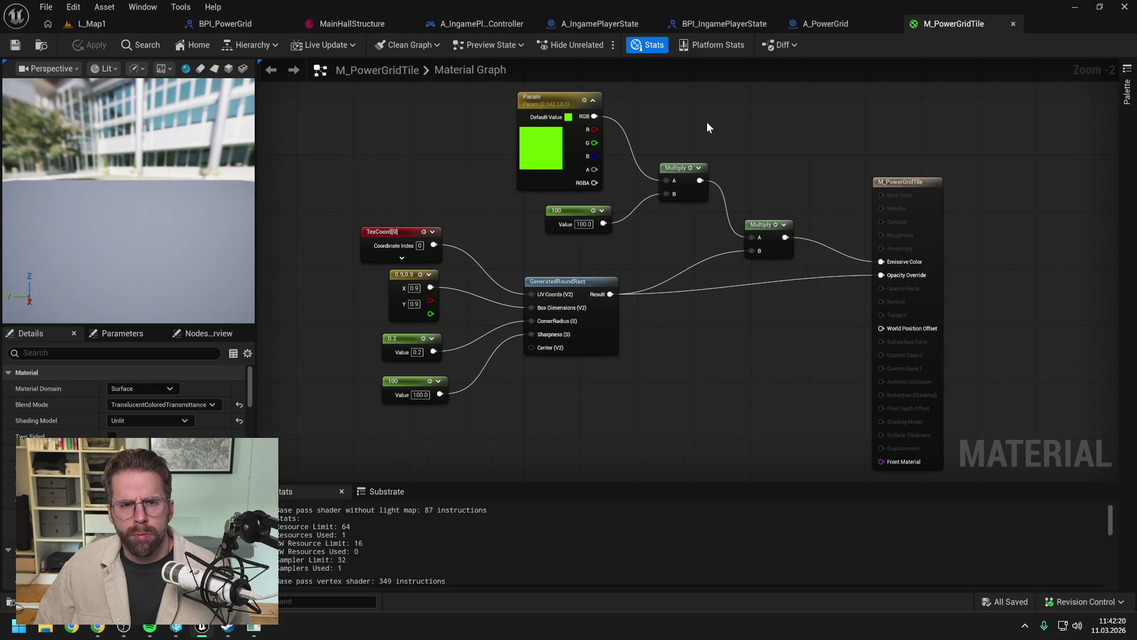
Step: Bring A_PowerGrid's Add Instance and Branch nodes into view in its event graph
click(236, 20)
click(753, 25)
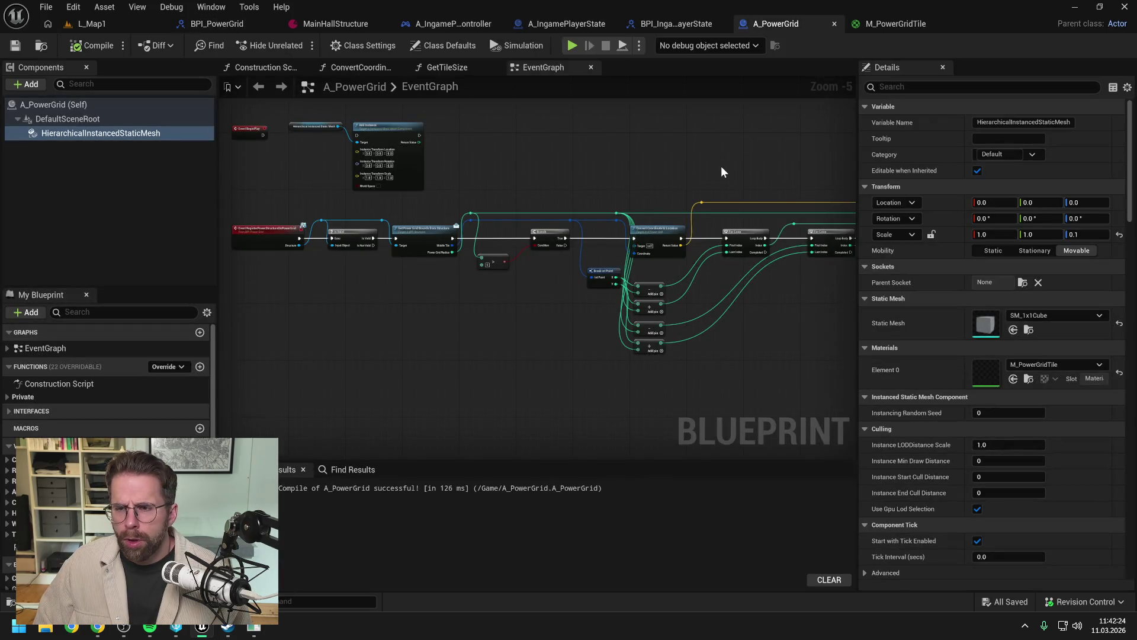
drag(761, 159, 544, 167)
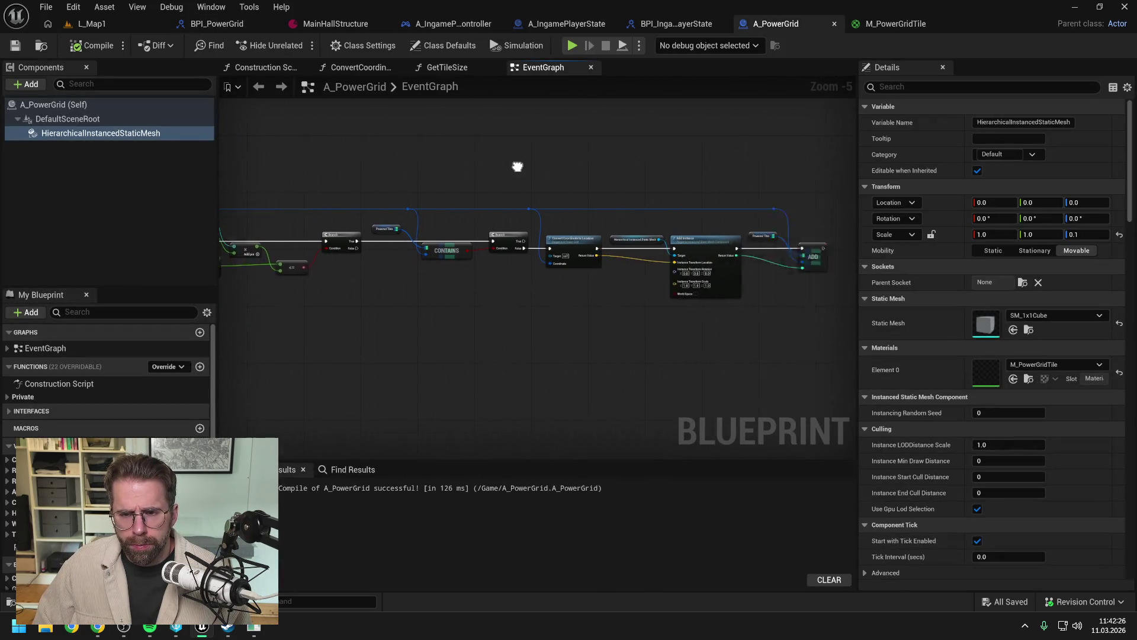
scroll(656, 292, up, 3)
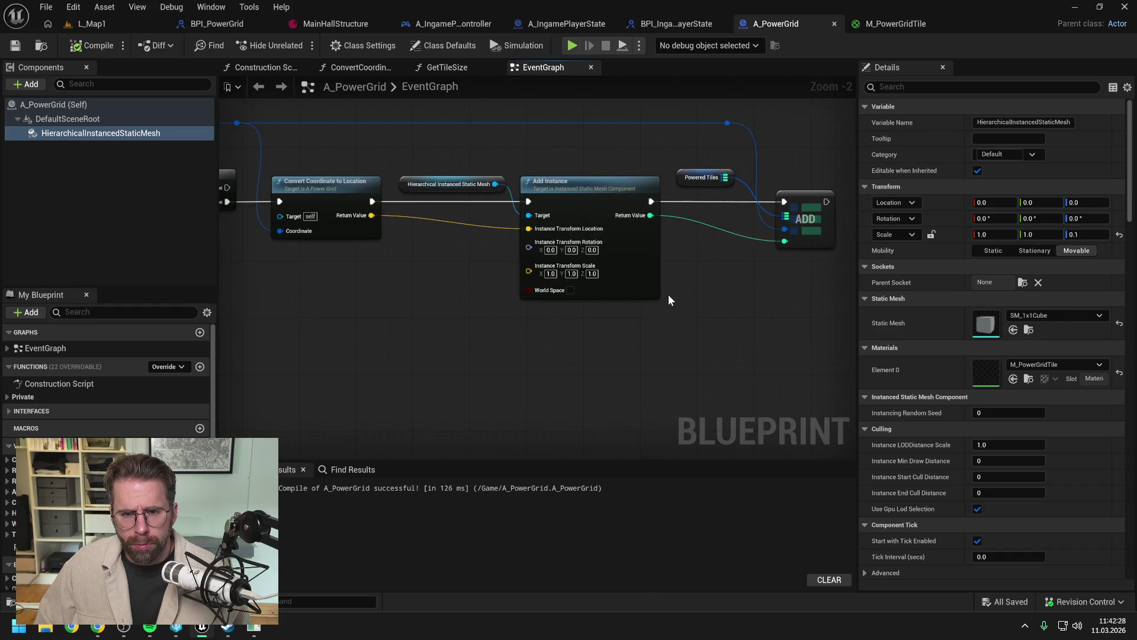
drag(414, 292, 485, 307)
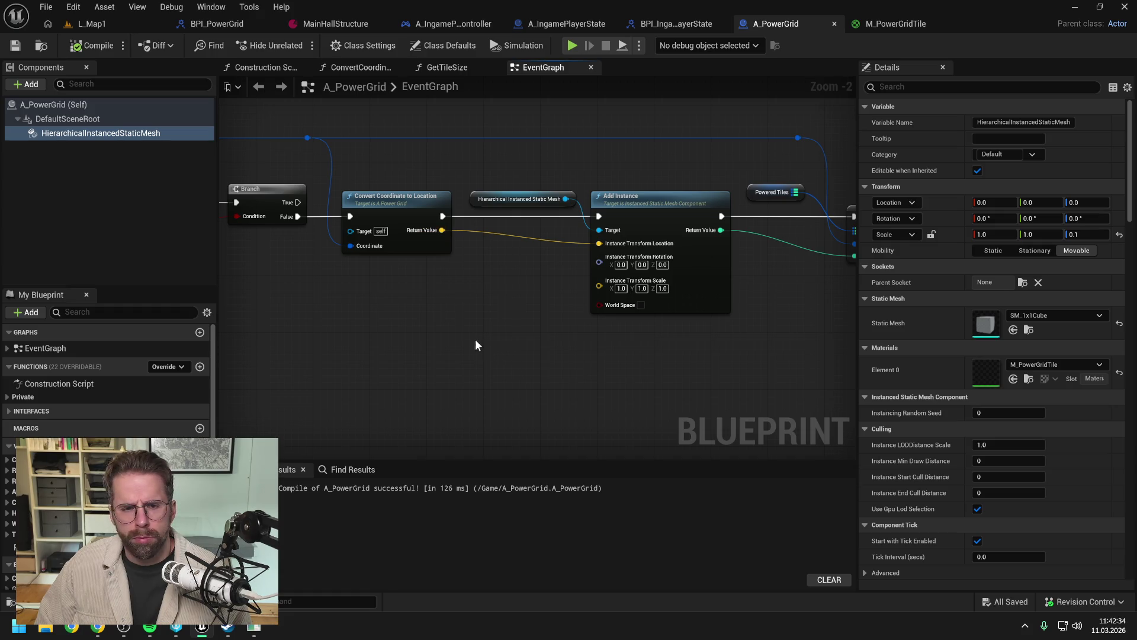
Step: Set the instanced mesh's Translucency Sort Priority to 10, then compile and save
click(938, 87)
text(sort)
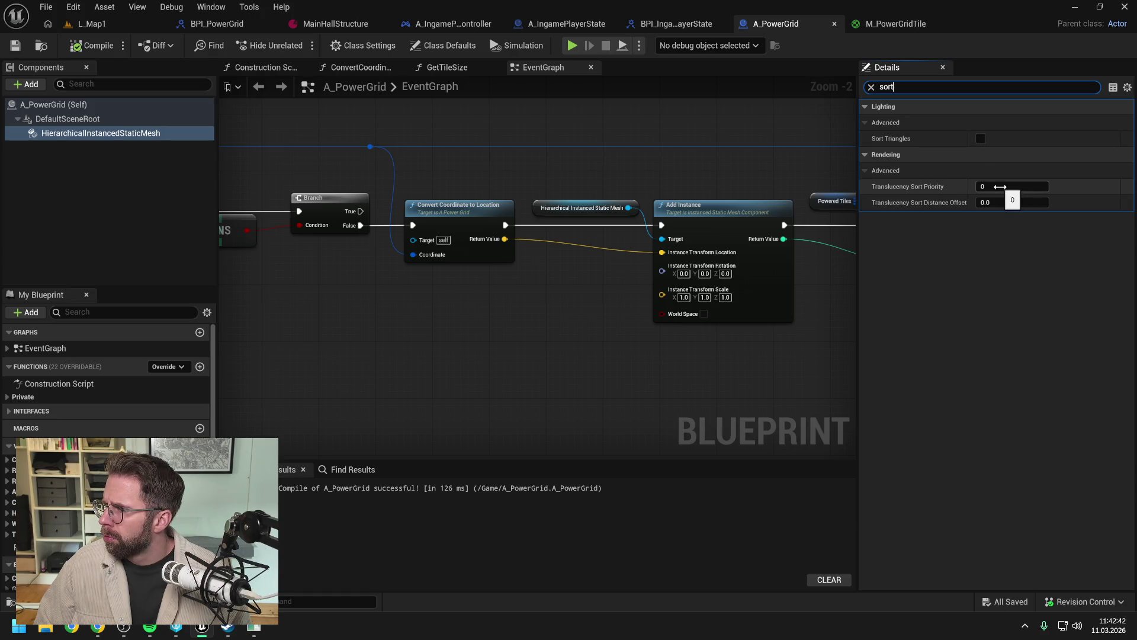
drag(1000, 186, 1015, 187)
click(92, 45)
key(ctrl+s)
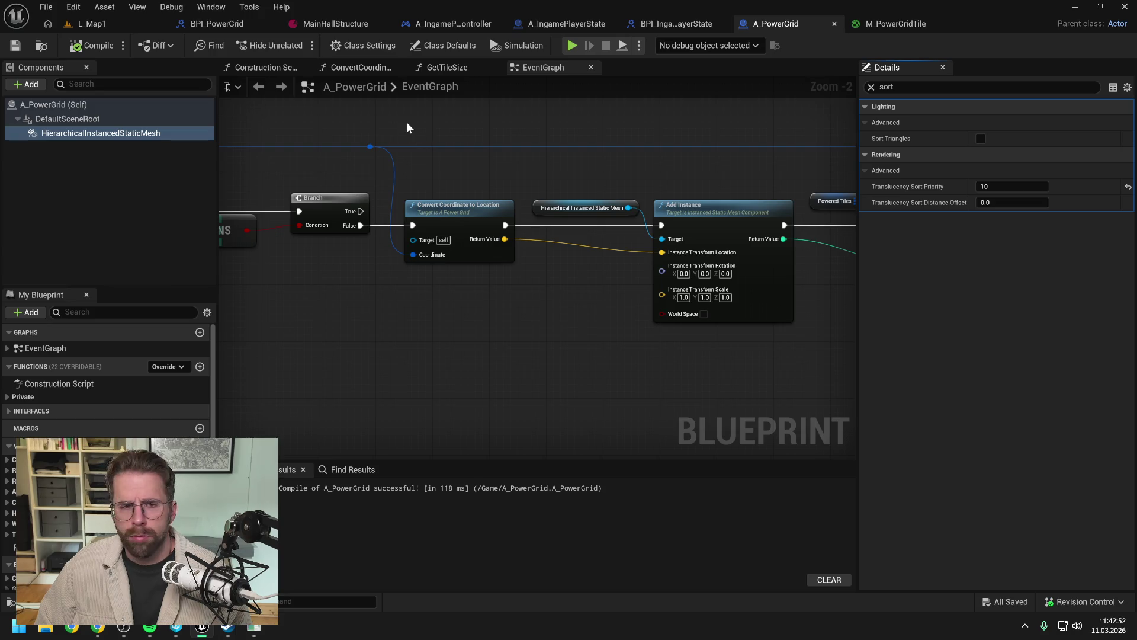
click(115, 22)
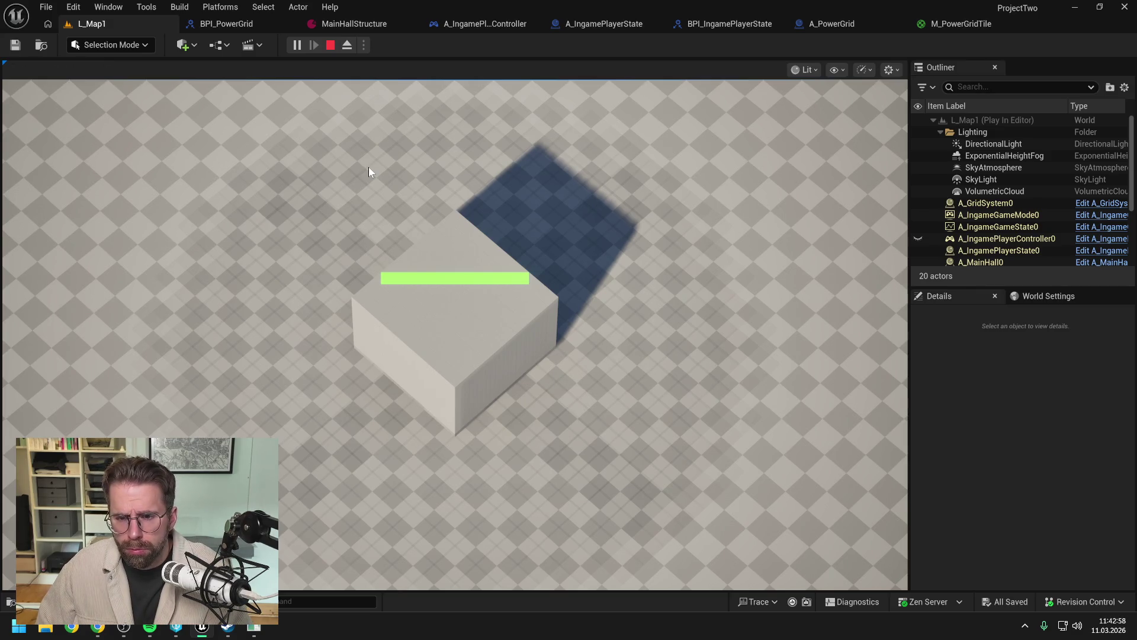
Step: Stop the test play and locate the Powered Tiles and ADD nodes in A_PowerGrid
scroll(751, 290, up, 3)
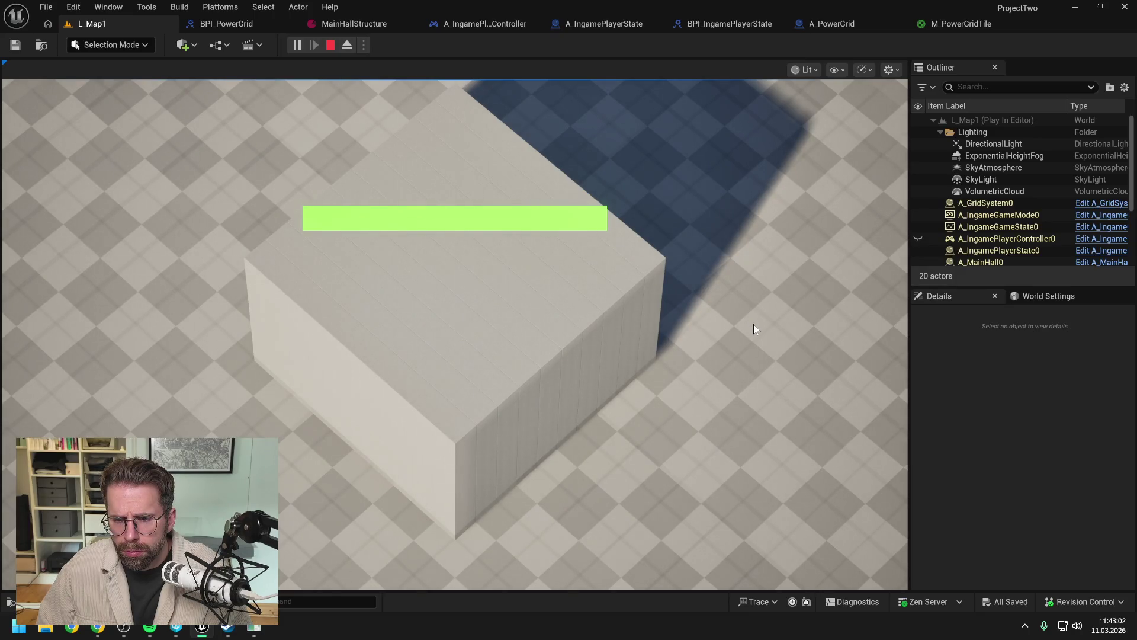
scroll(730, 348, down, 5)
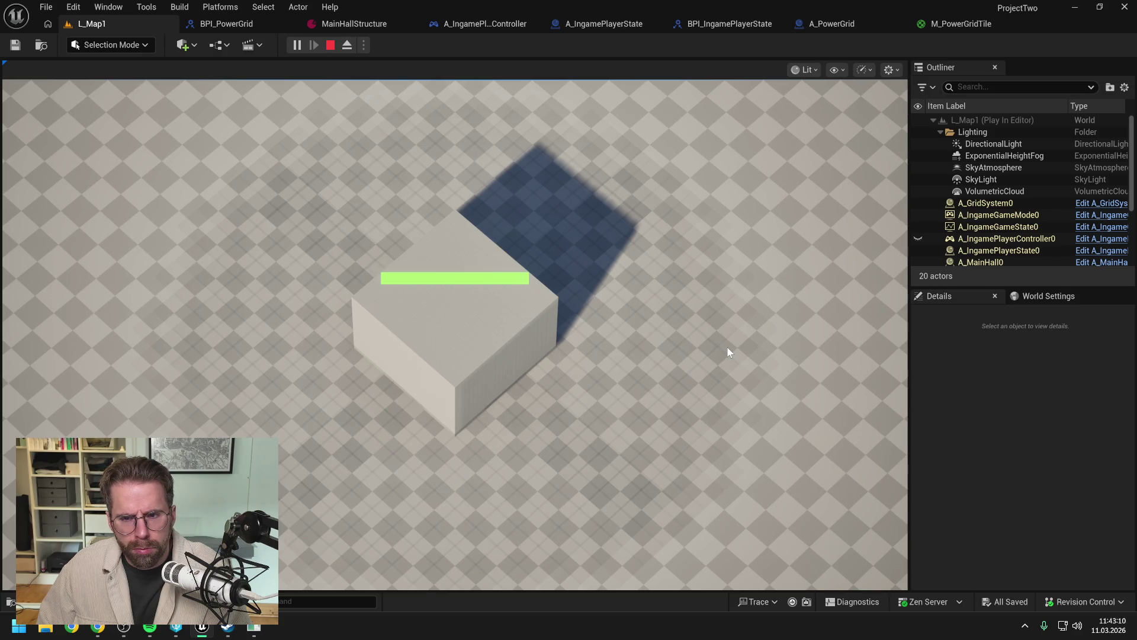
key(Escape)
click(845, 24)
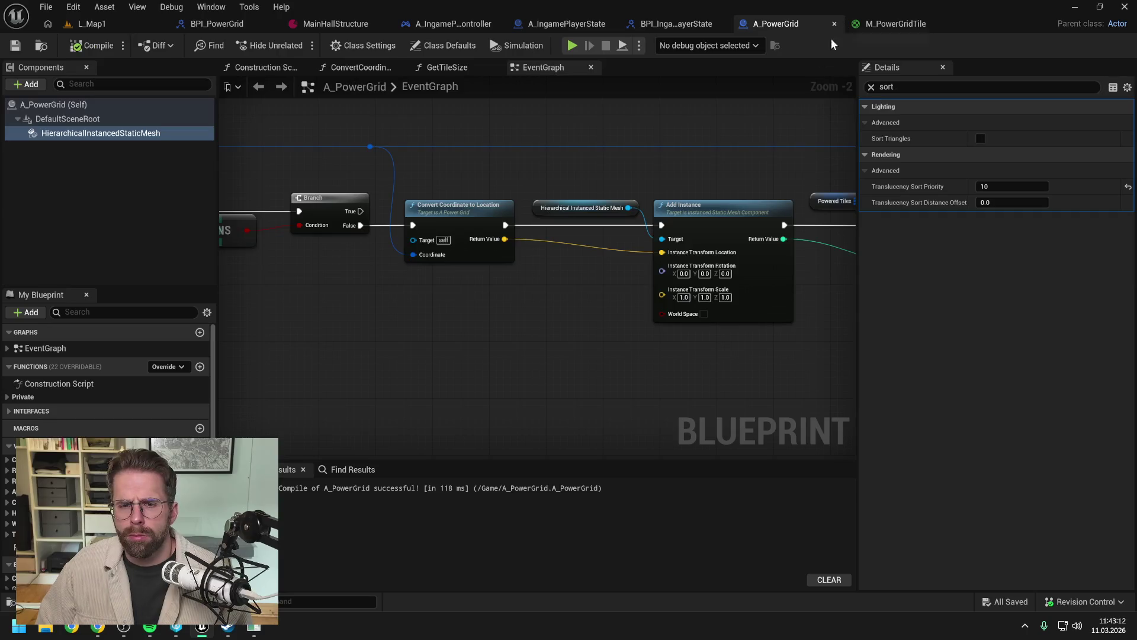
mouse_move(705, 188)
mouse_down()
mouse_move(621, 190)
mouse_move(667, 188)
mouse_up()
scroll(621, 190, down, 2)
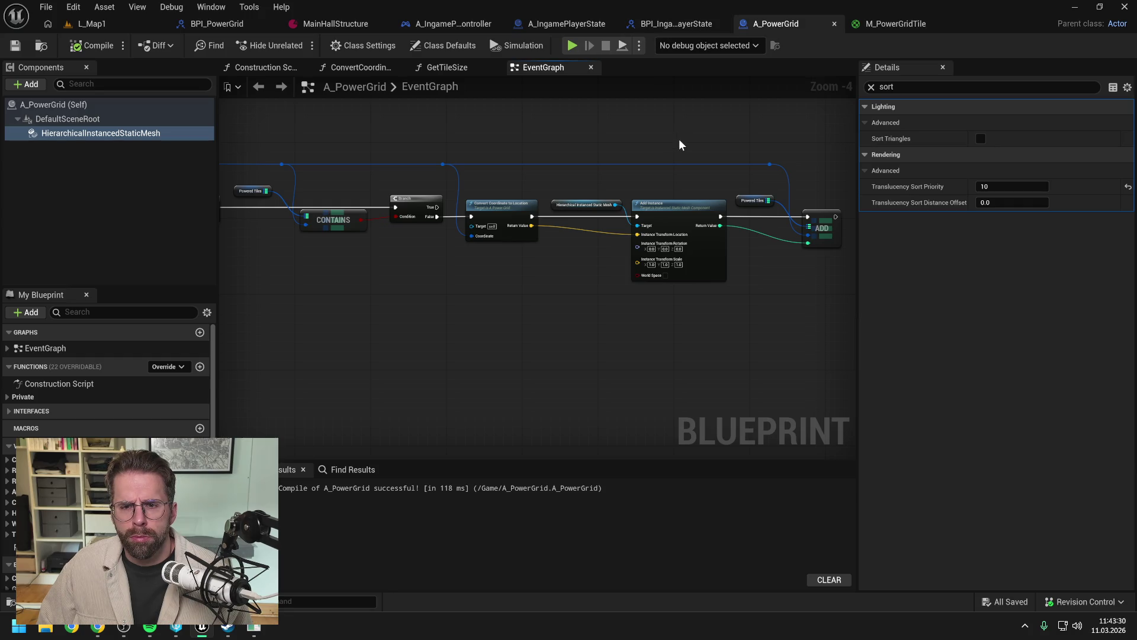
scroll(560, 270, up, 2)
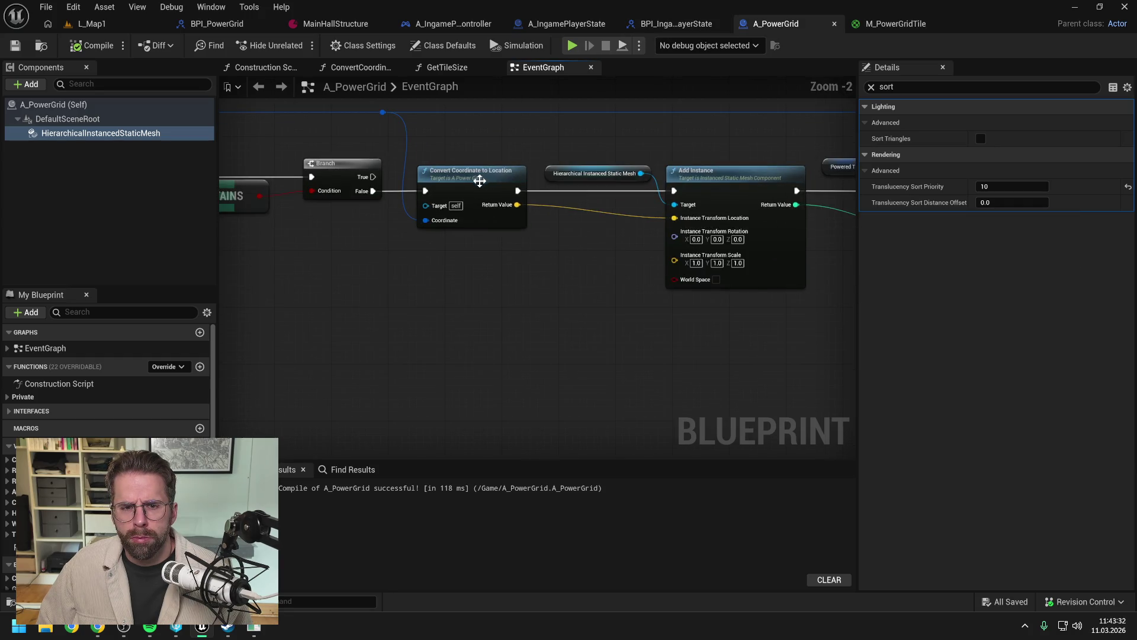
Step: Make Convert Coordinate to Location return Z 5.0, recompile, and test-play L_Map1
click(478, 188)
scroll(556, 222, down, 2)
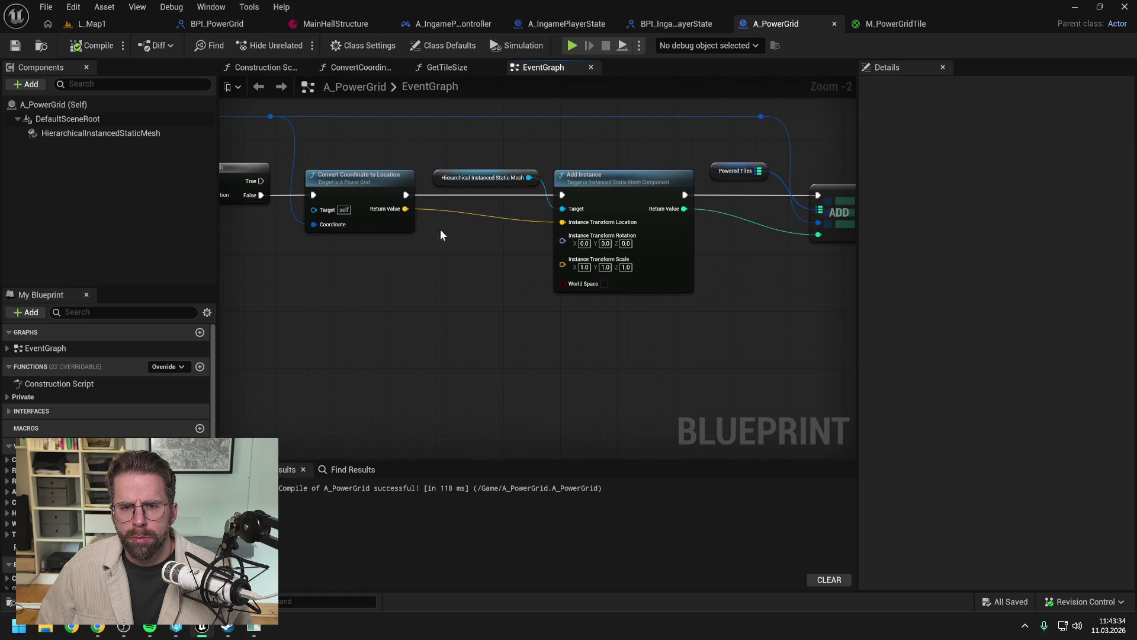
double_click(362, 184)
scroll(749, 224, up, 3)
click(721, 199)
text(5)
key(Return)
click(94, 46)
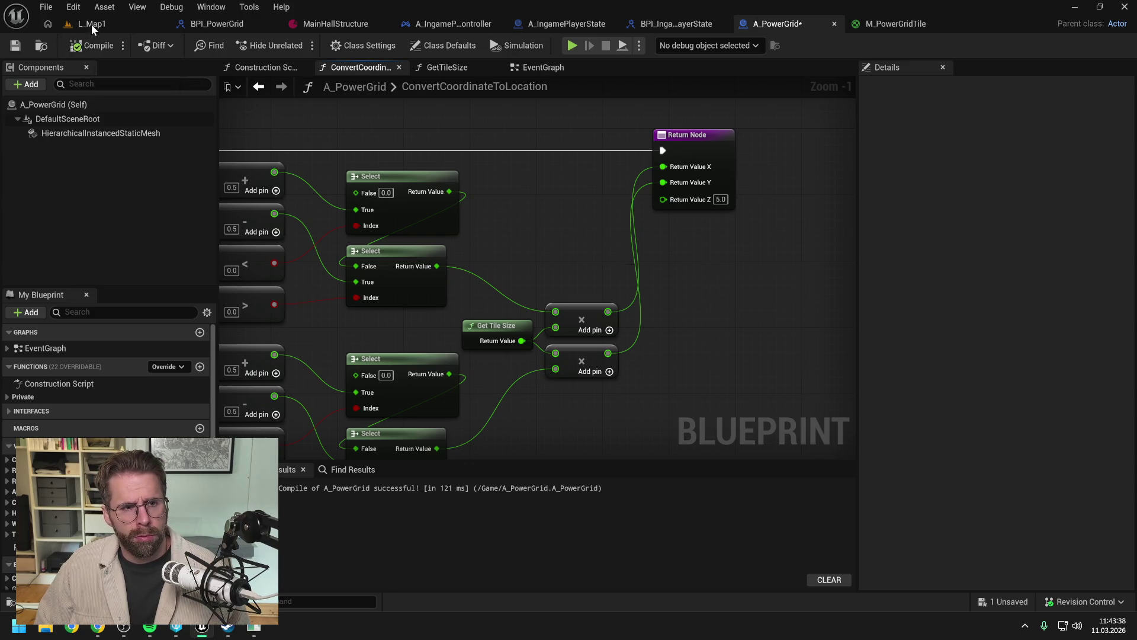
click(91, 23)
key(alt+p)
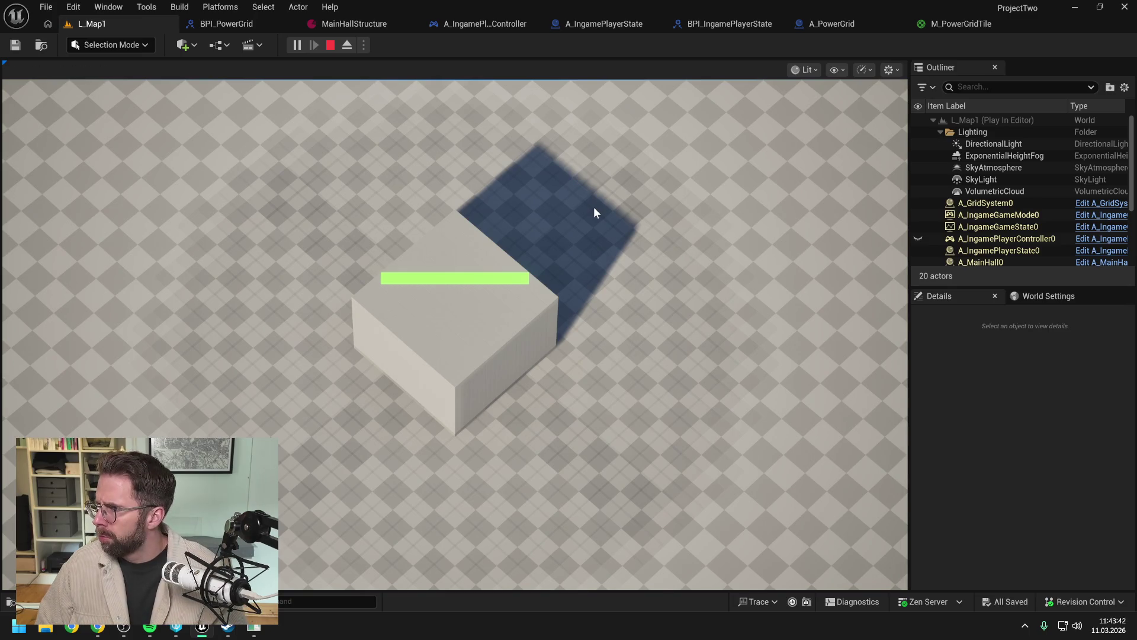
key(Escape)
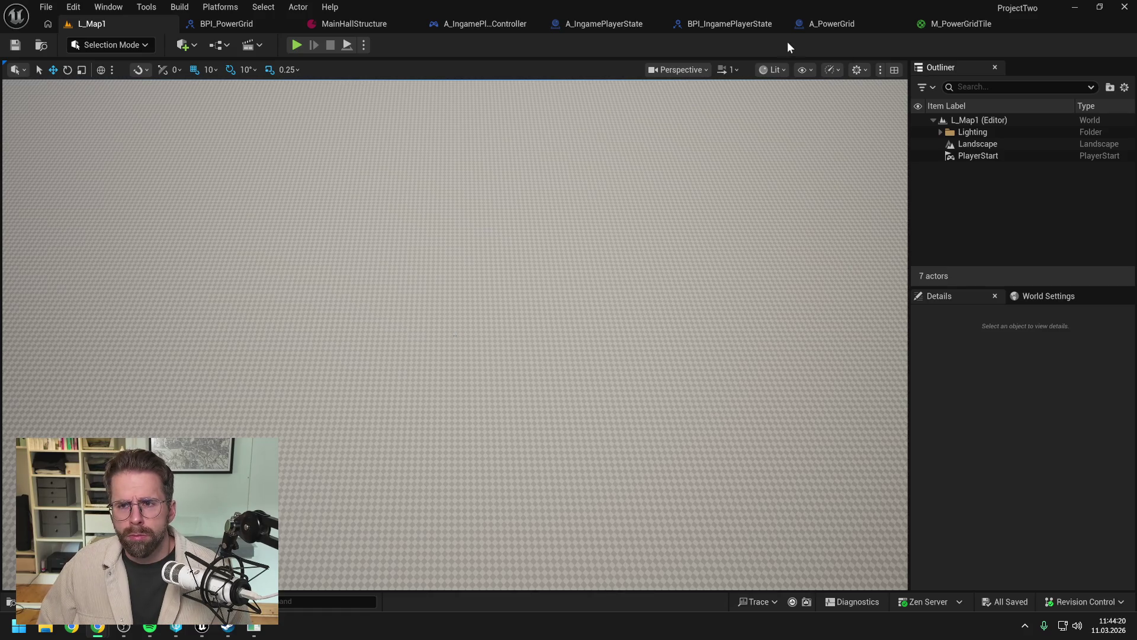
click(827, 22)
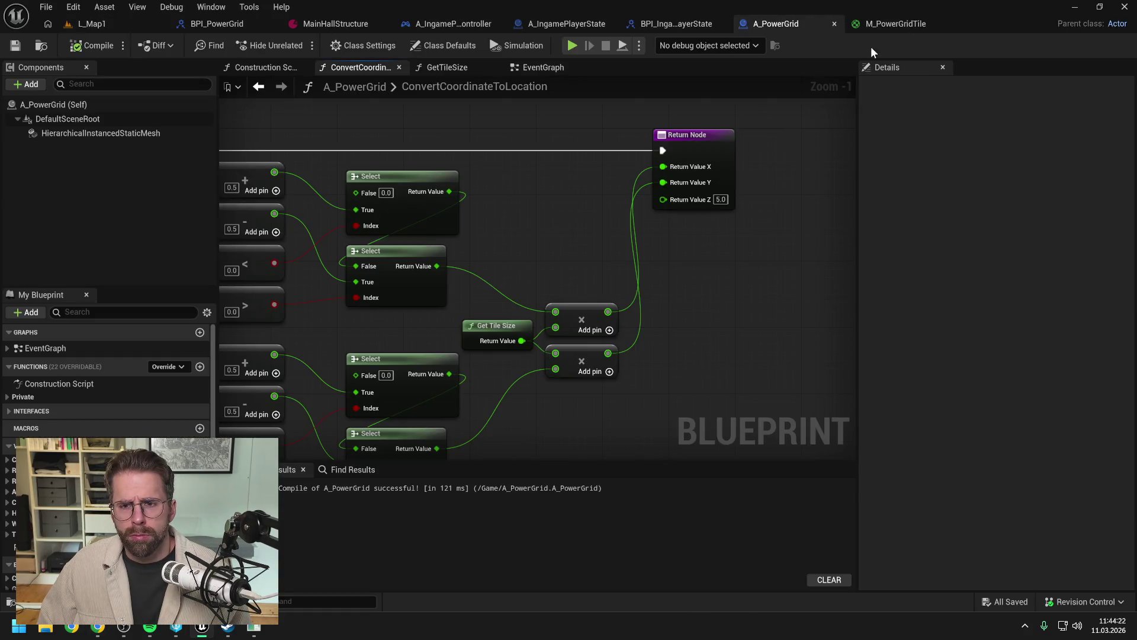
Step: Set M_PowerGridTile's blend mode to Opaque, apply and save
click(894, 22)
scroll(809, 185, down, 1)
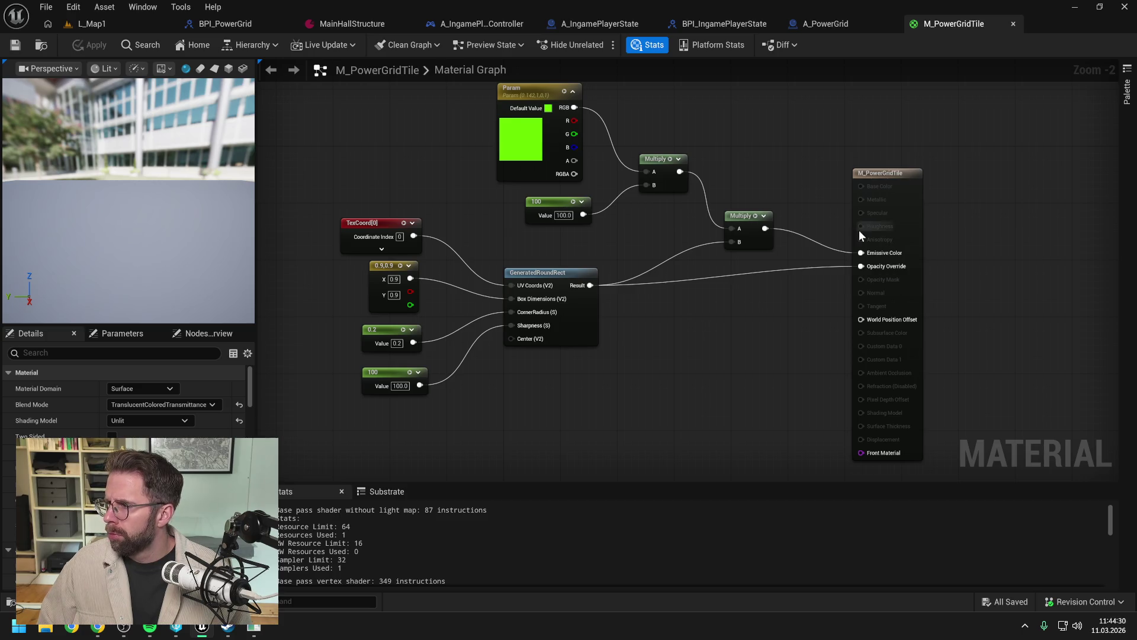
click(150, 405)
click(133, 416)
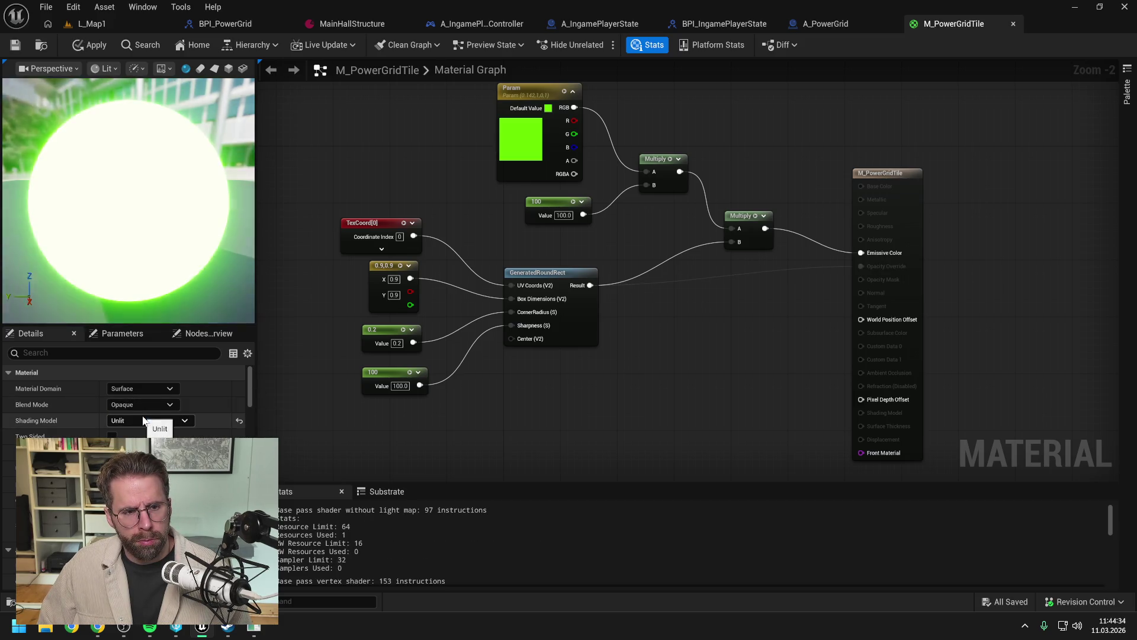
click(85, 44)
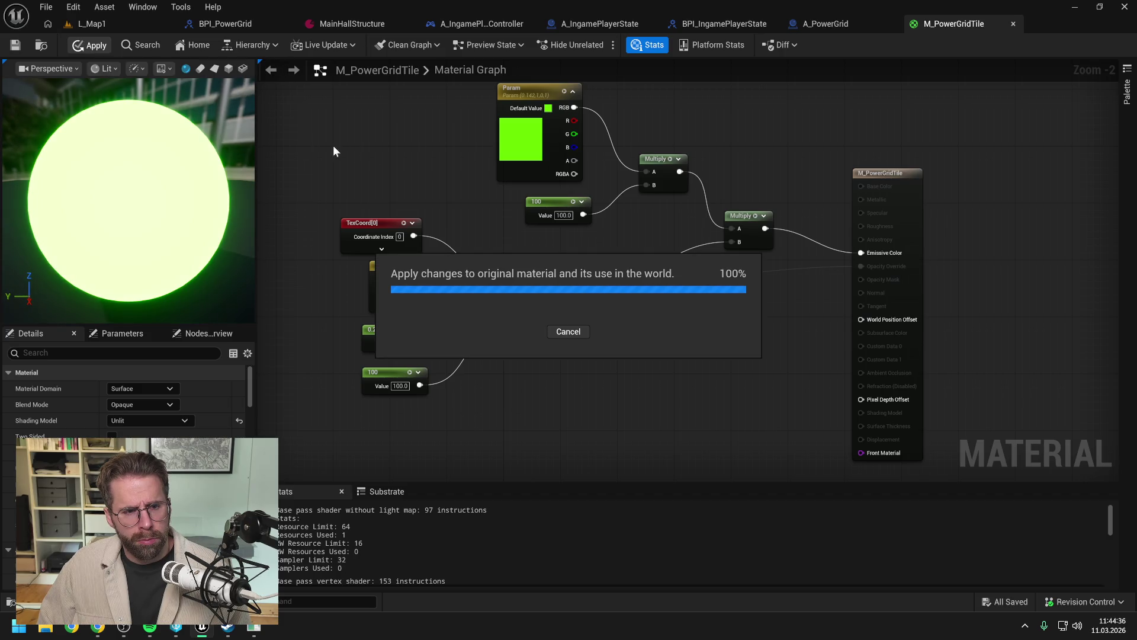
key(ctrl+s)
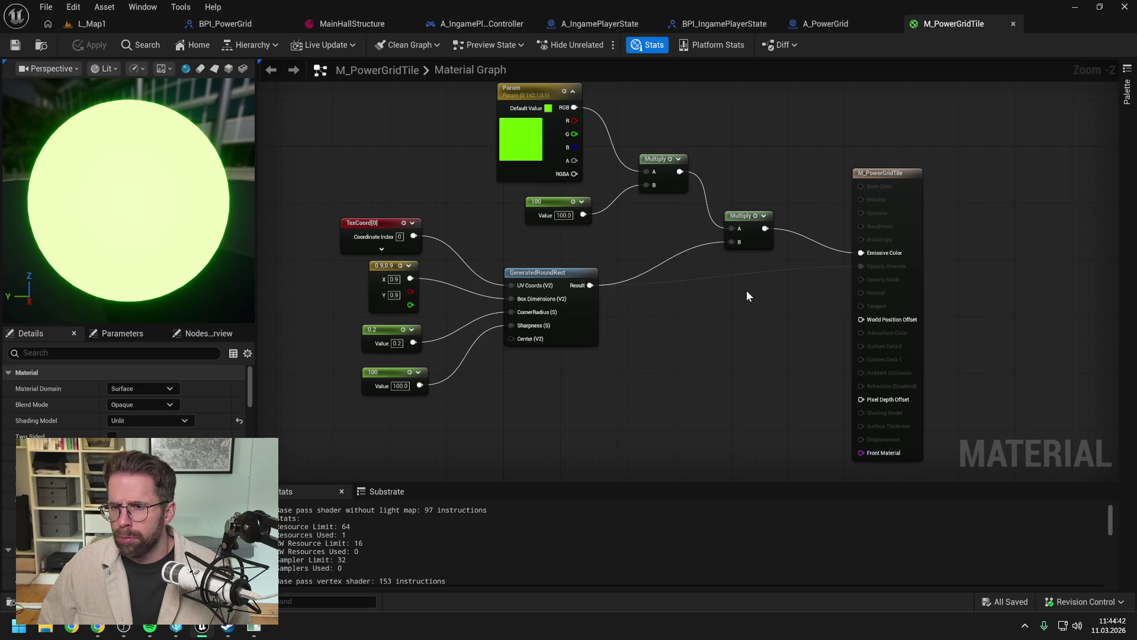
Step: Try the glow in Base Color, reconnect it to Emissive Color, apply, and test-play L_Map1
alt+click(861, 253)
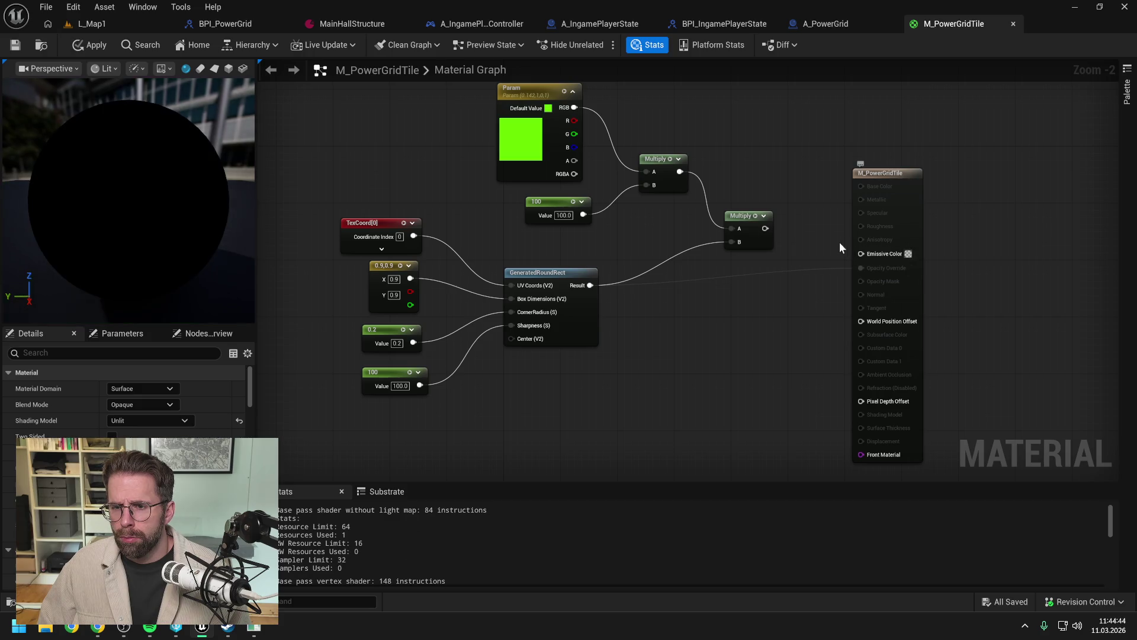
drag(766, 228, 861, 186)
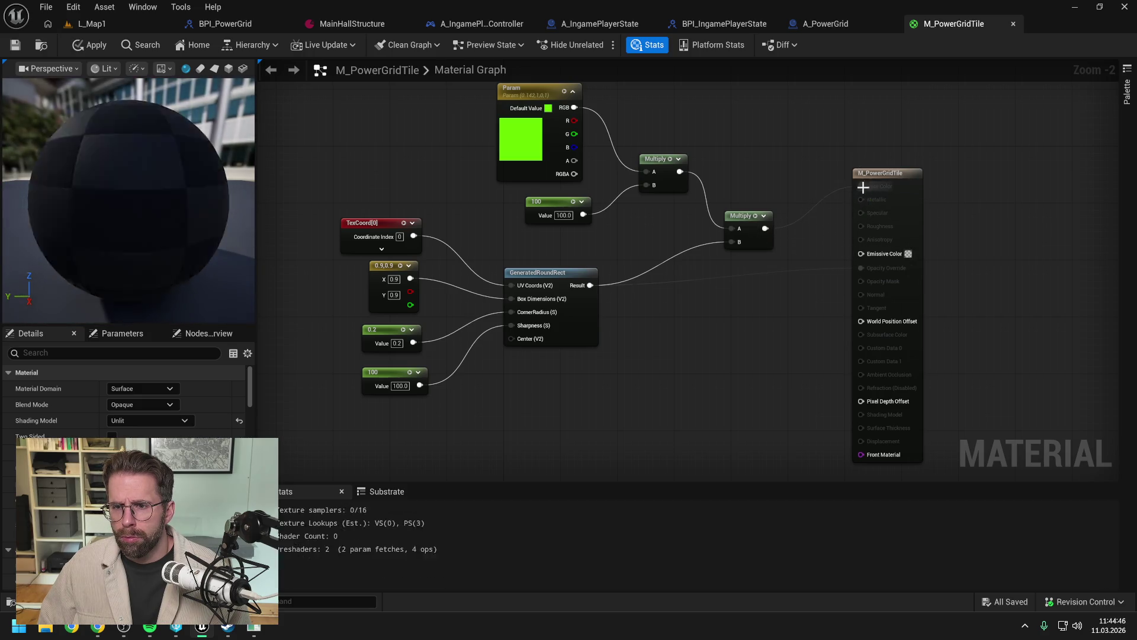
alt+click(861, 187)
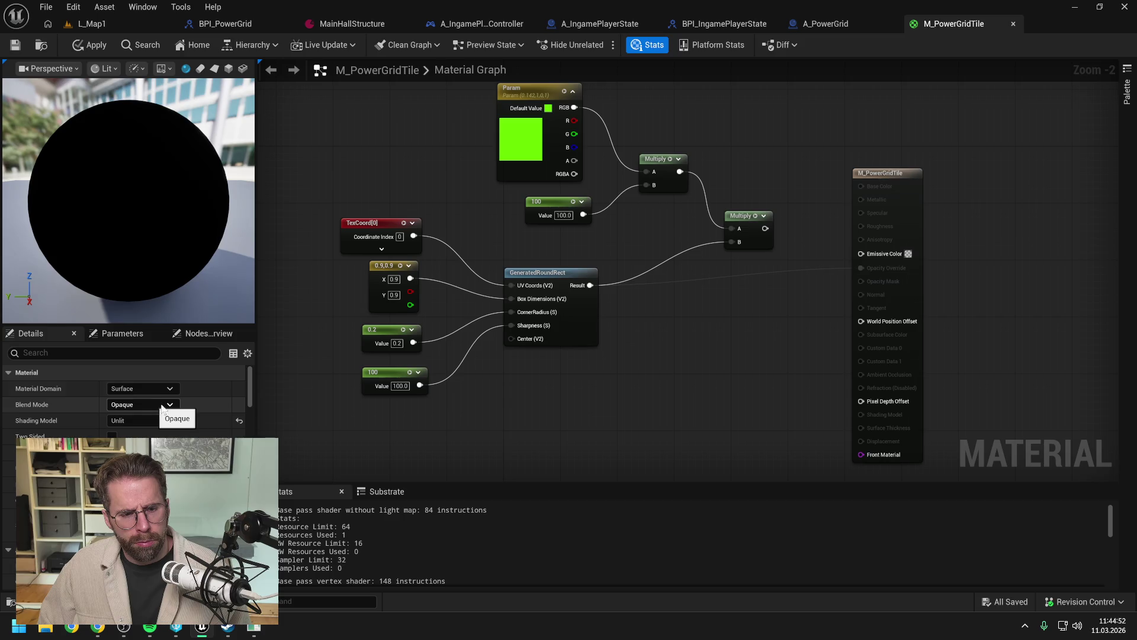
drag(766, 228, 862, 253)
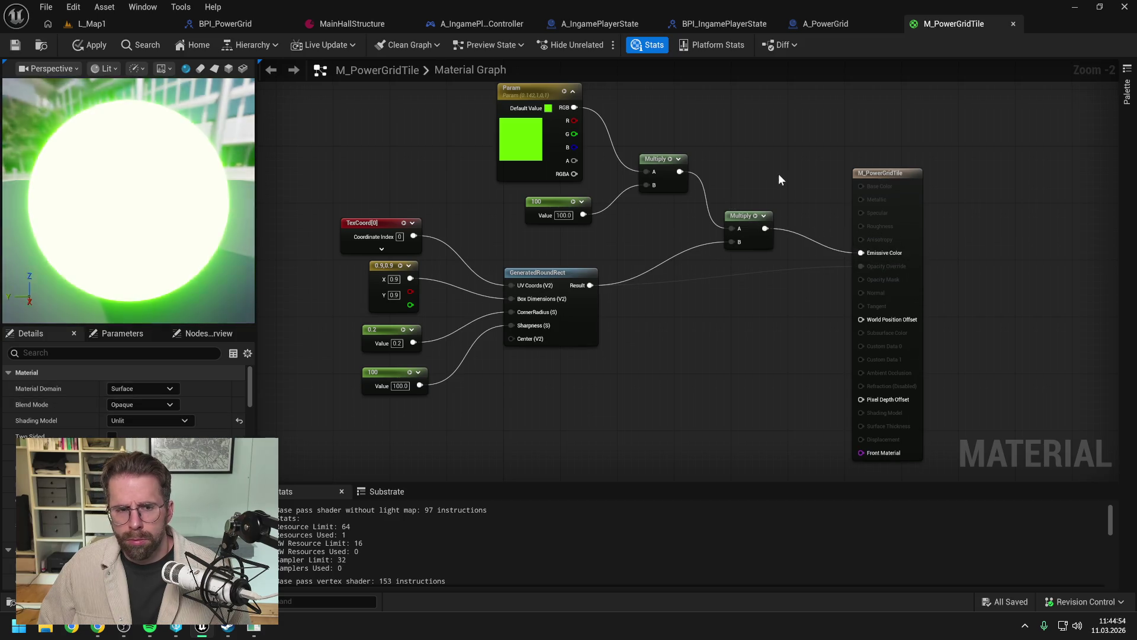
click(95, 45)
click(112, 23)
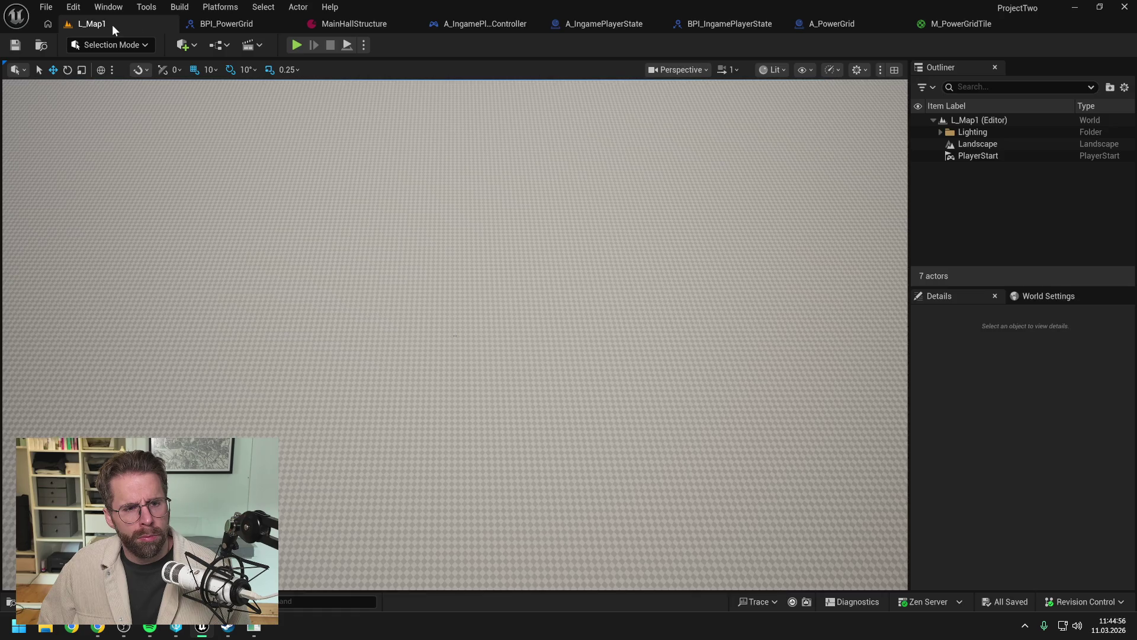
click(297, 45)
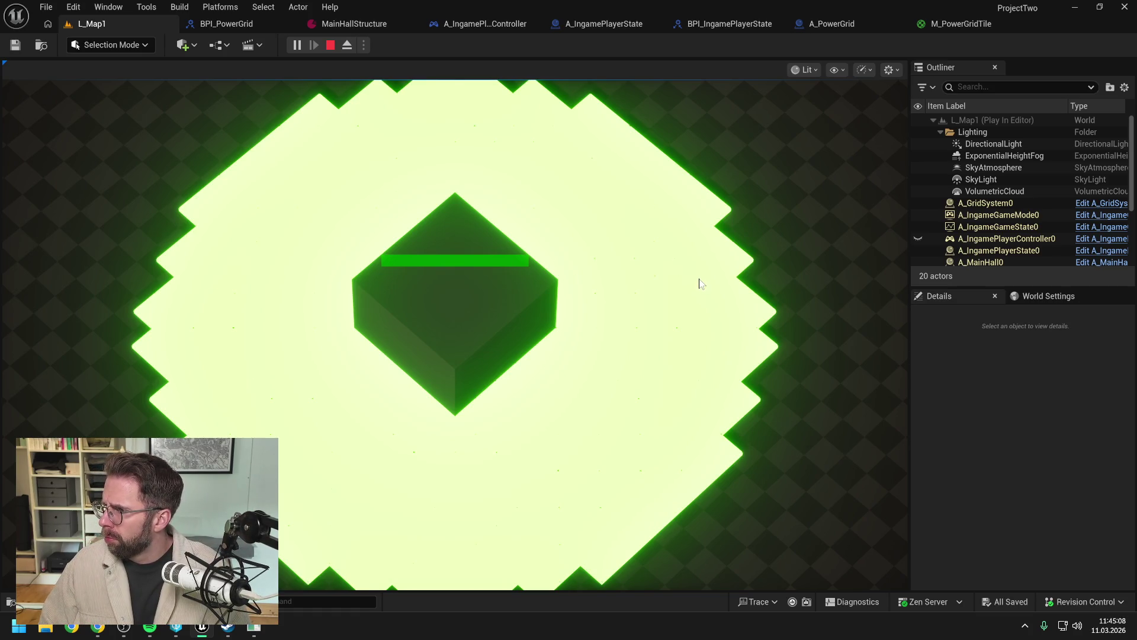
scroll(715, 344, down, 2)
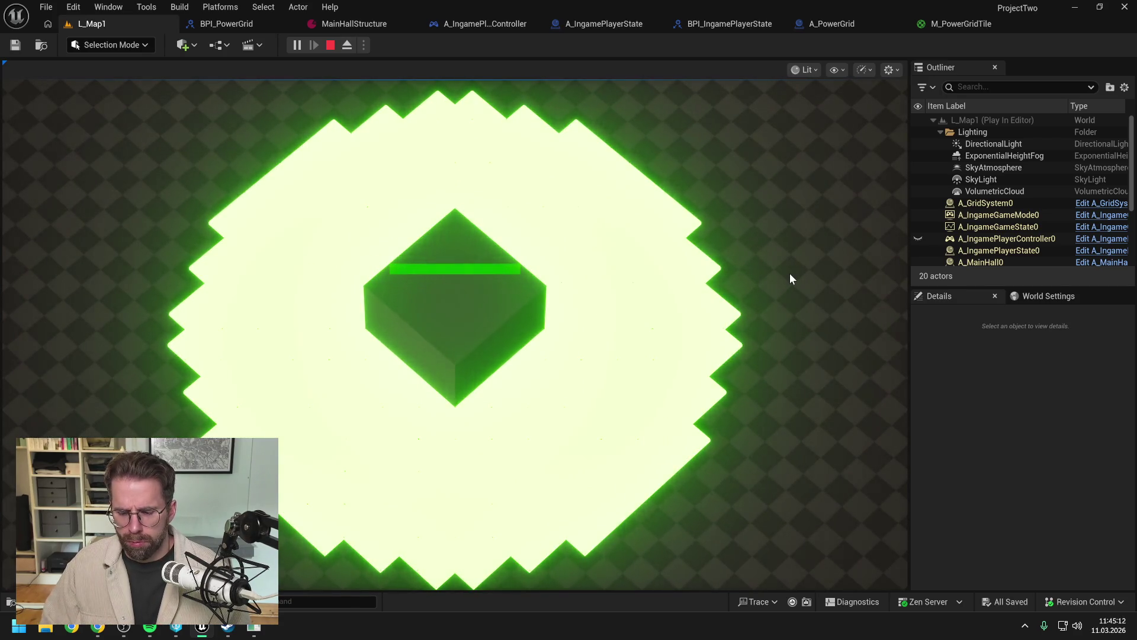
key(Escape)
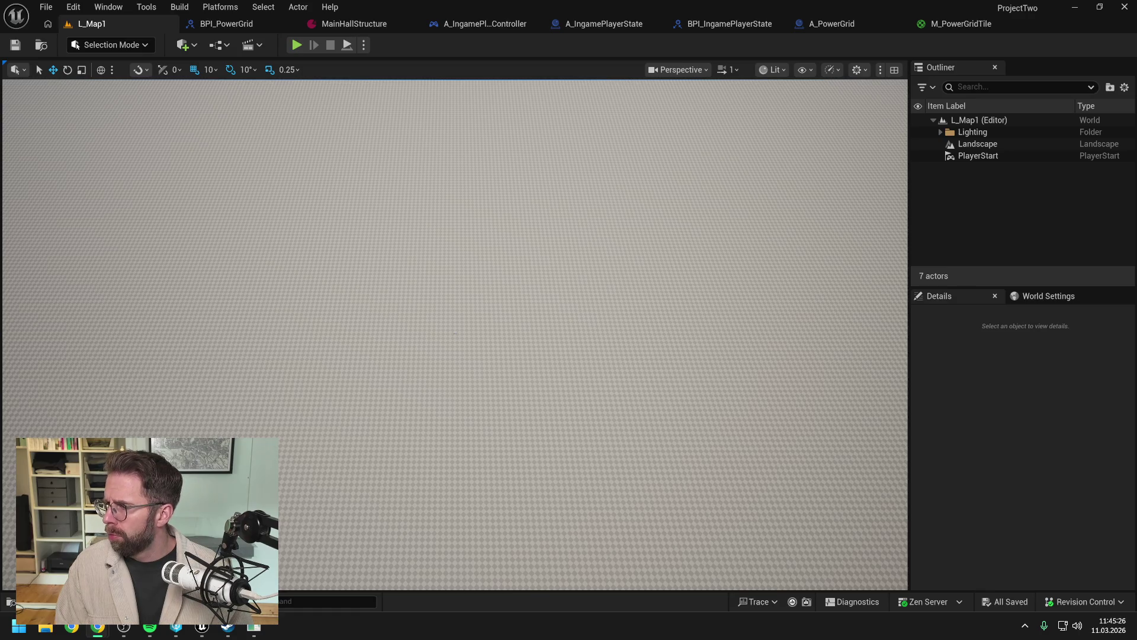
click(957, 27)
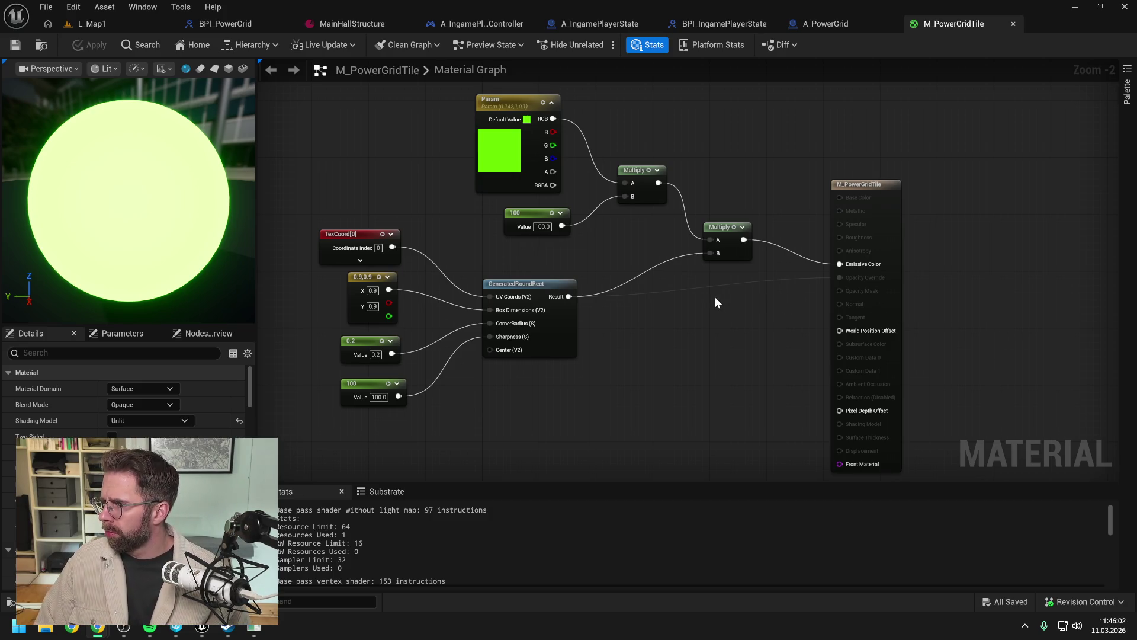
Step: Add an Absolute World Position node via a 'world' search and place it above the others
drag(599, 312, 826, 303)
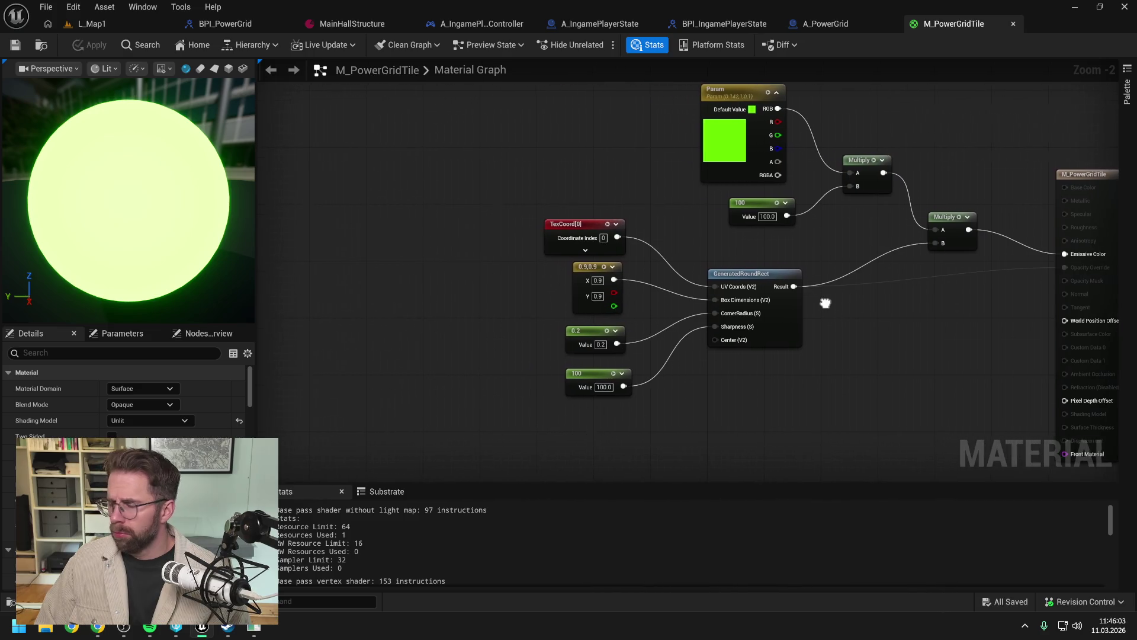
right_click(481, 271)
text(world)
key(Return)
drag(501, 285, 450, 160)
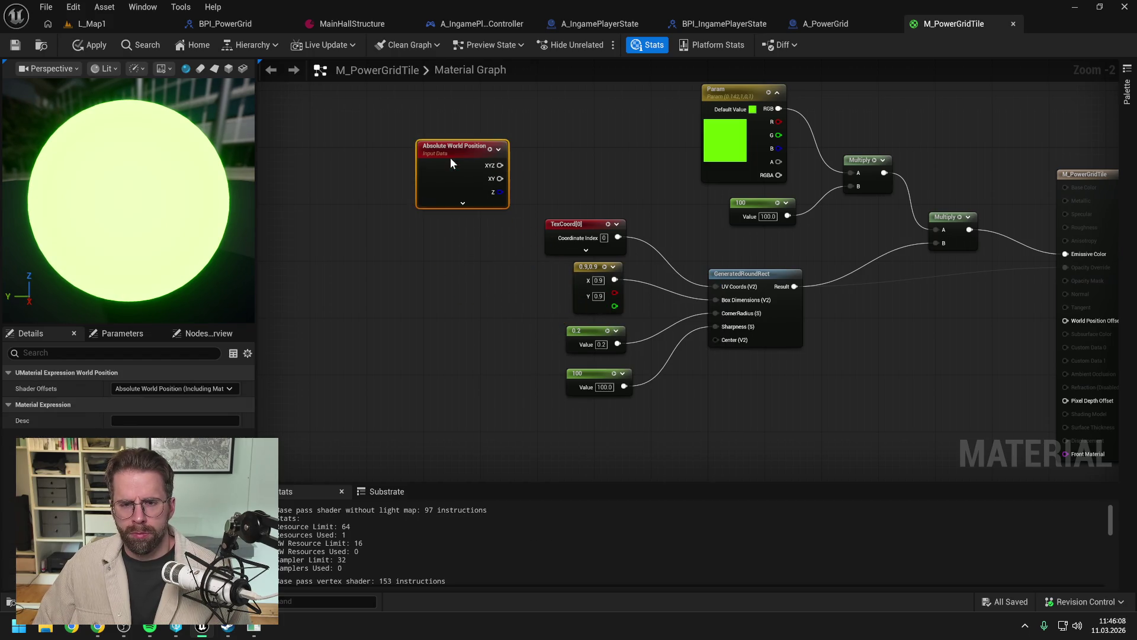
Step: Feed the world position's XY into a Divide node with B set to 100
click(566, 170)
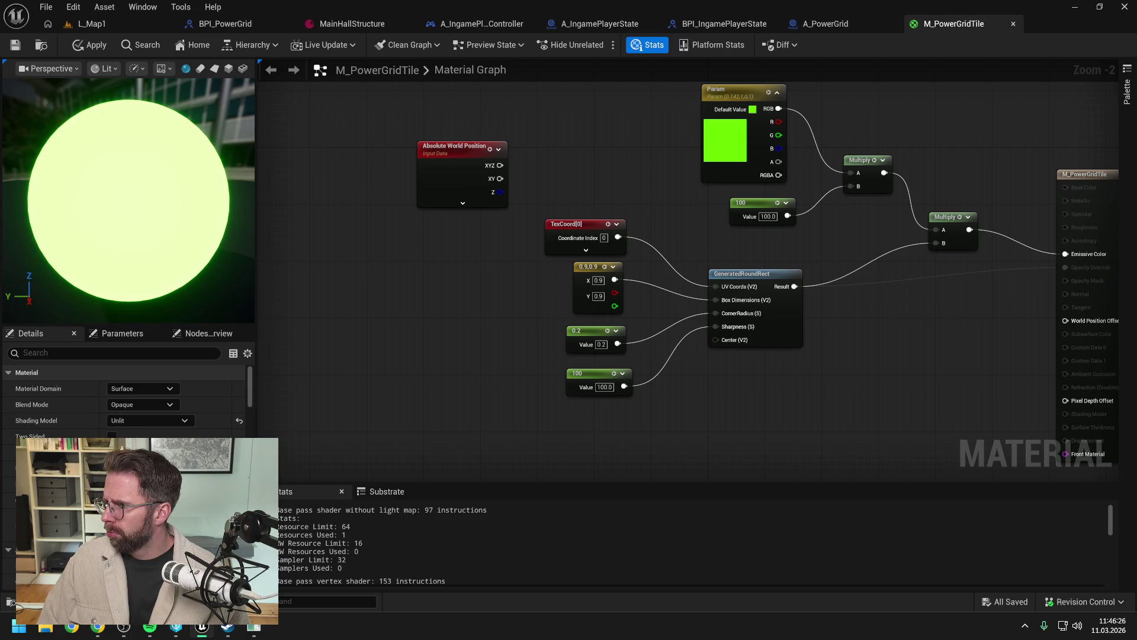
drag(614, 186, 706, 247)
drag(543, 226, 476, 173)
click(579, 220)
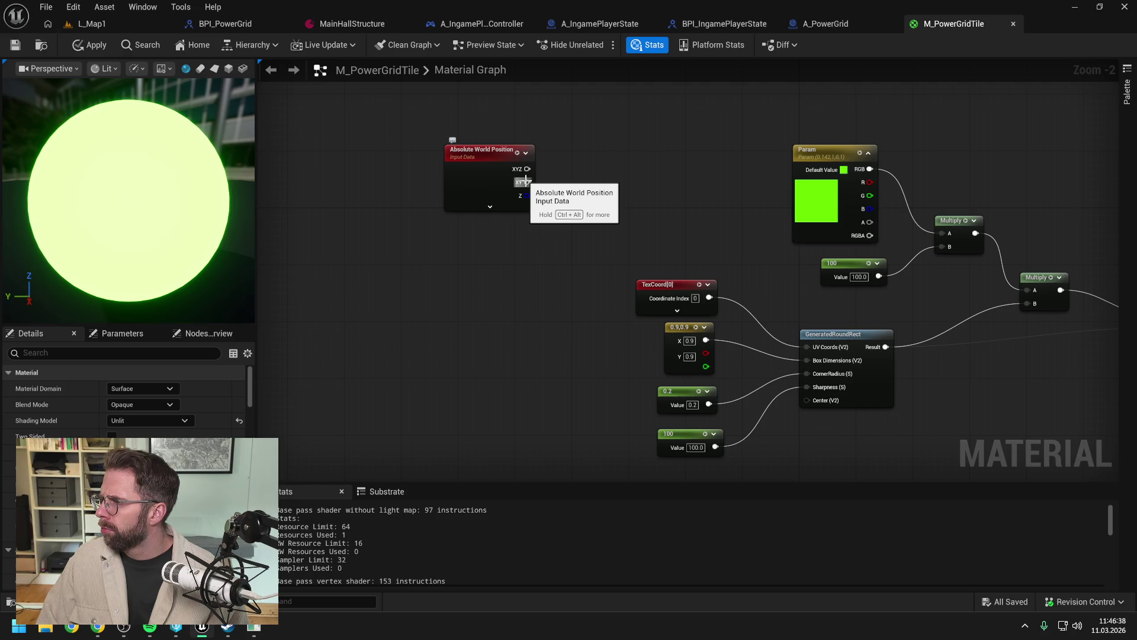
drag(524, 181, 550, 190)
drag(582, 191, 584, 192)
text(divi)
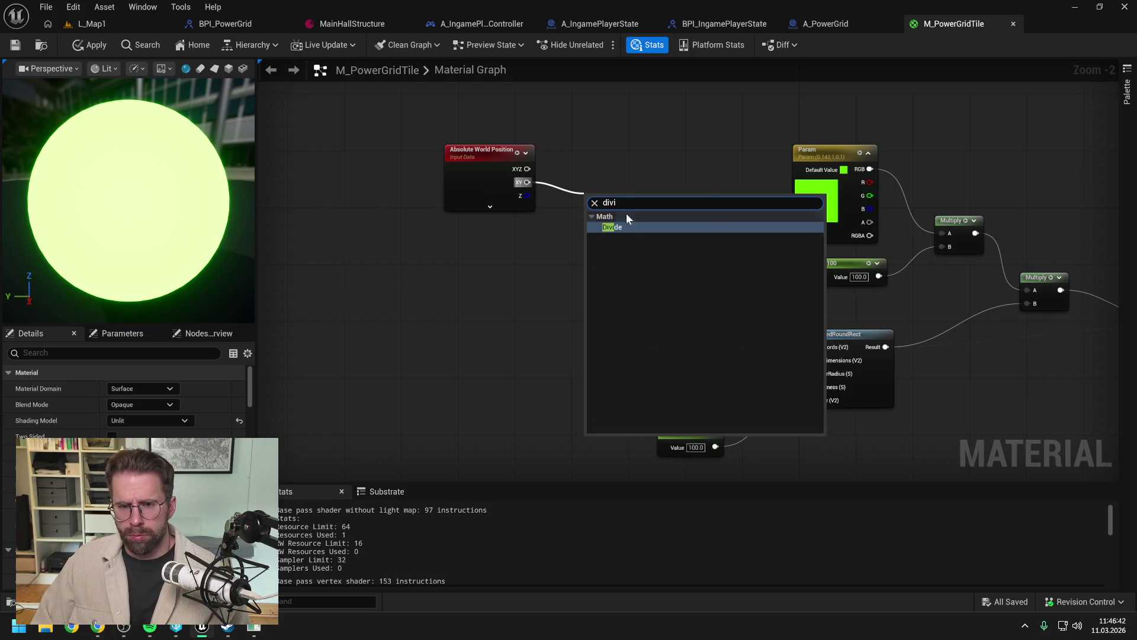
key(Return)
text(100)
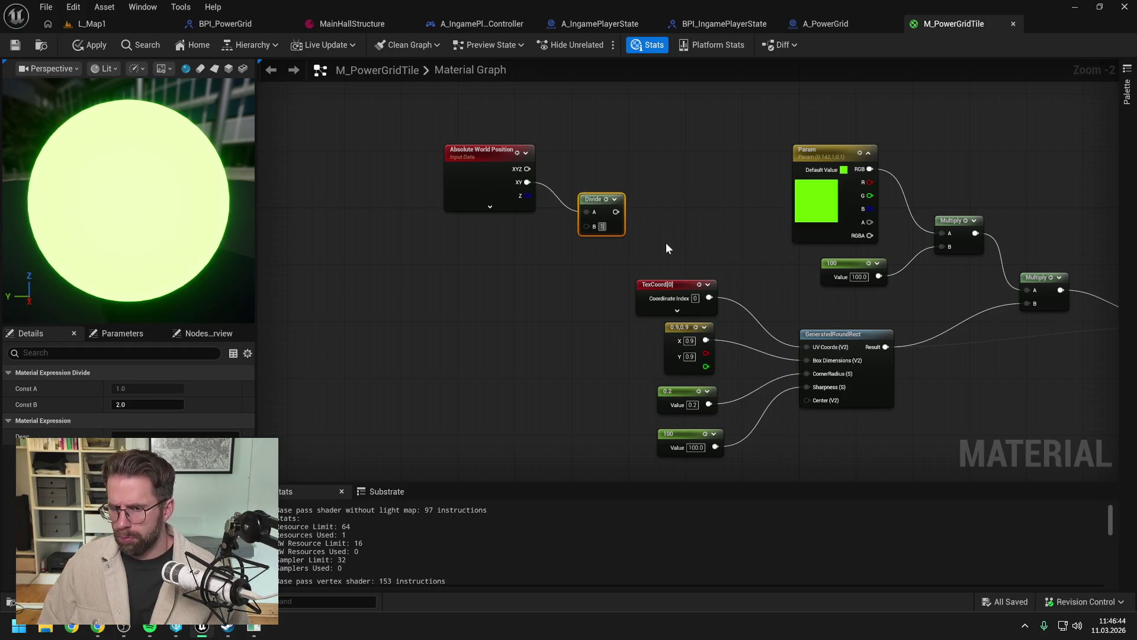
click(670, 248)
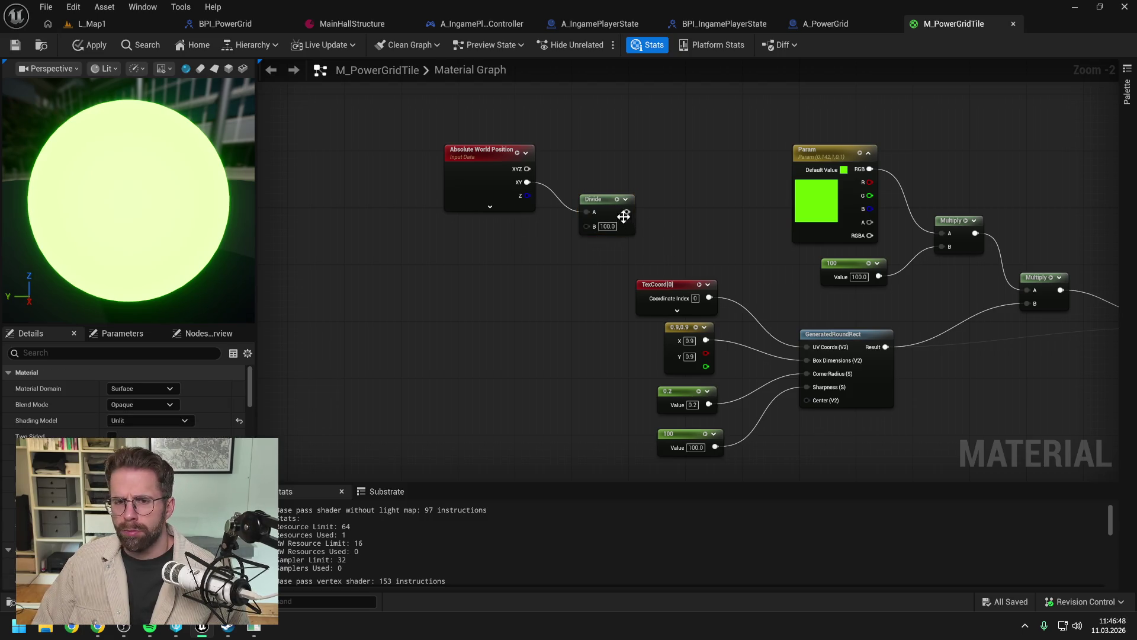
Step: Pass the Divide result through Frac into the round rect's UV Coords and delete TexCoord
drag(627, 212, 659, 213)
text(frac)
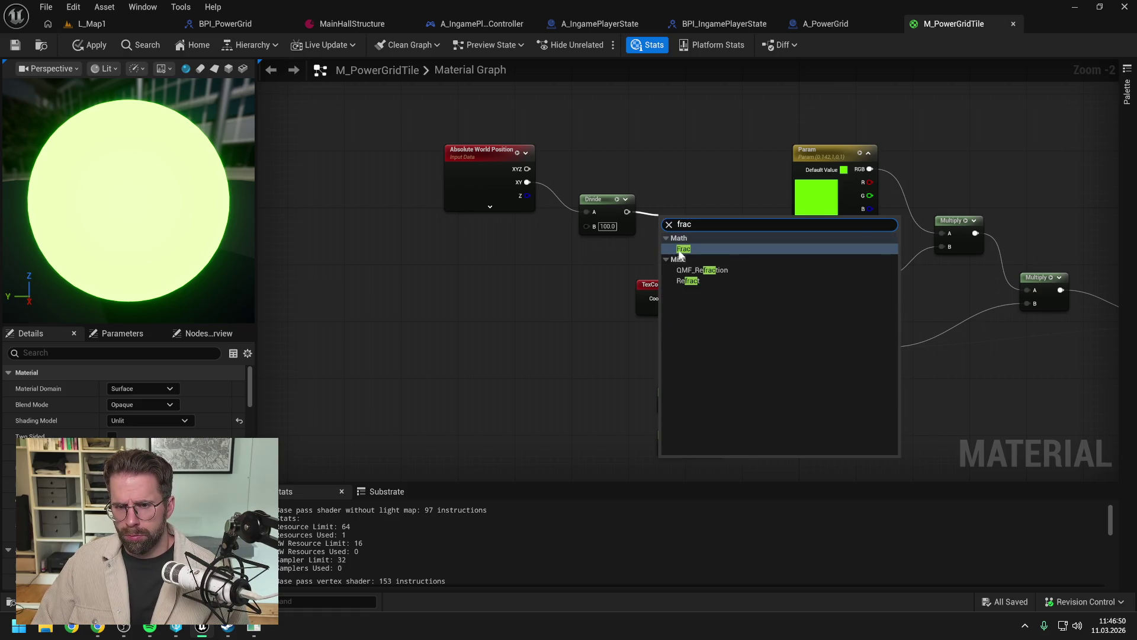
click(682, 249)
click(737, 243)
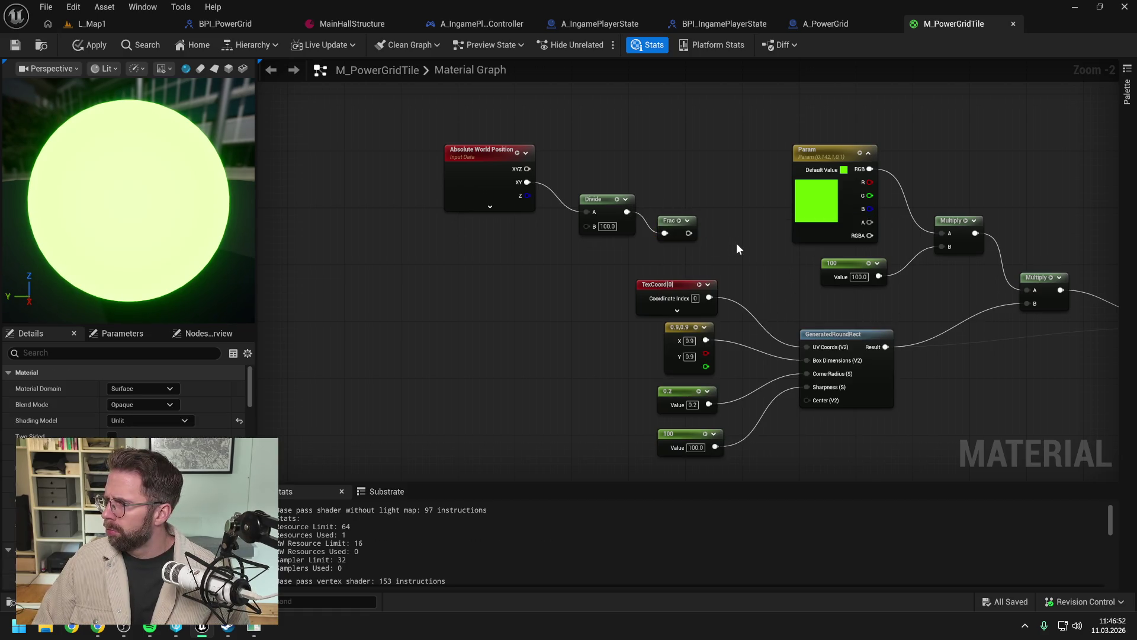
mouse_move(742, 255)
mouse_down()
mouse_move(699, 230)
mouse_move(763, 322)
mouse_up()
click(616, 261)
key(Delete)
Step: Tidy the three new nodes, set blend mode to TranslucentColoredTransmittance, and apply
mouse_move(400, 112)
mouse_down()
mouse_move(597, 213)
mouse_move(641, 223)
mouse_up()
drag(566, 177, 616, 227)
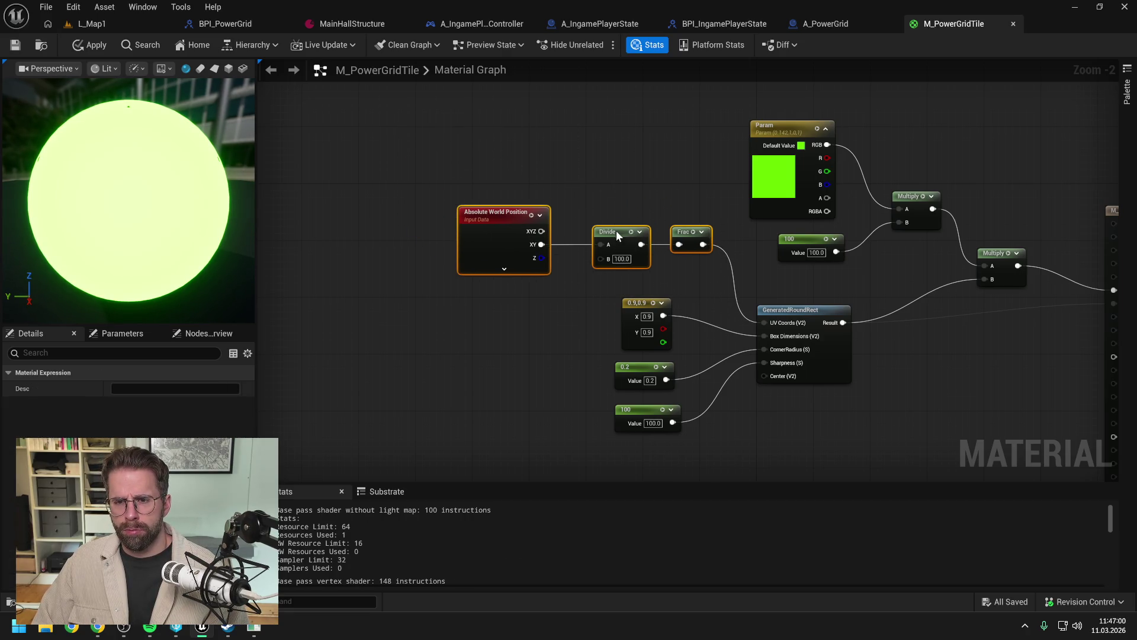
drag(690, 186, 524, 168)
click(526, 168)
click(158, 403)
click(142, 510)
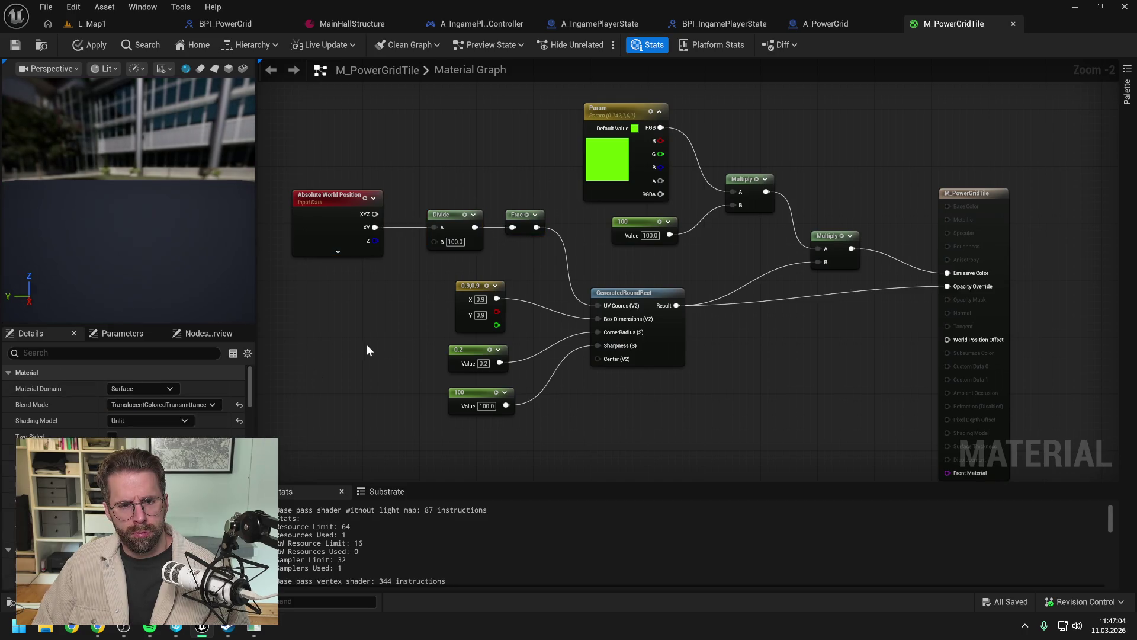
key(ctrl+s)
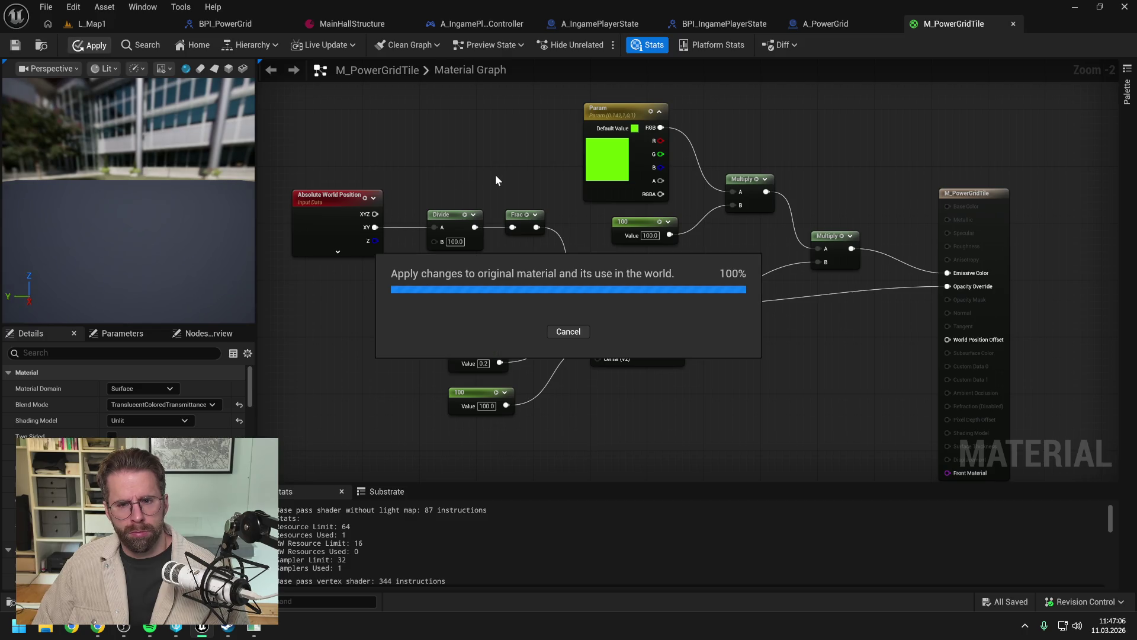
Step: Test-play L_Map1, zooming out to inspect the world-tiled glow, then stop
scroll(526, 183, down, 1)
drag(543, 174, 529, 158)
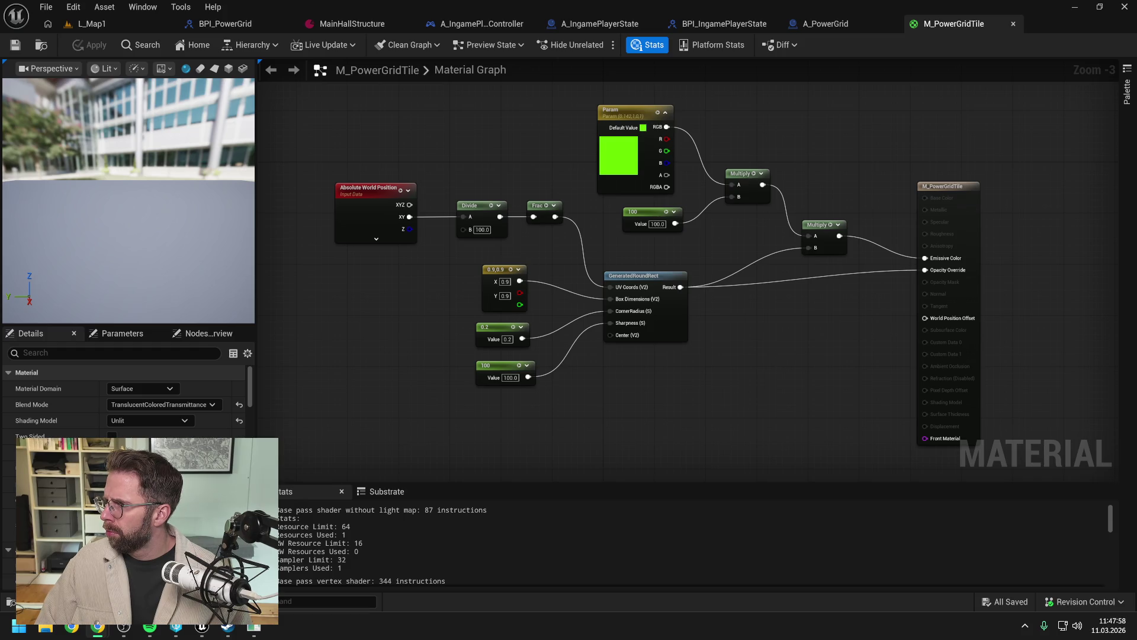
click(83, 22)
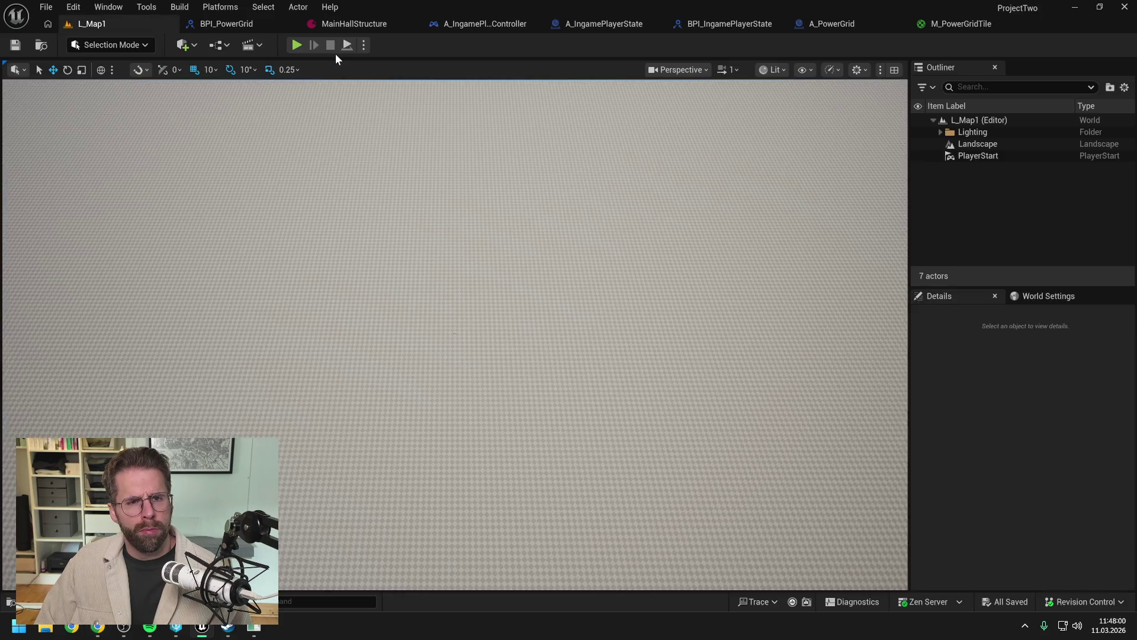
key(alt+p)
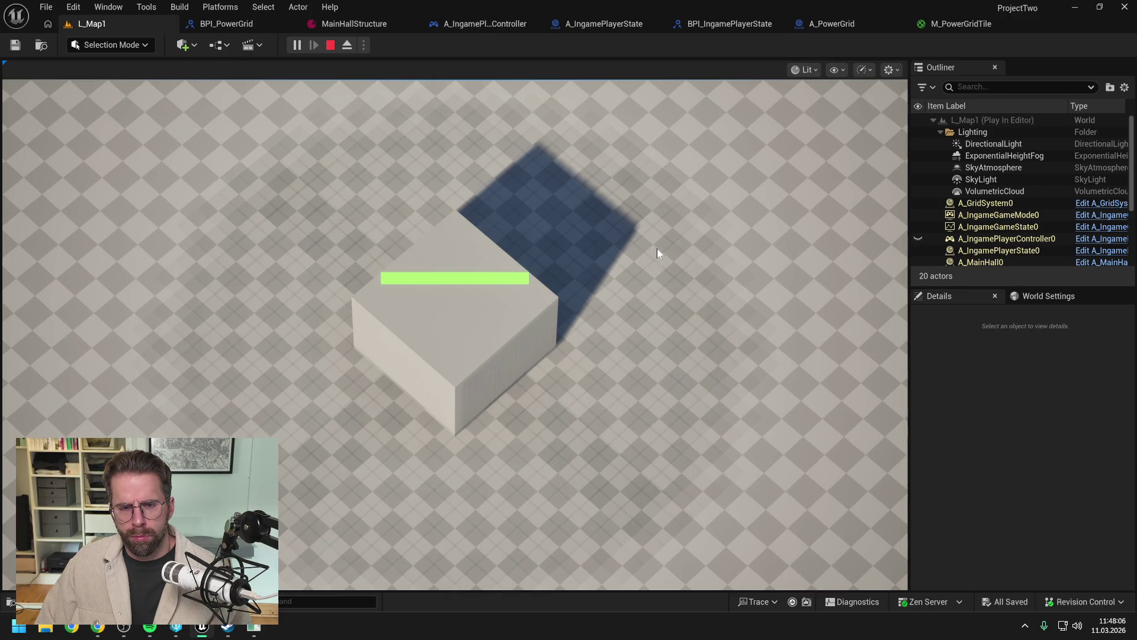
scroll(658, 249, down, 2)
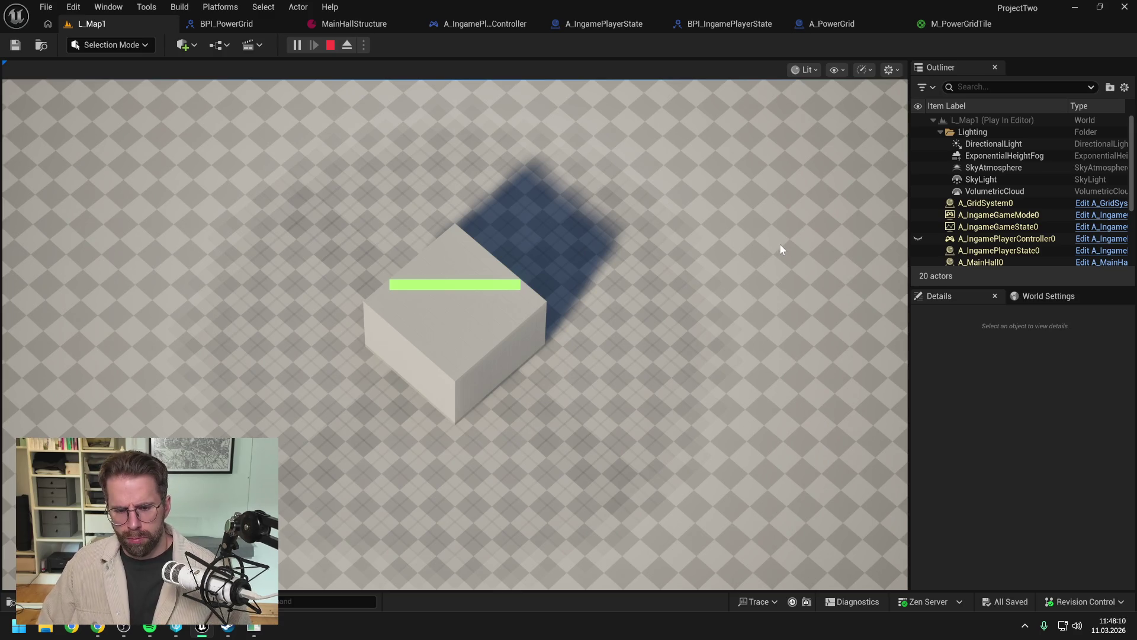
key(Escape)
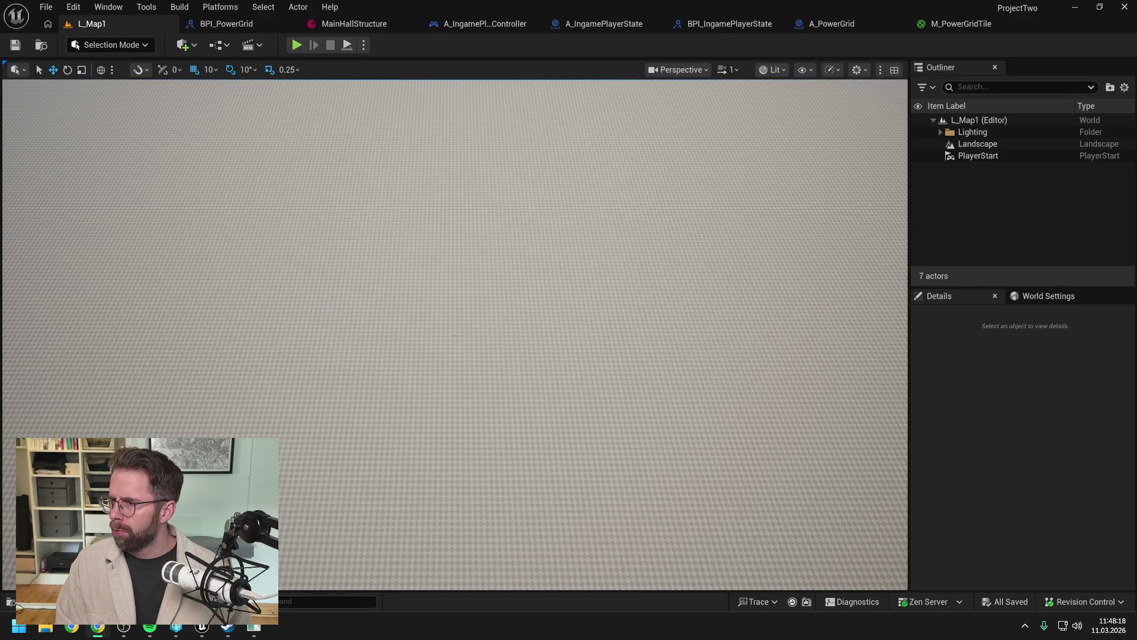
Step: Make M_PowerGridTile Masked with the round-rect Result driving Opacity Mask, apply it, and return to L_Map1
click(954, 23)
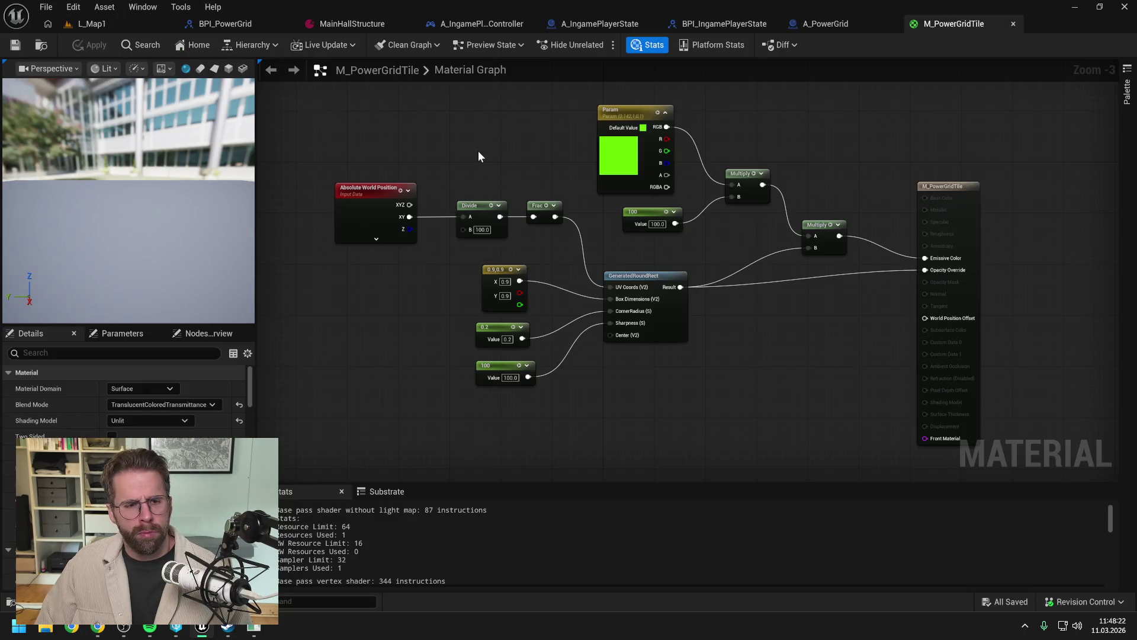
click(162, 404)
click(158, 427)
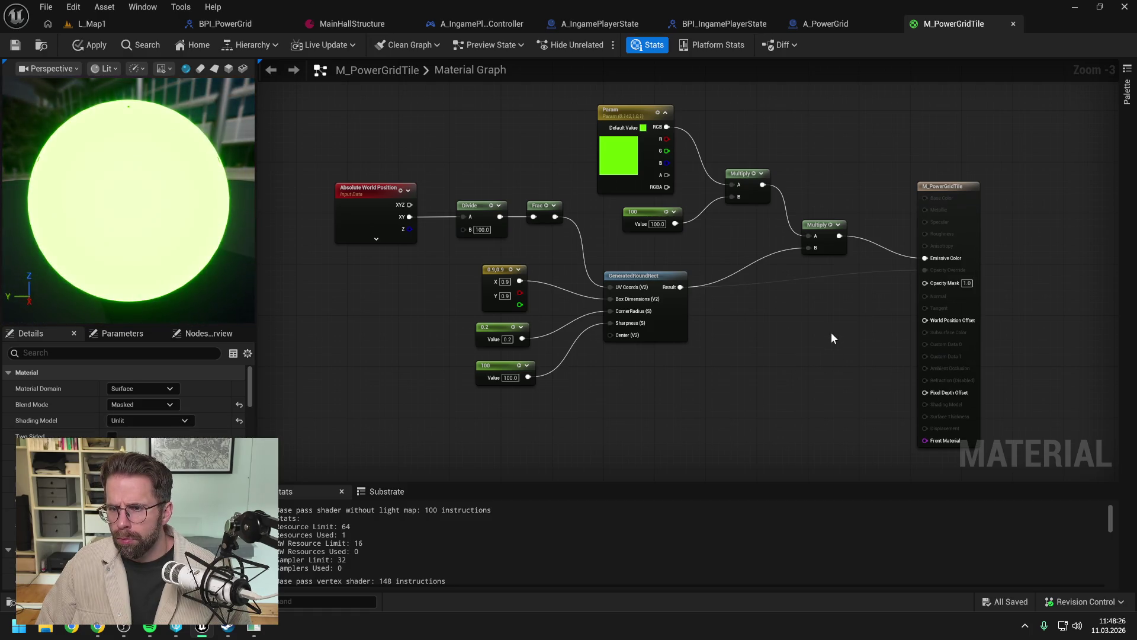
mouse_move(681, 289)
mouse_down()
mouse_move(893, 300)
mouse_move(936, 285)
mouse_move(926, 281)
mouse_up()
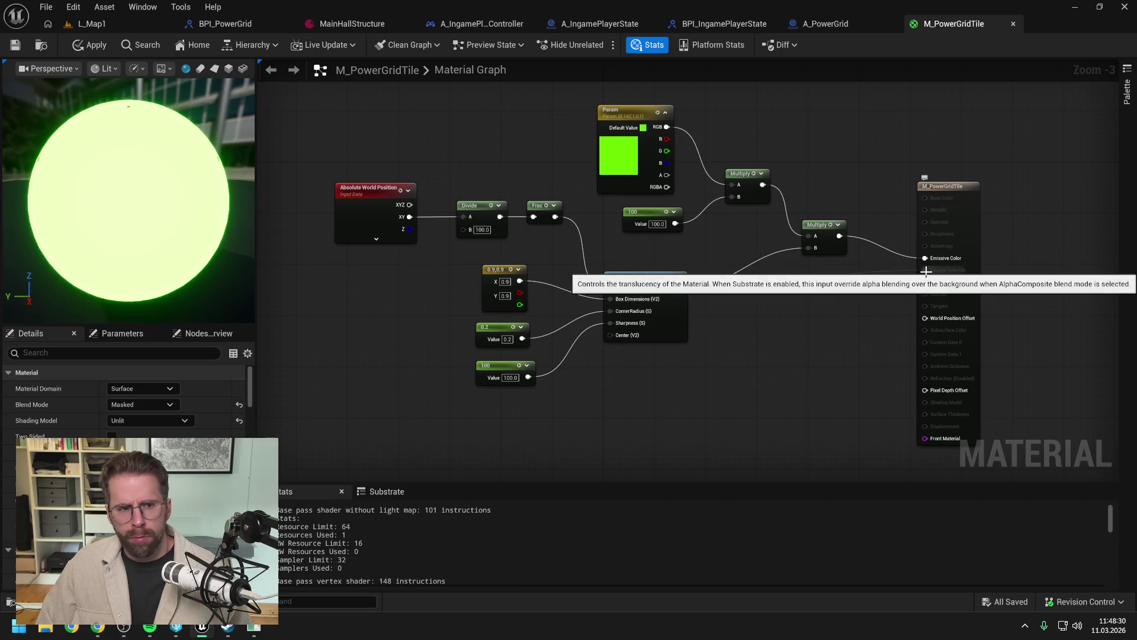
click(94, 48)
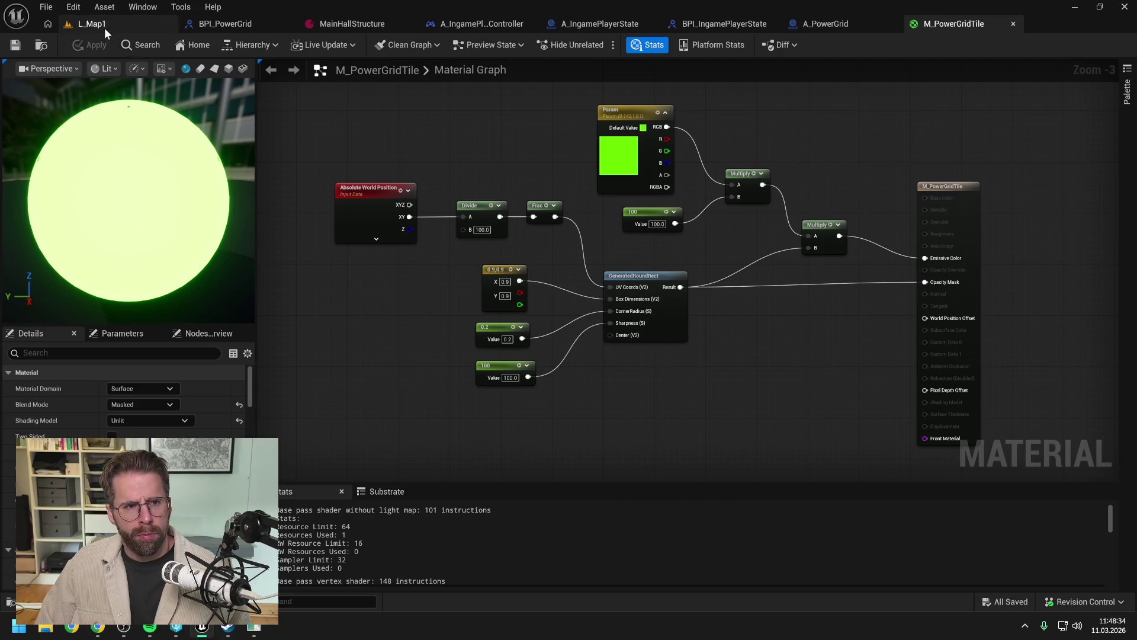
click(98, 25)
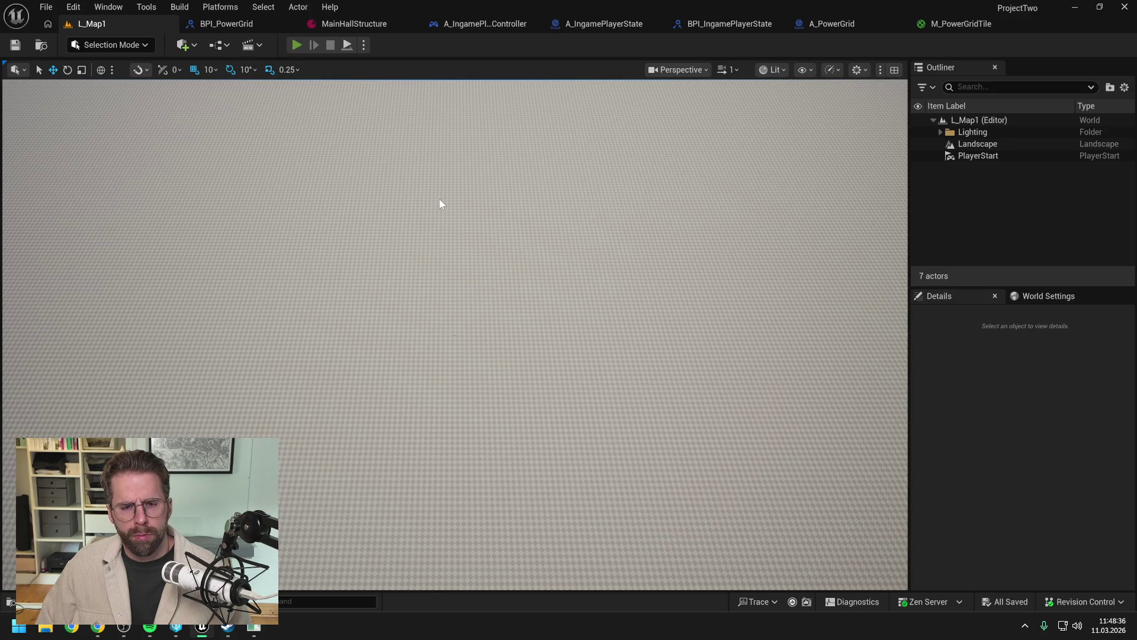
Step: Test-play L_Map1, panning and zooming over the masked glowing green tiles, then stop the session
key(alt+p)
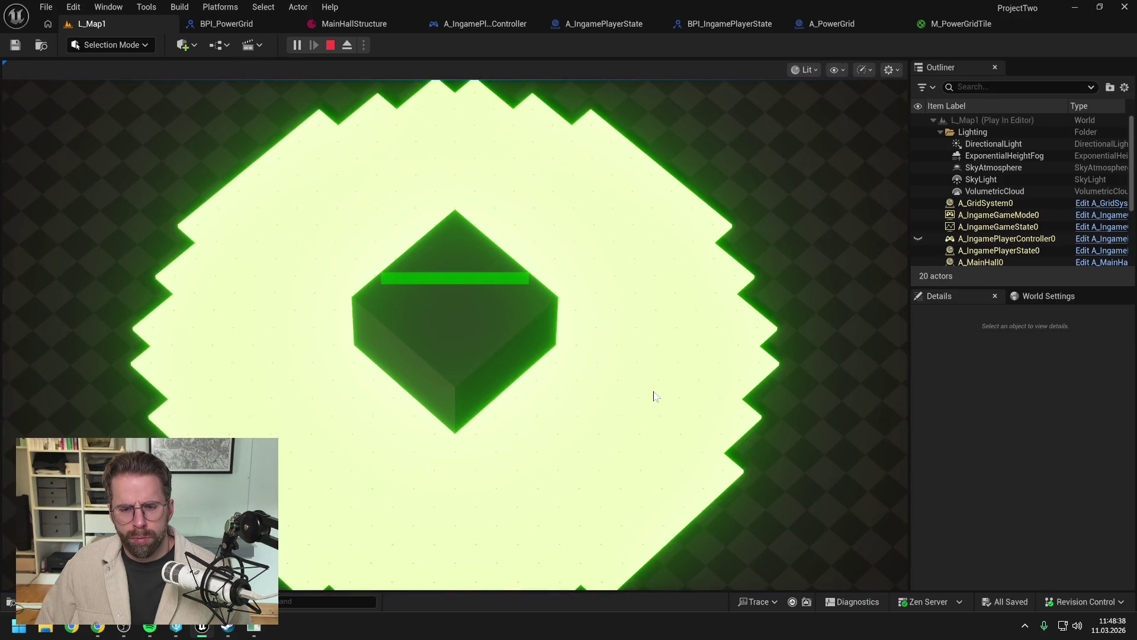
mouse_move(650, 597)
scroll(579, 384, up, 3)
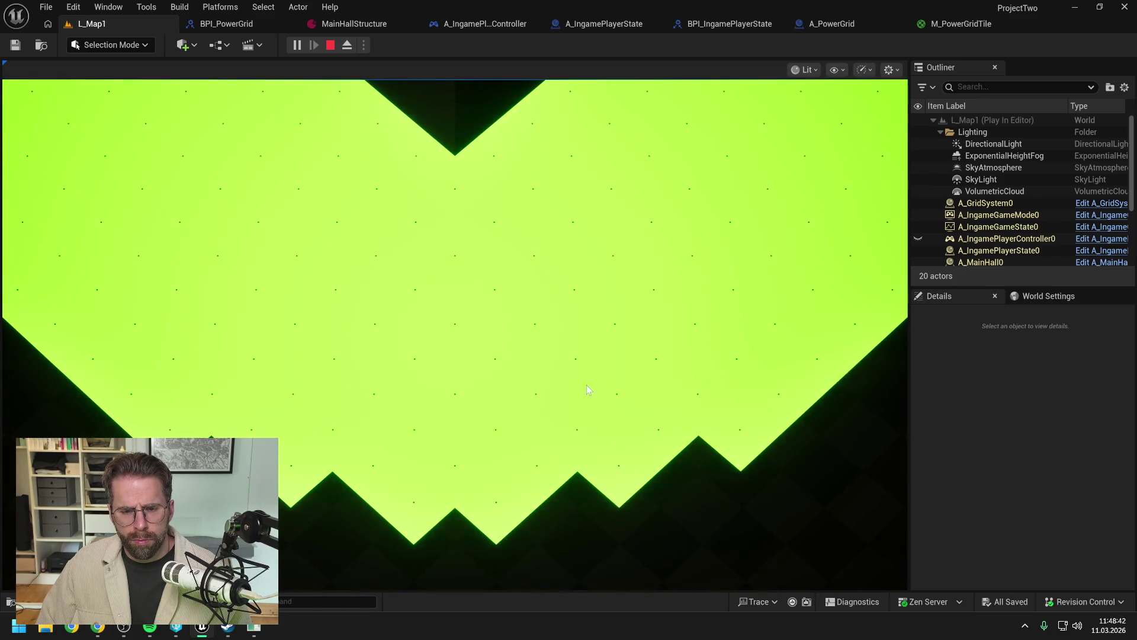
scroll(585, 380, down, 3)
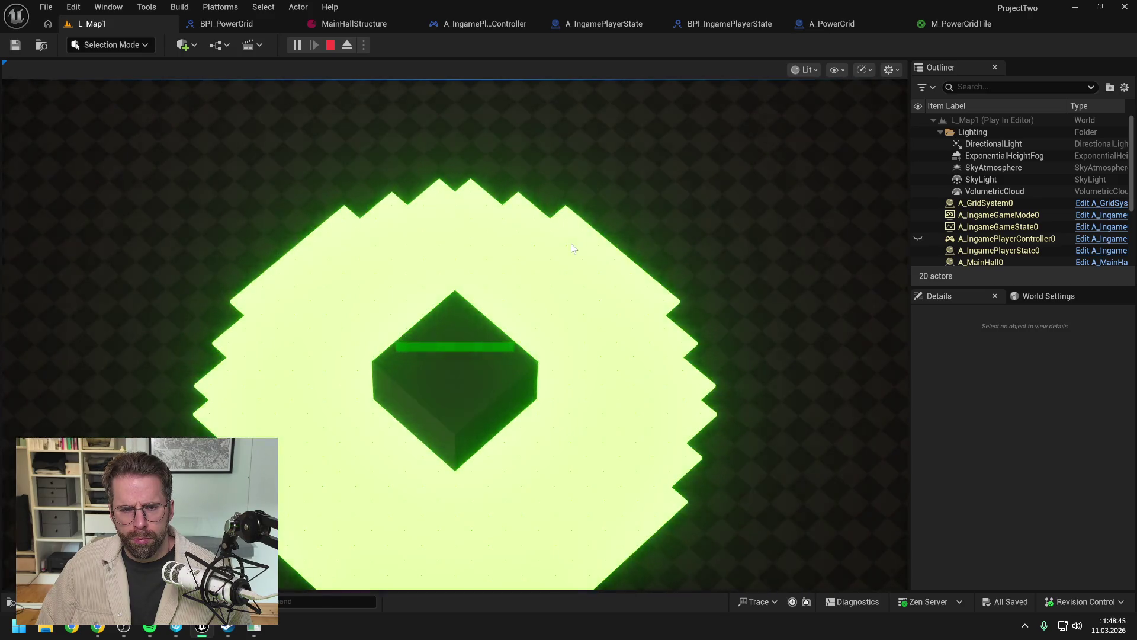
key(s)
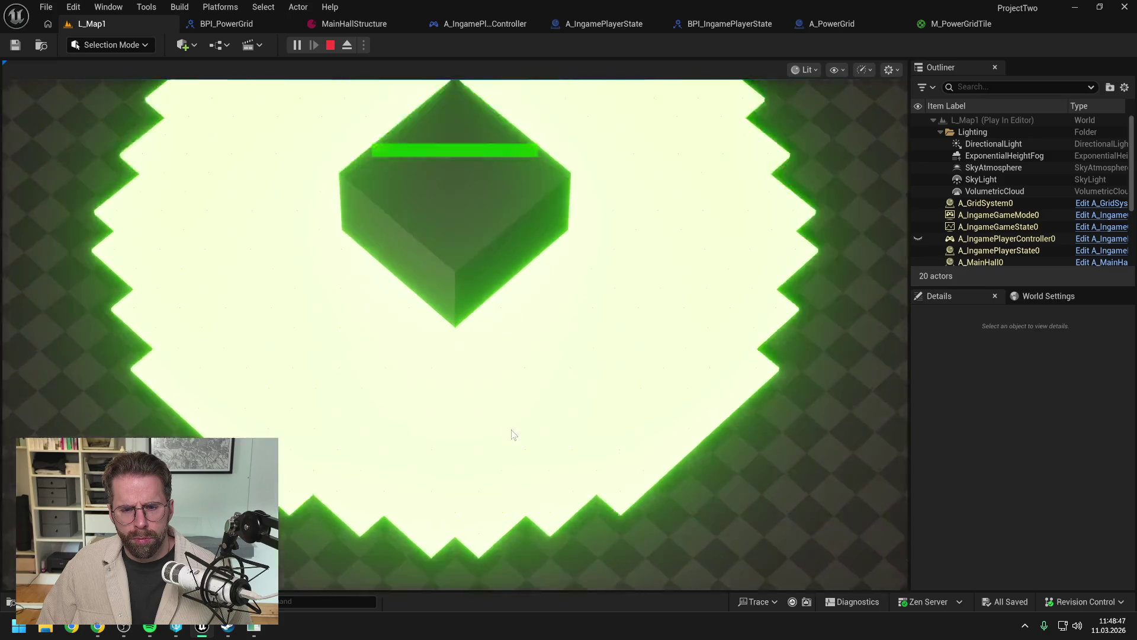
scroll(514, 428, up, 3)
key(s)
key(w)
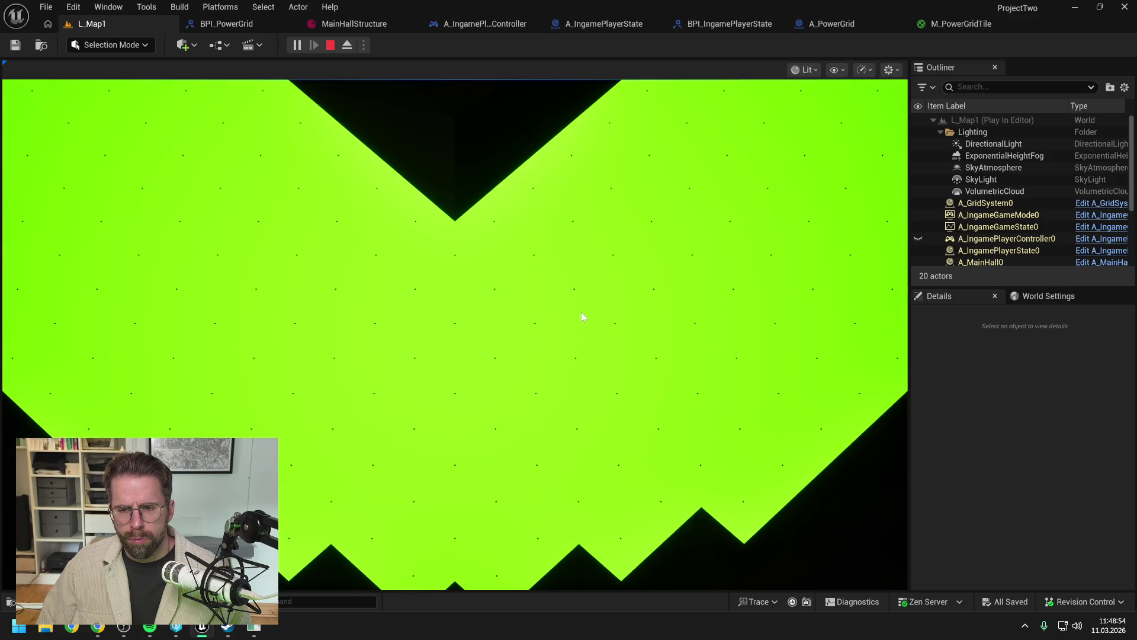
scroll(581, 312, down, 3)
scroll(568, 246, up, 2)
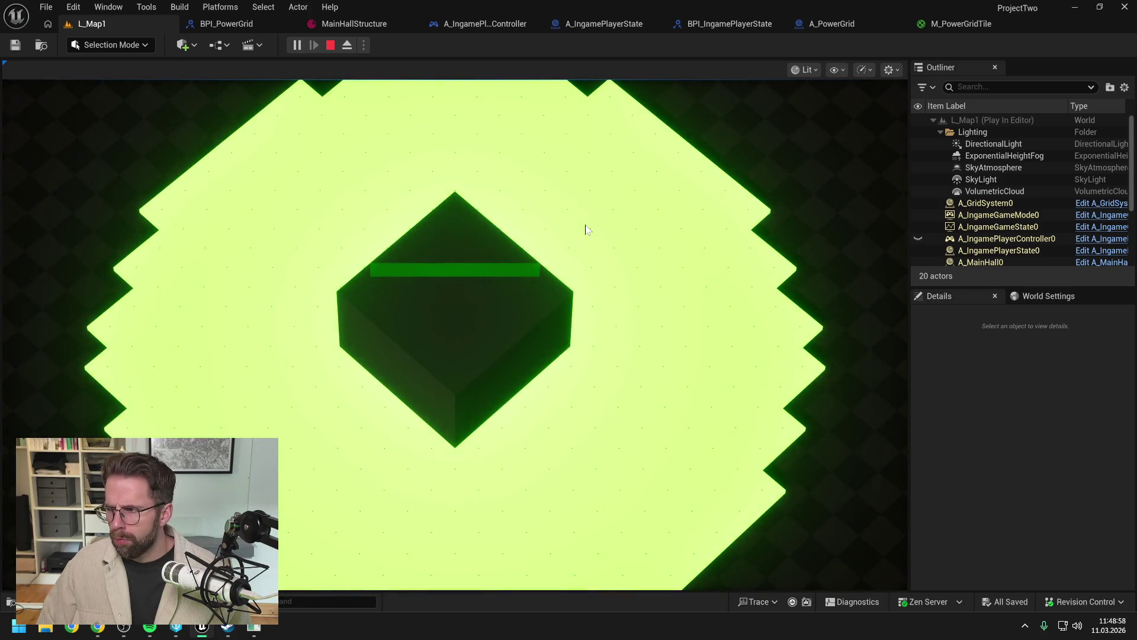
key(Escape)
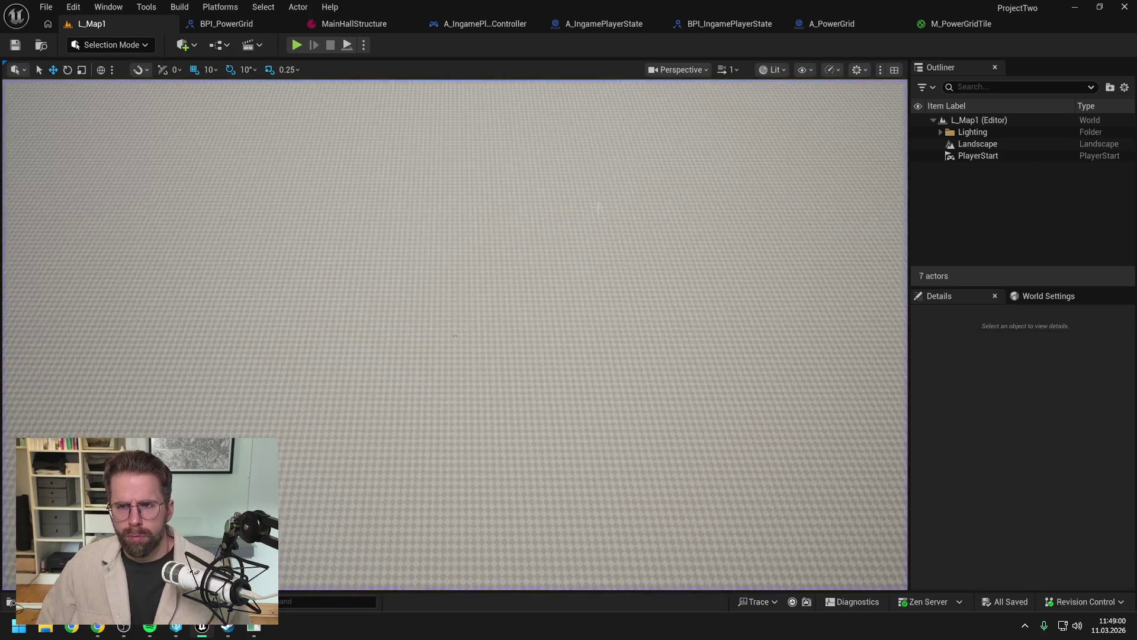
Step: In M_PowerGridTile, change the blend mode to TranslucentGreyTransmittance after briefly trying Opaque
click(963, 24)
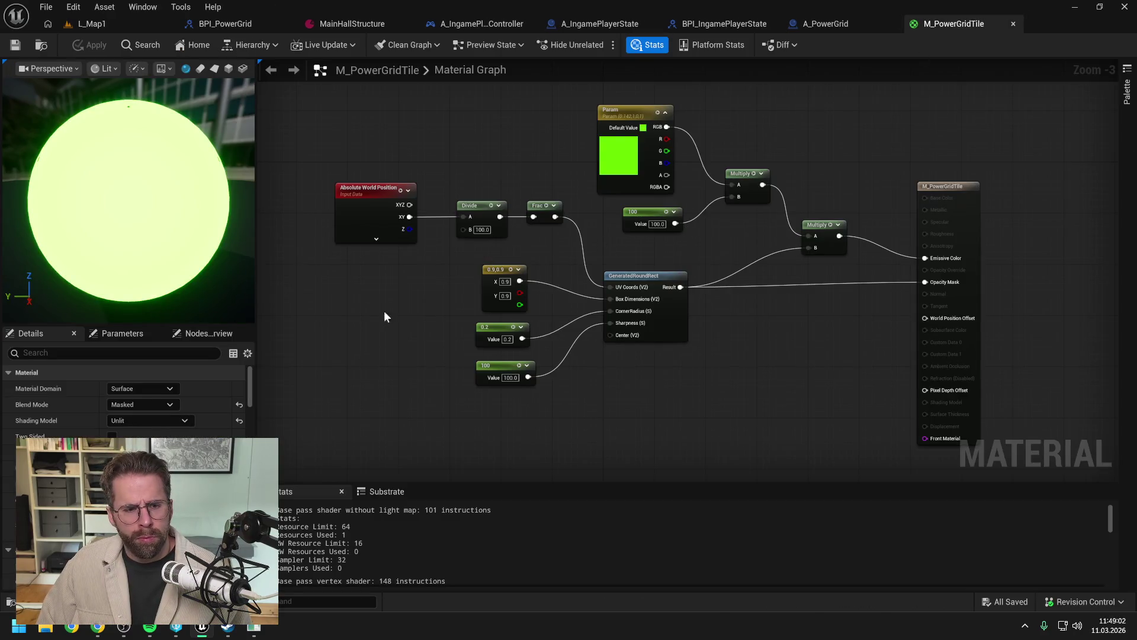
click(143, 404)
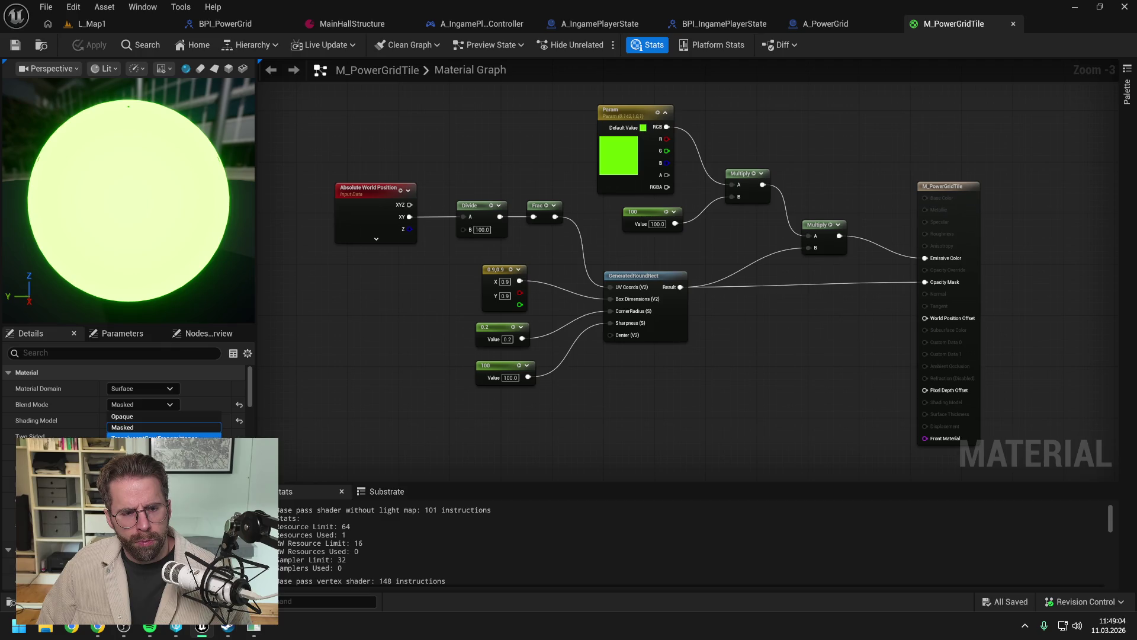
click(137, 417)
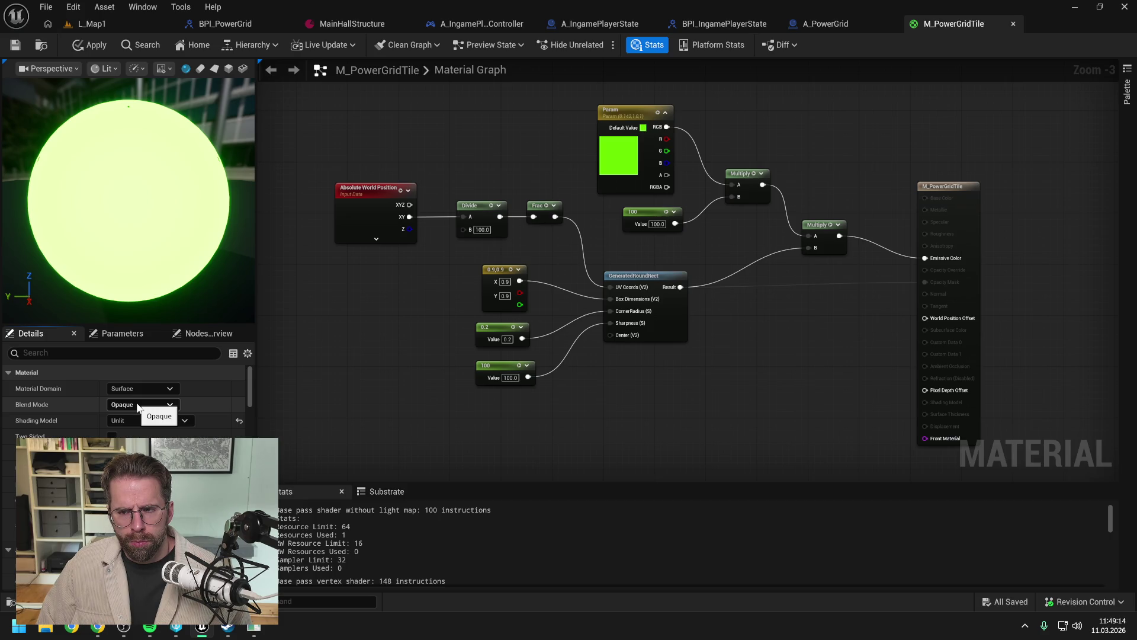
click(137, 404)
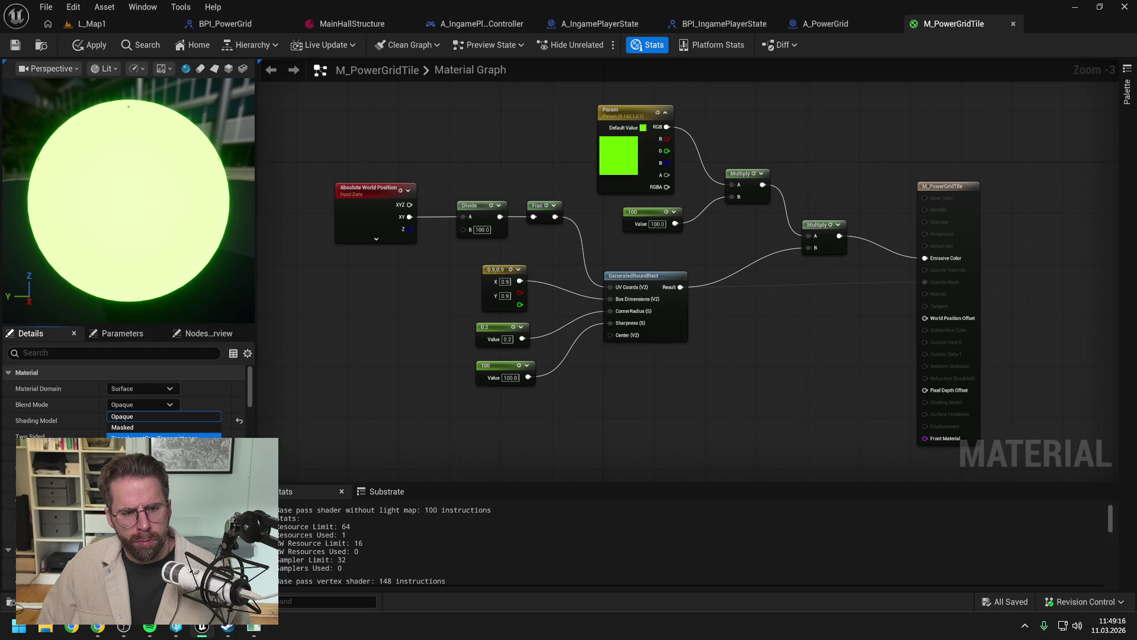
click(155, 437)
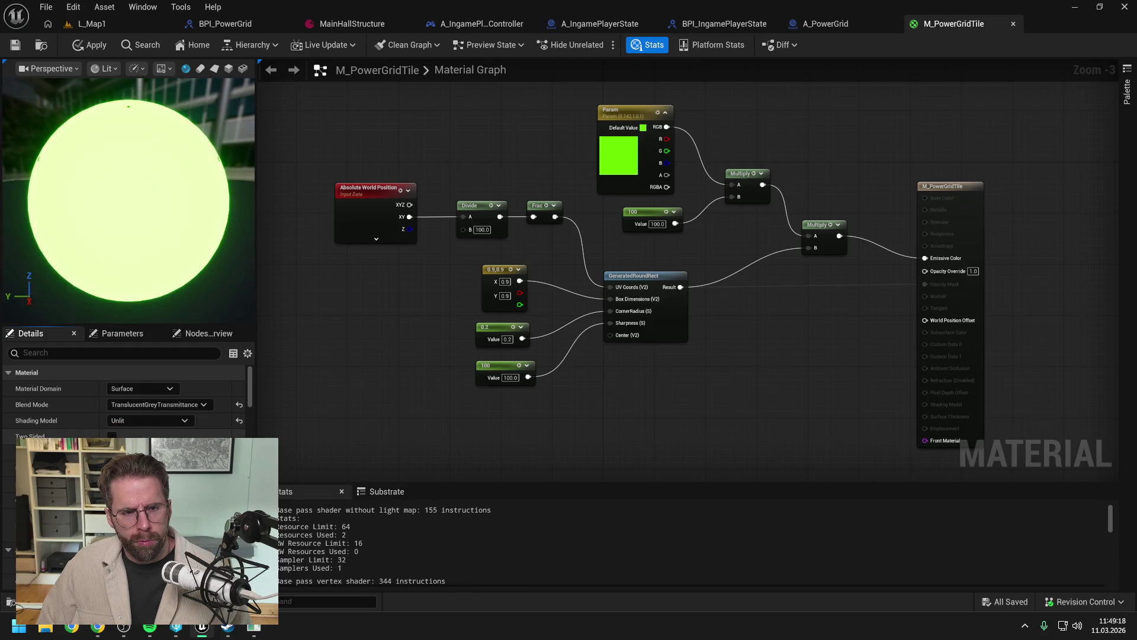
Step: Wire the round-rect Result into Opacity Override, apply, and return to L_Map1
drag(681, 287, 925, 271)
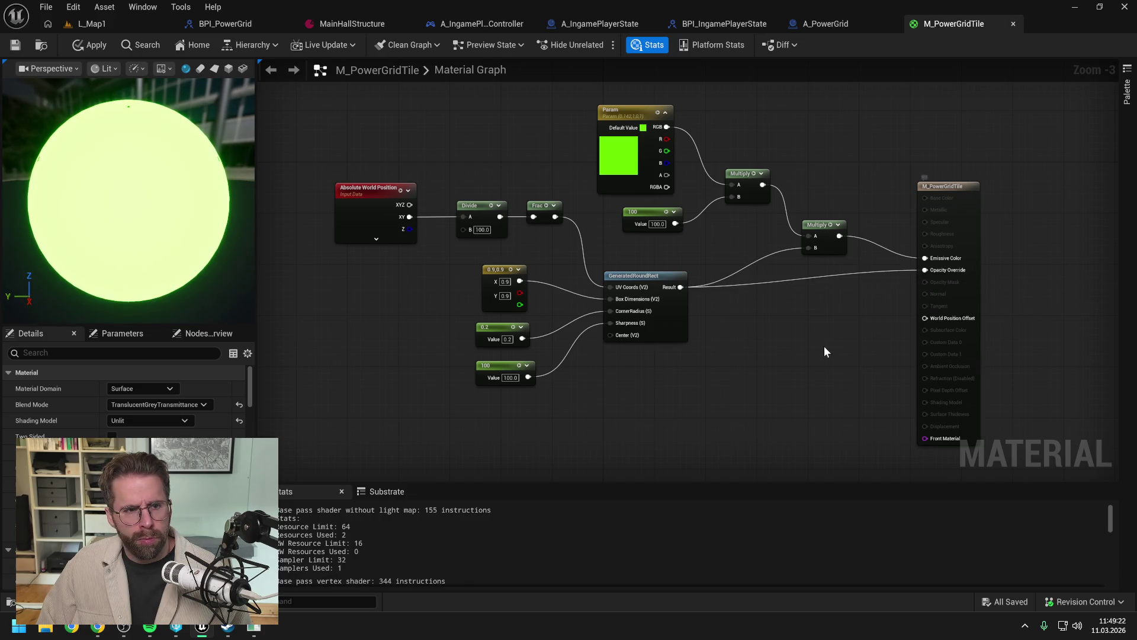
click(89, 45)
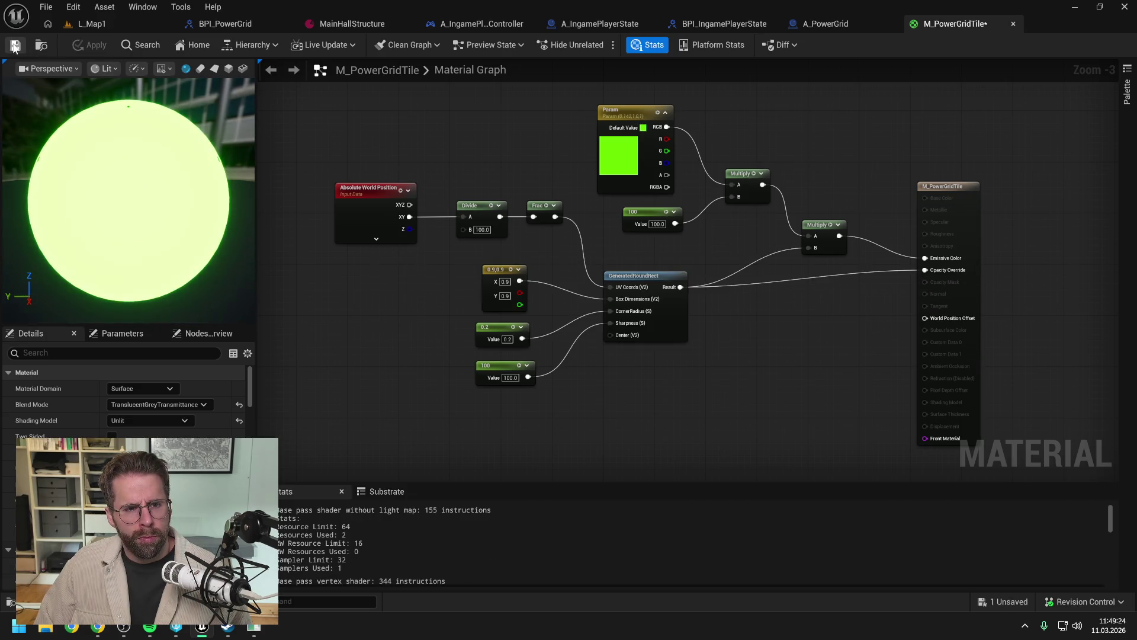
click(105, 22)
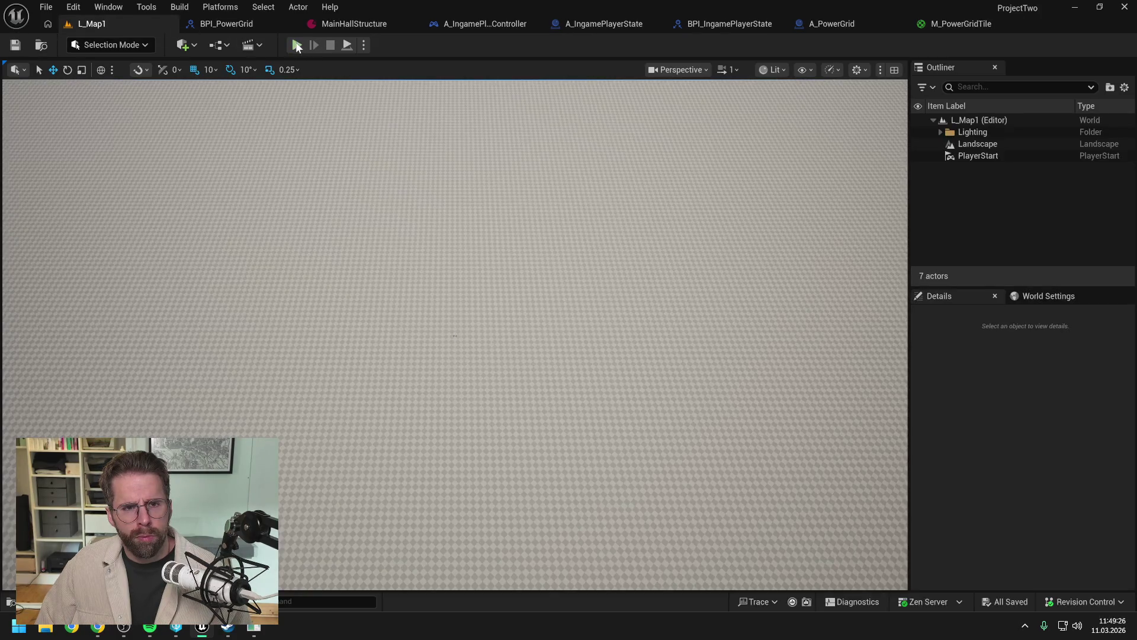
Step: Play the level, zoom in on the translucent green tiles around the cube, then stop and reopen M_PowerGridTile
click(297, 45)
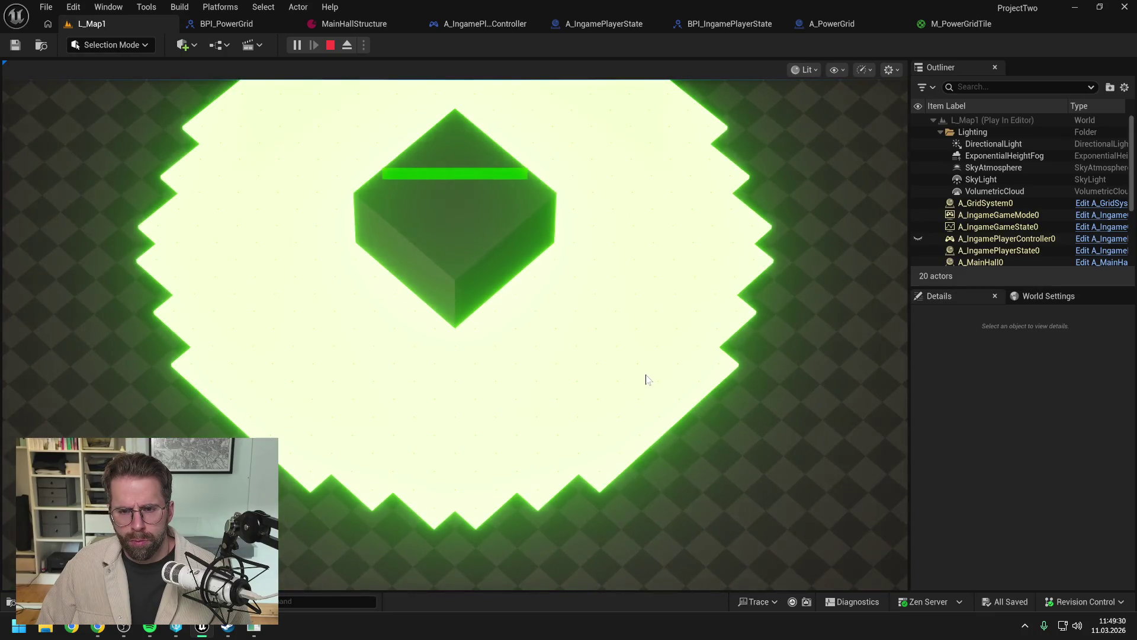
scroll(628, 347, up, 2)
scroll(627, 343, up, 1)
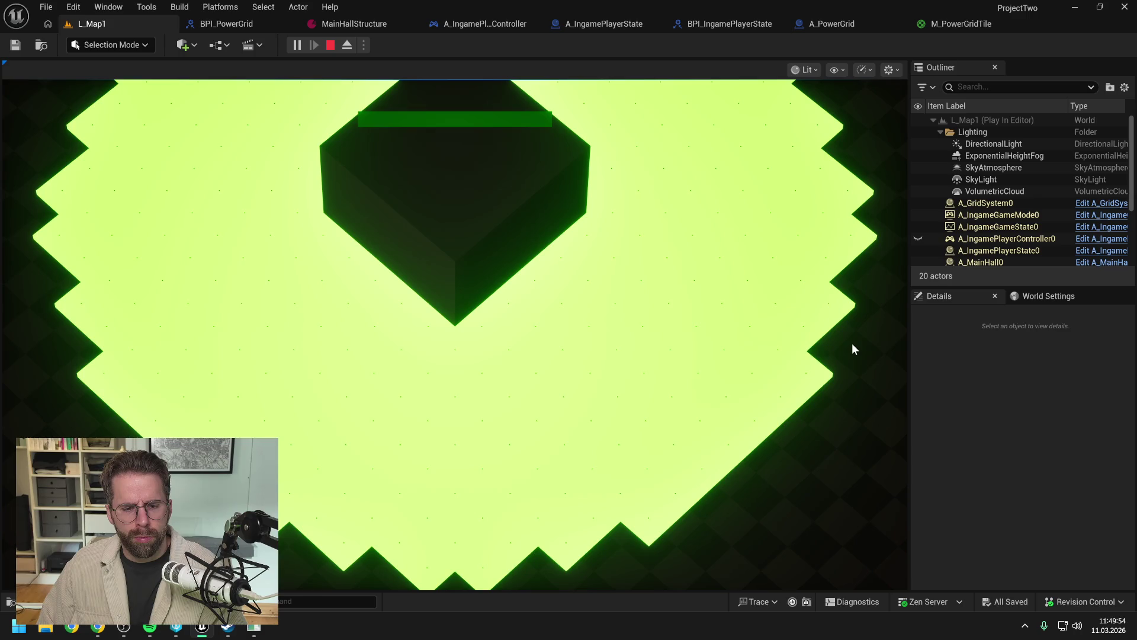
key(Escape)
click(948, 24)
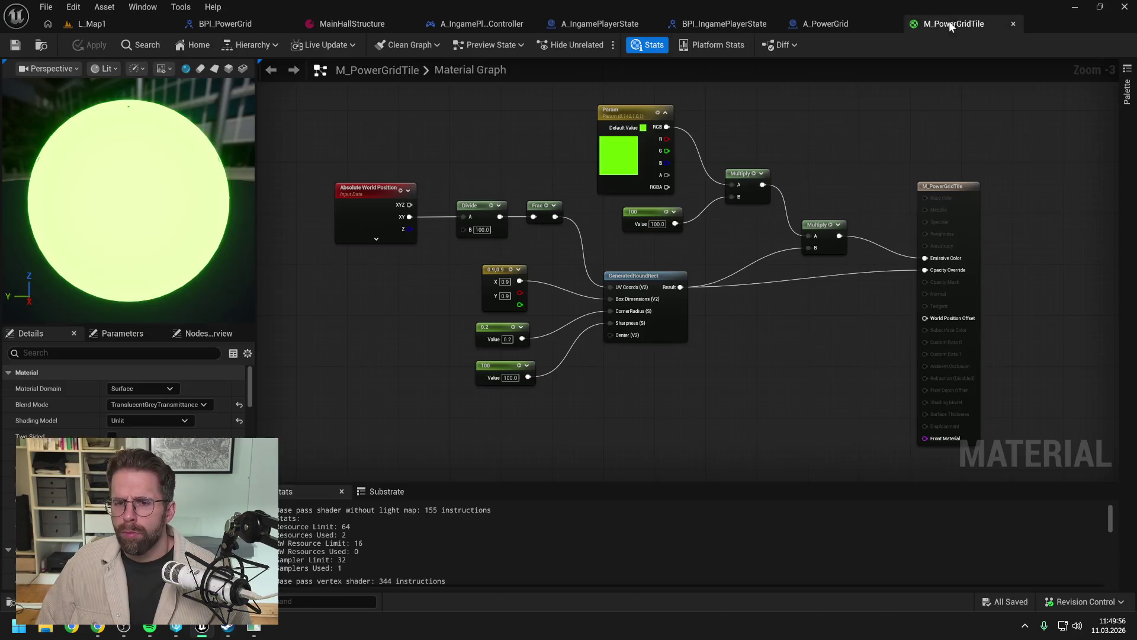
Step: Set the blend mode back to Masked, wire the round-rect Result into Opacity Mask, and apply
click(147, 408)
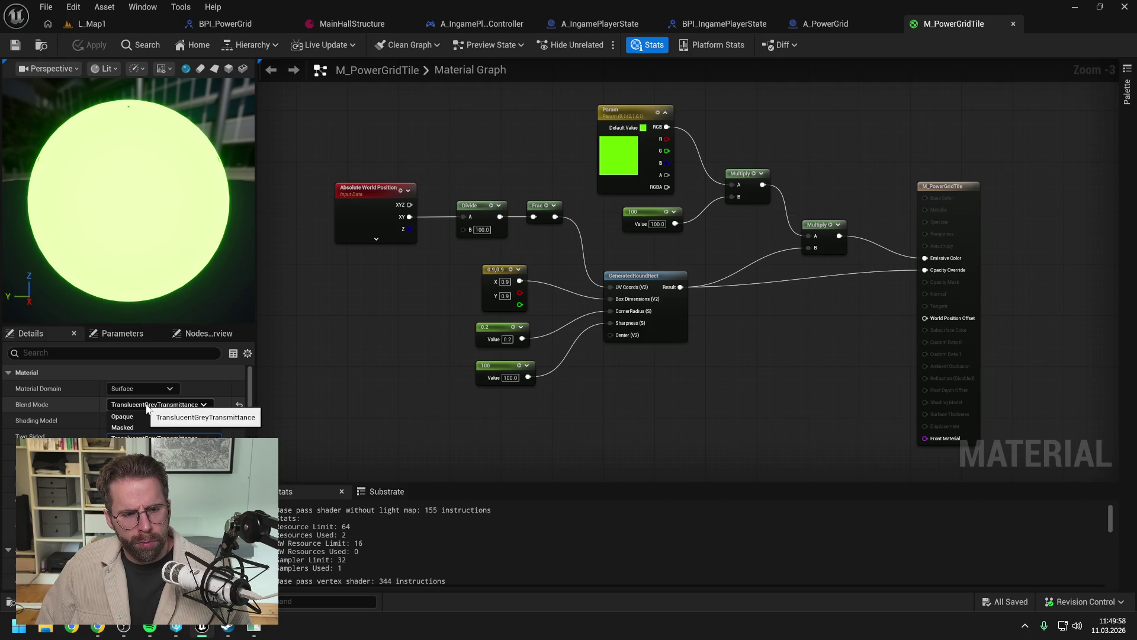
click(122, 427)
drag(681, 286, 926, 282)
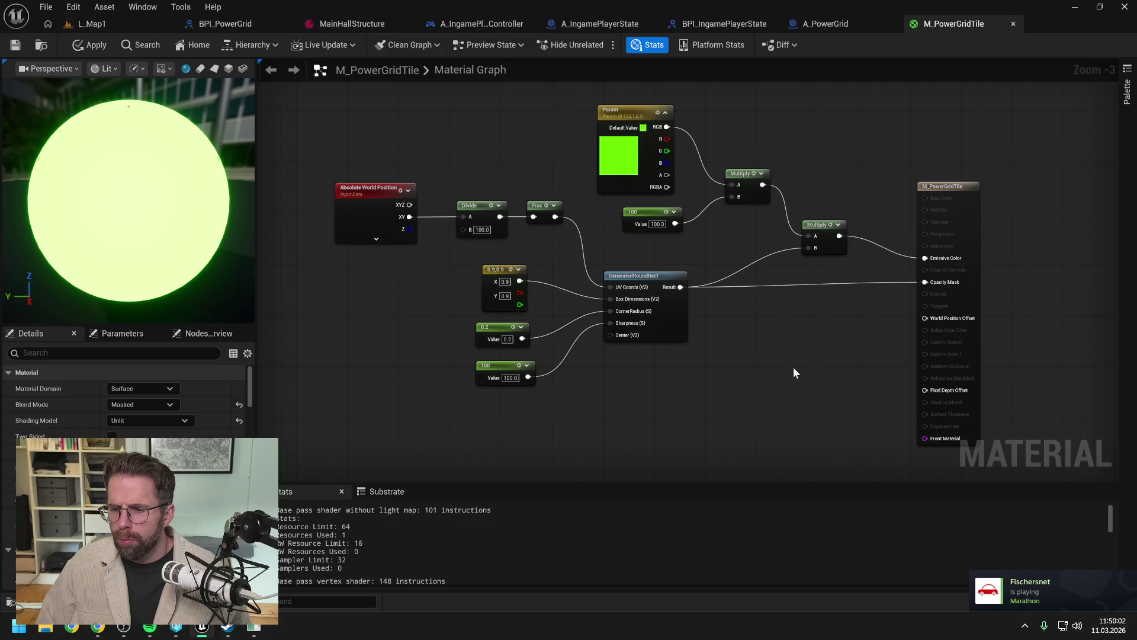
click(87, 44)
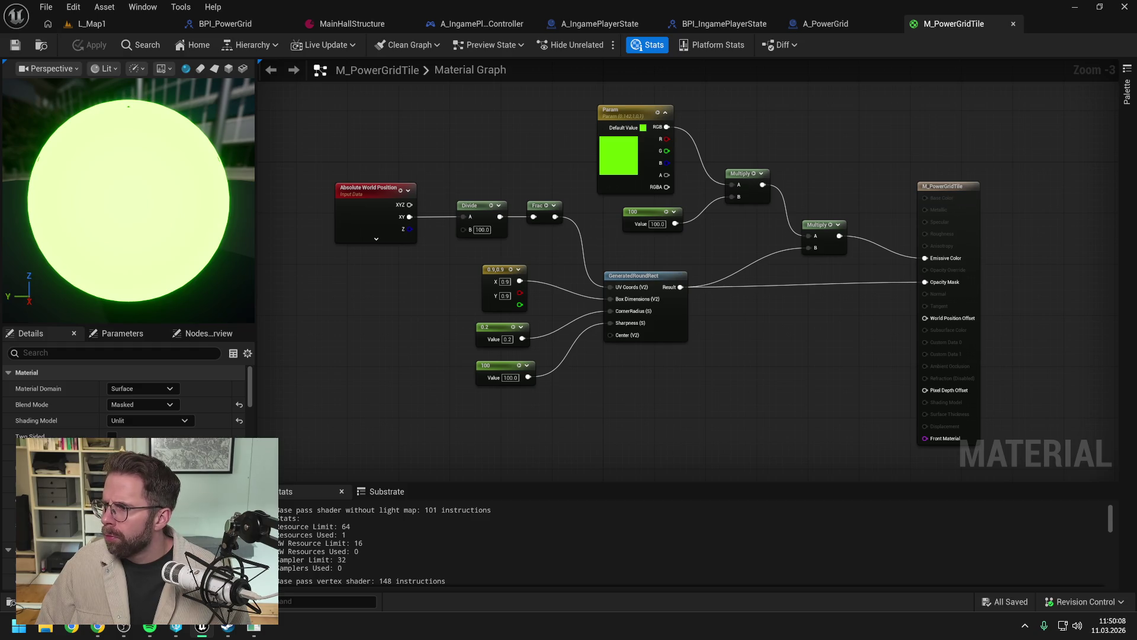
Step: Switch between the browser and the editor, then nudge the material graph view slightly
key(alt+Tab)
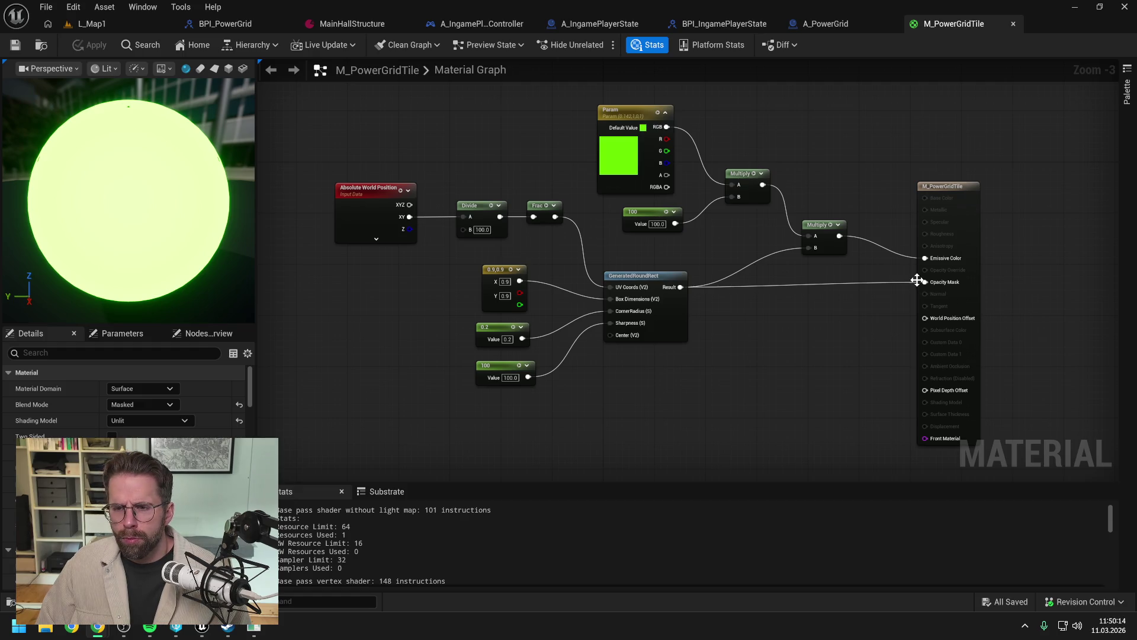
key(alt+Tab)
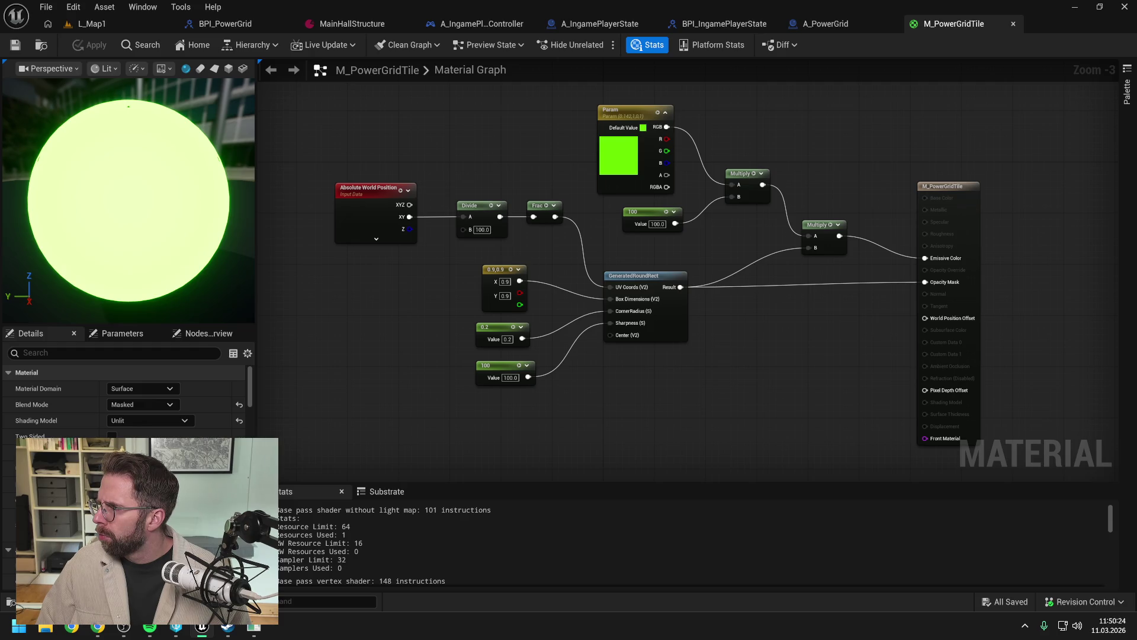
key(alt+Tab)
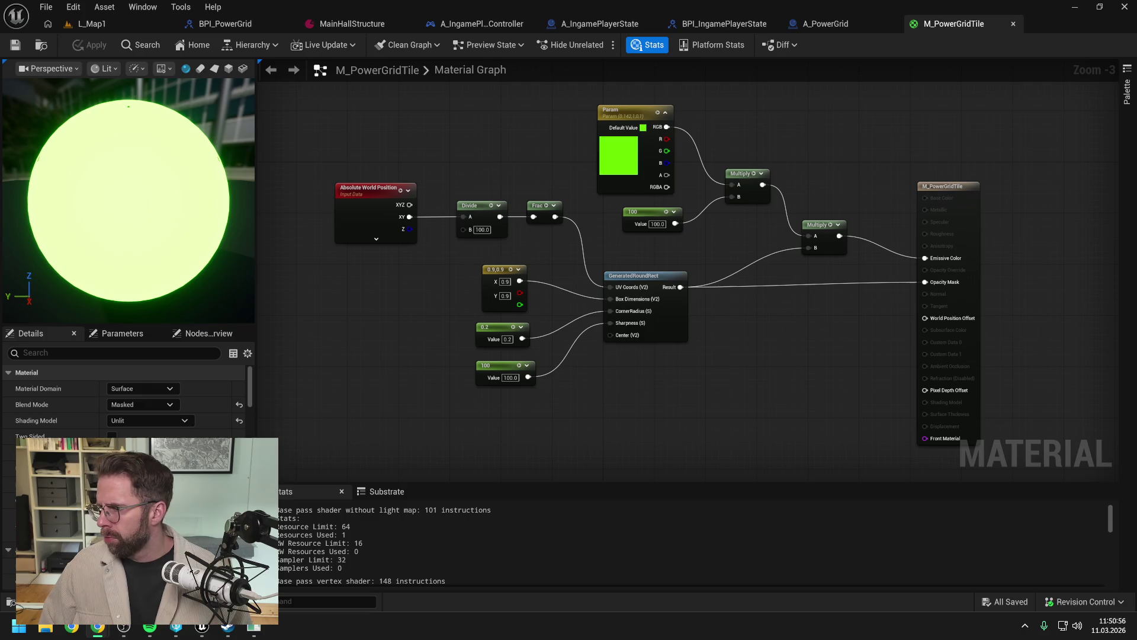
drag(797, 333, 783, 344)
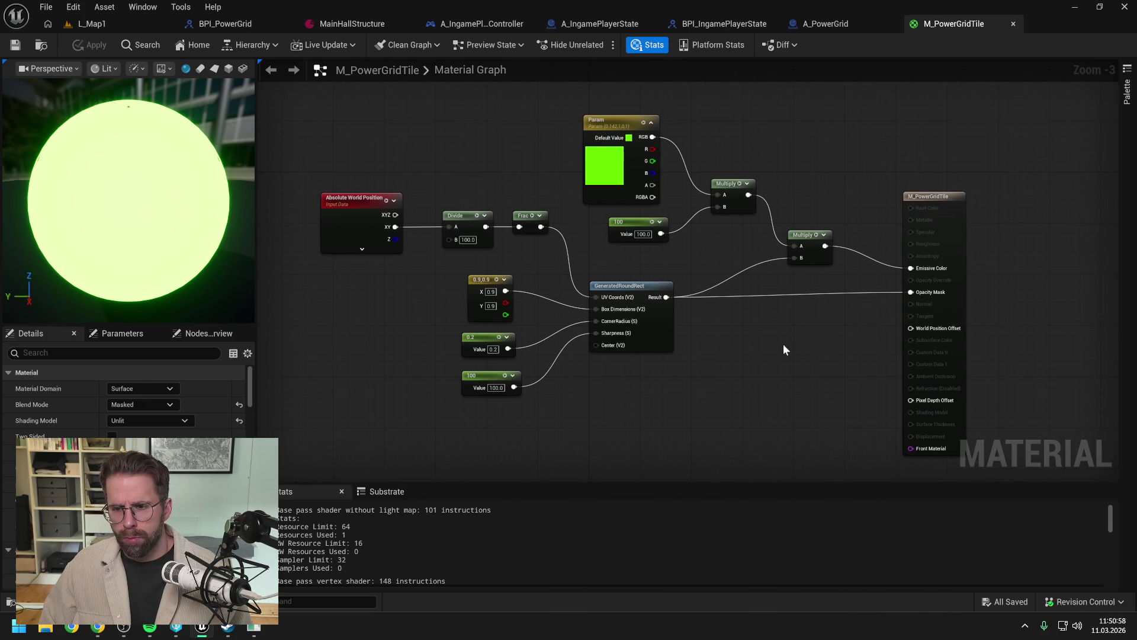